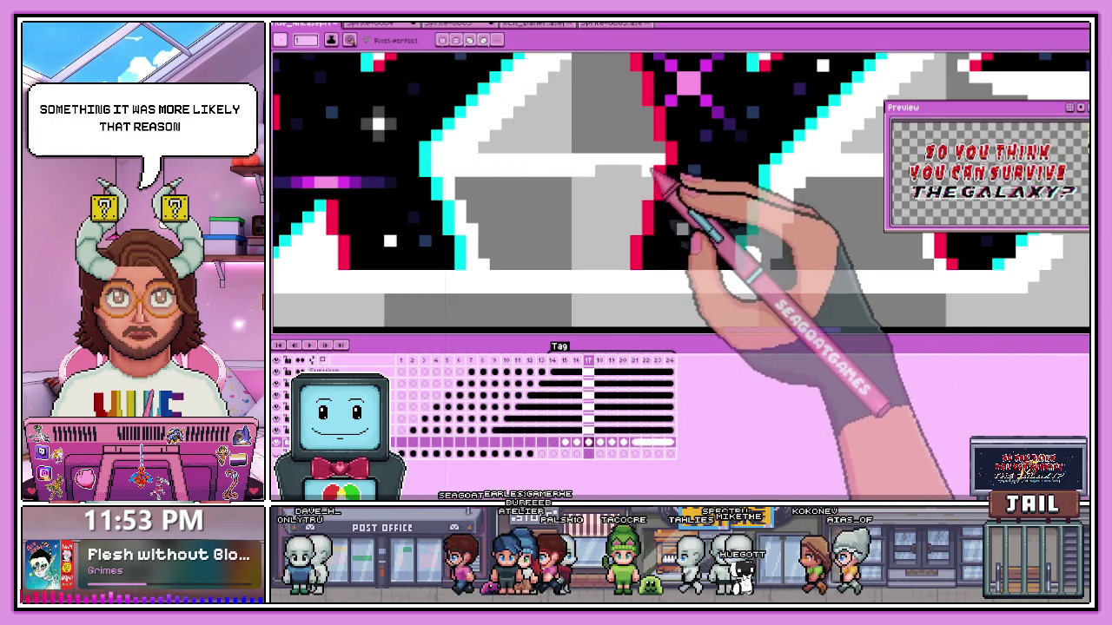
- Zoom in and out over the 'So You Think You Can Survive the Galaxy?' title, then save the sprite with Ctrl+S
scroll(635, 217, "down", 2)
scroll(647, 217, "up", 2)
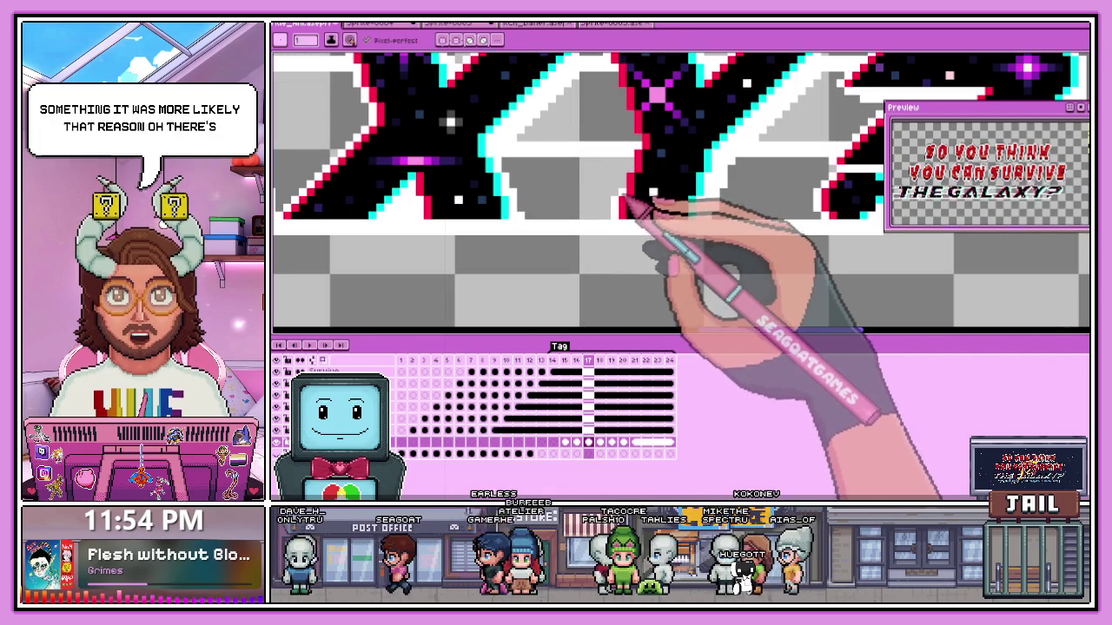
scroll(643, 144, "down", 2)
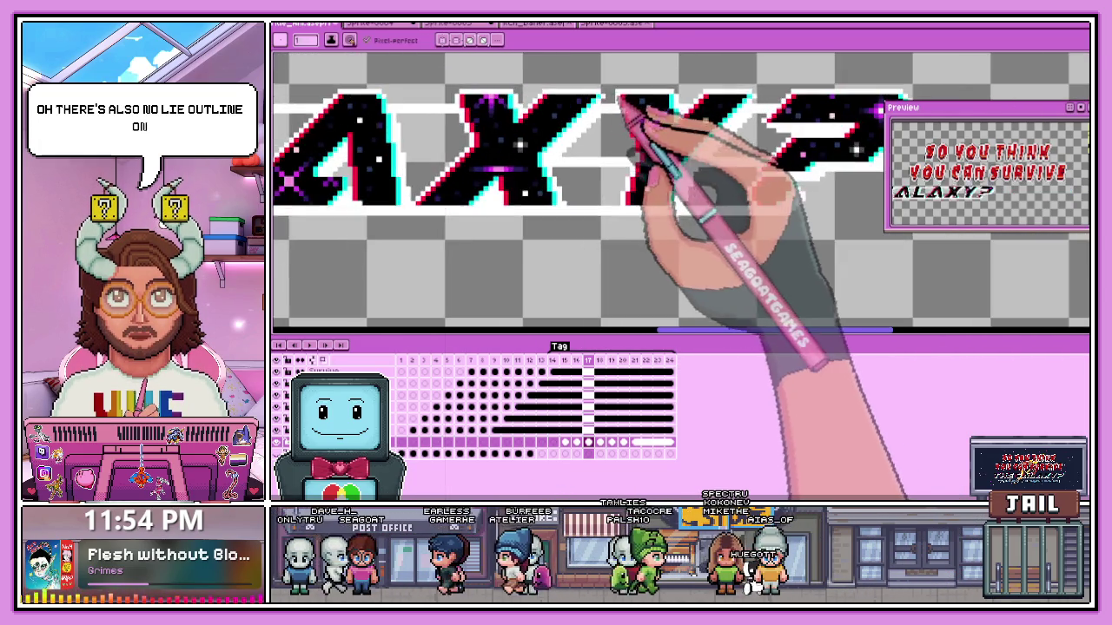
scroll(647, 156, "up", 3)
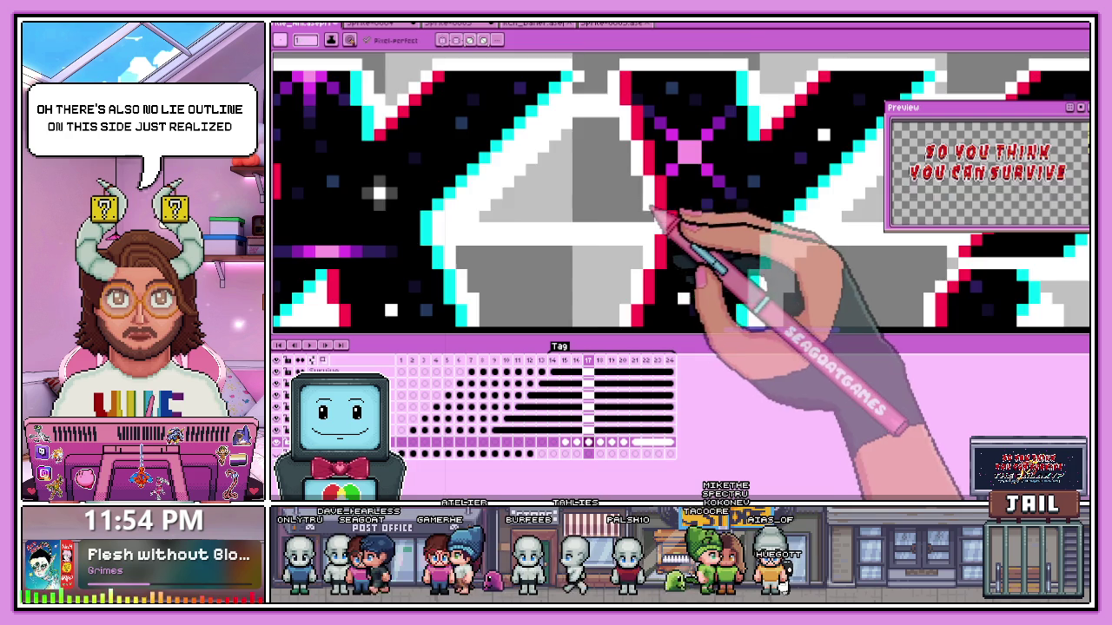
scroll(669, 223, "down", 2)
scroll(528, 235, "up", 1)
scroll(546, 222, "up", 1)
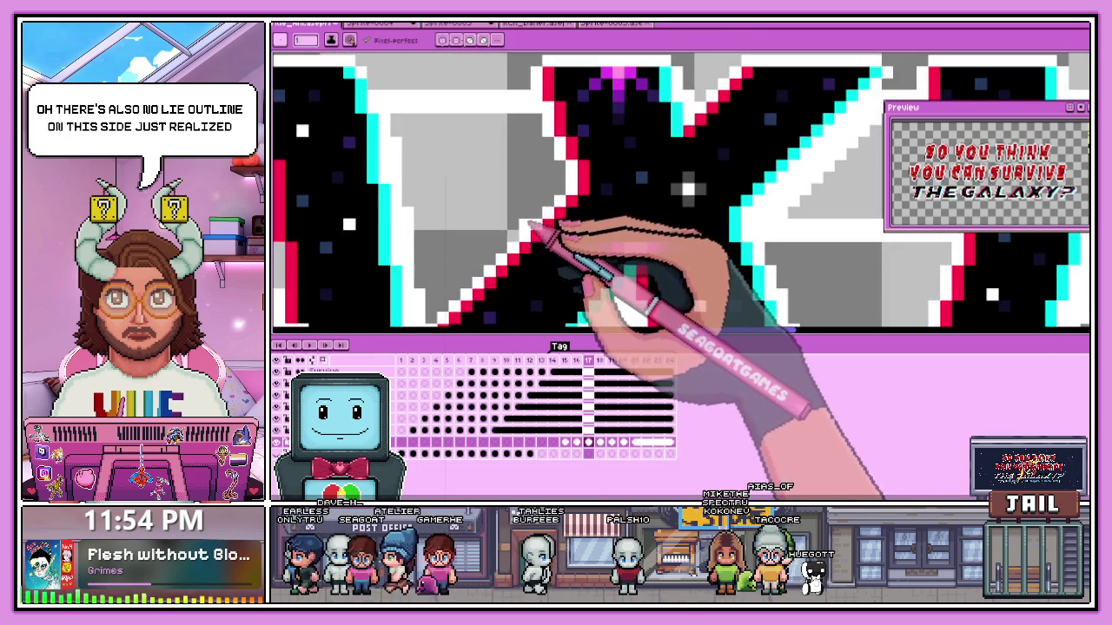
scroll(446, 248, "down", 1)
scroll(365, 243, "down", 1)
scroll(521, 261, "up", 1)
scroll(556, 257, "up", 1)
scroll(546, 224, "up", 1)
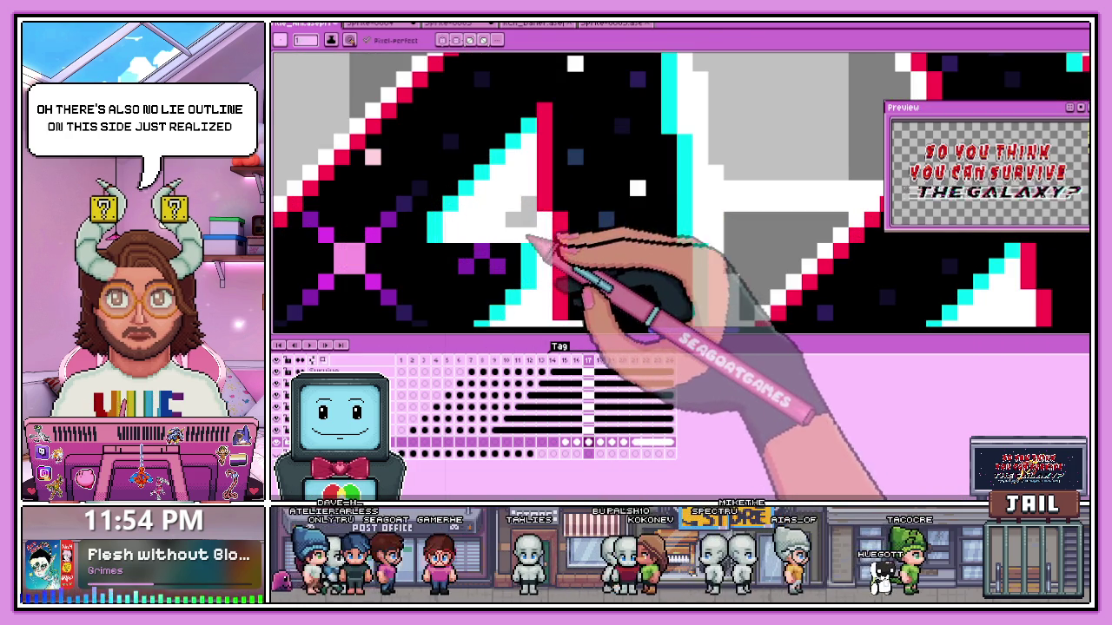
scroll(532, 227, "down", 1)
scroll(551, 235, "down", 1)
scroll(423, 218, "up", 1)
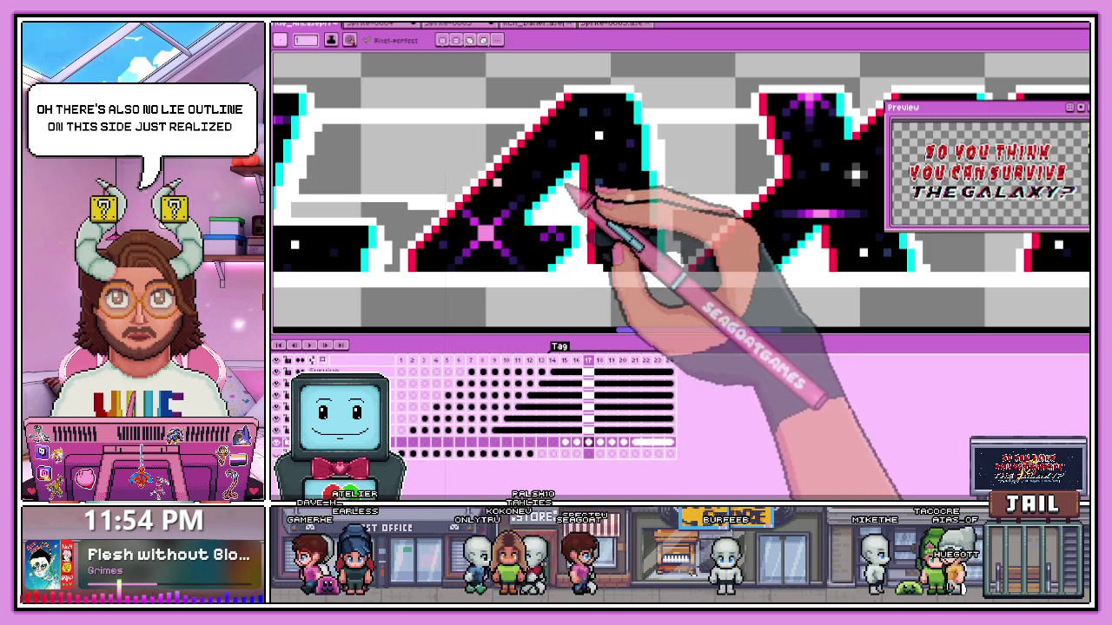
scroll(569, 182, "down", 1)
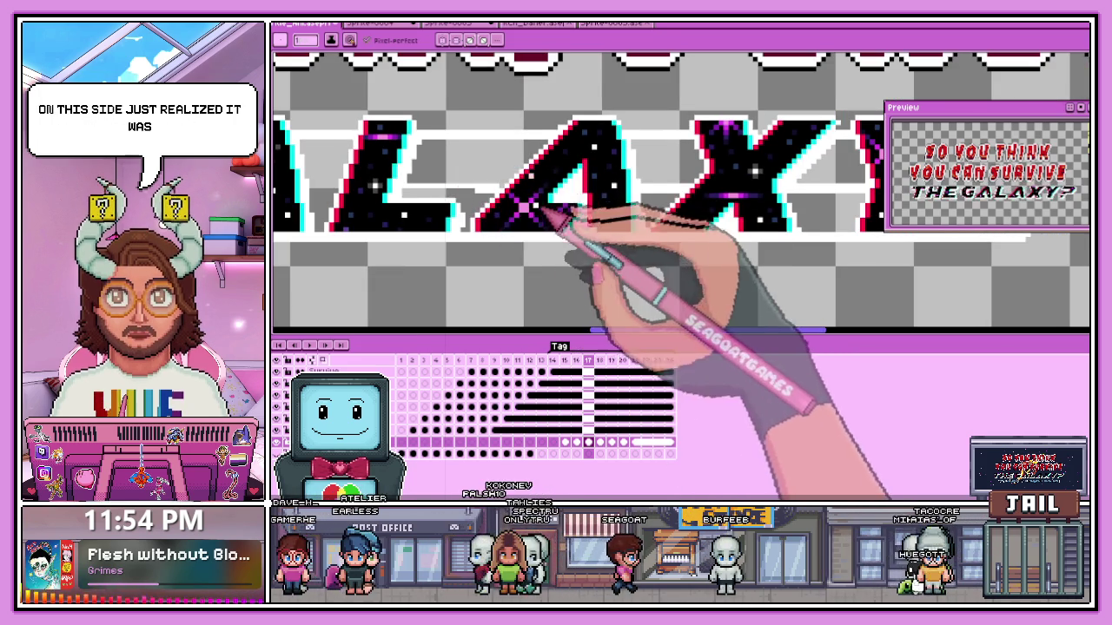
scroll(533, 186, "up", 1)
scroll(513, 195, "up", 1)
scroll(460, 196, "down", 1)
scroll(426, 194, "up", 1)
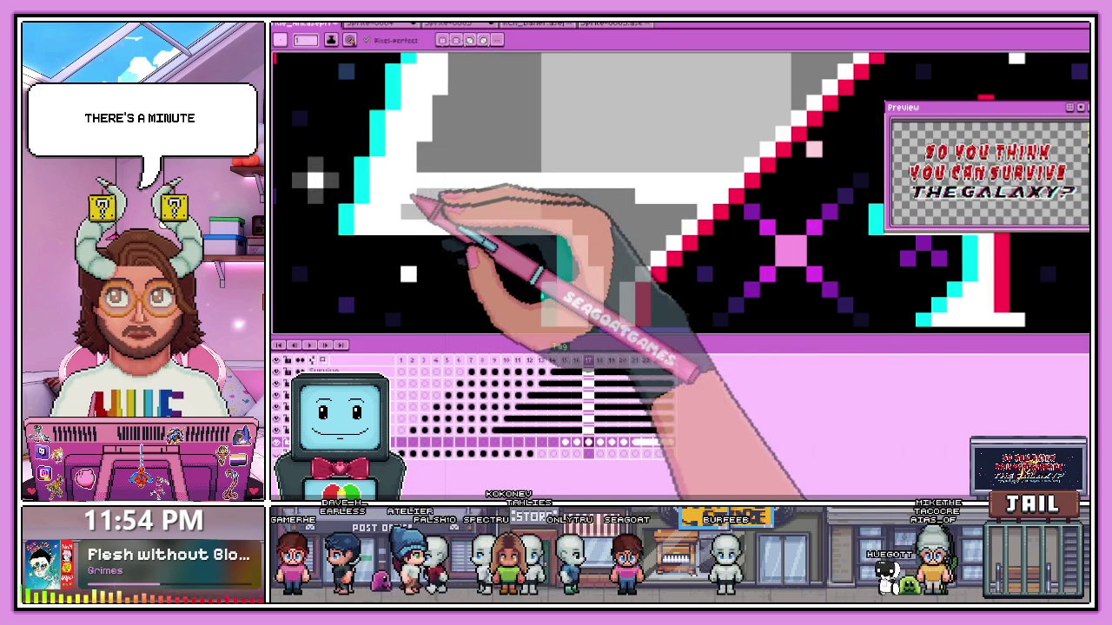
scroll(617, 200, "down", 1)
scroll(617, 198, "down", 1)
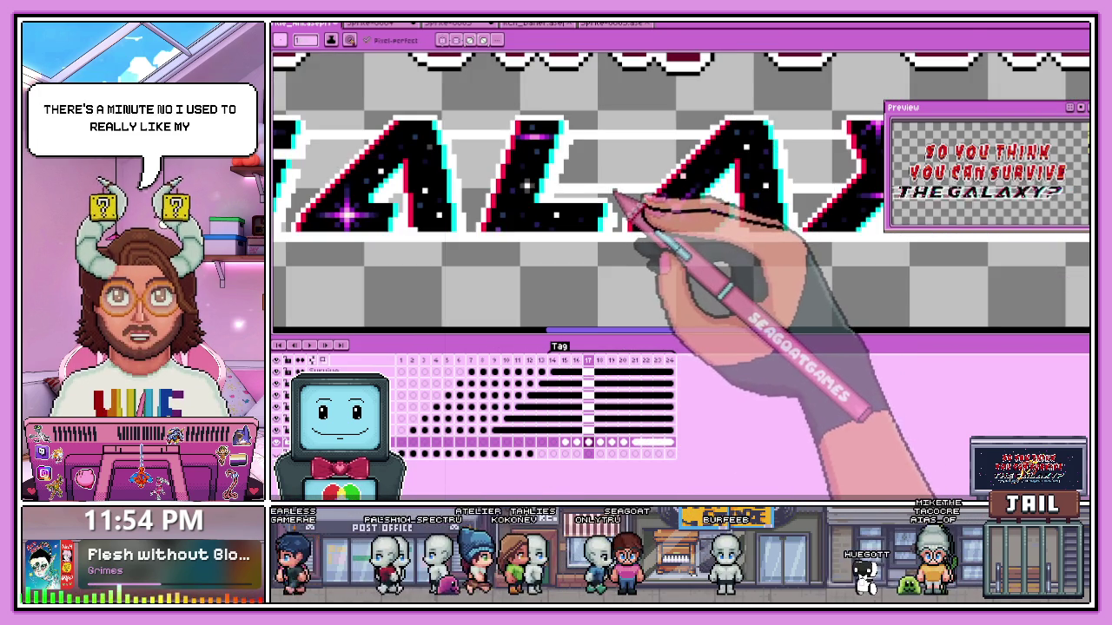
scroll(469, 182, "up", 1)
scroll(528, 202, "up", 2)
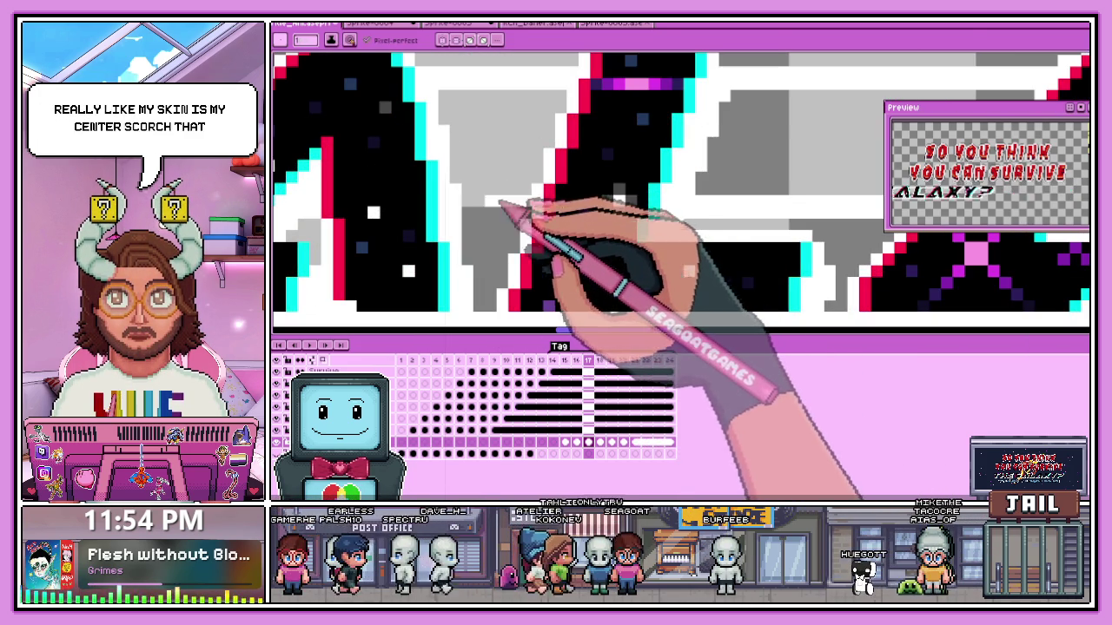
scroll(499, 220, "down", 1)
scroll(435, 229, "up", 1)
scroll(484, 258, "up", 1)
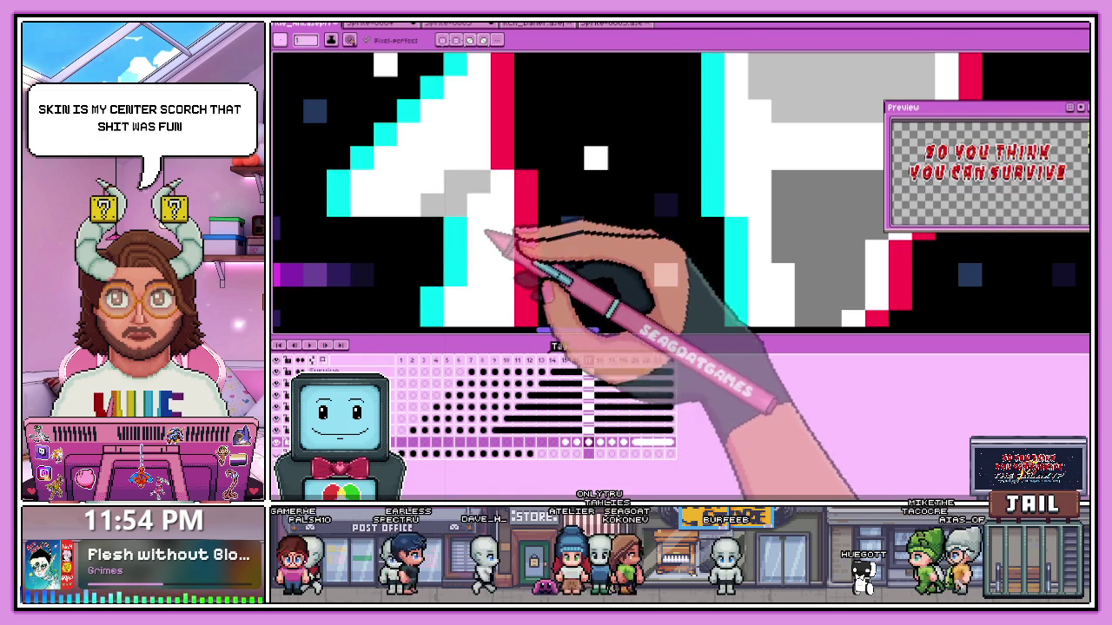
scroll(522, 191, "down", 1)
scroll(385, 224, "down", 1)
scroll(596, 211, "up", 1)
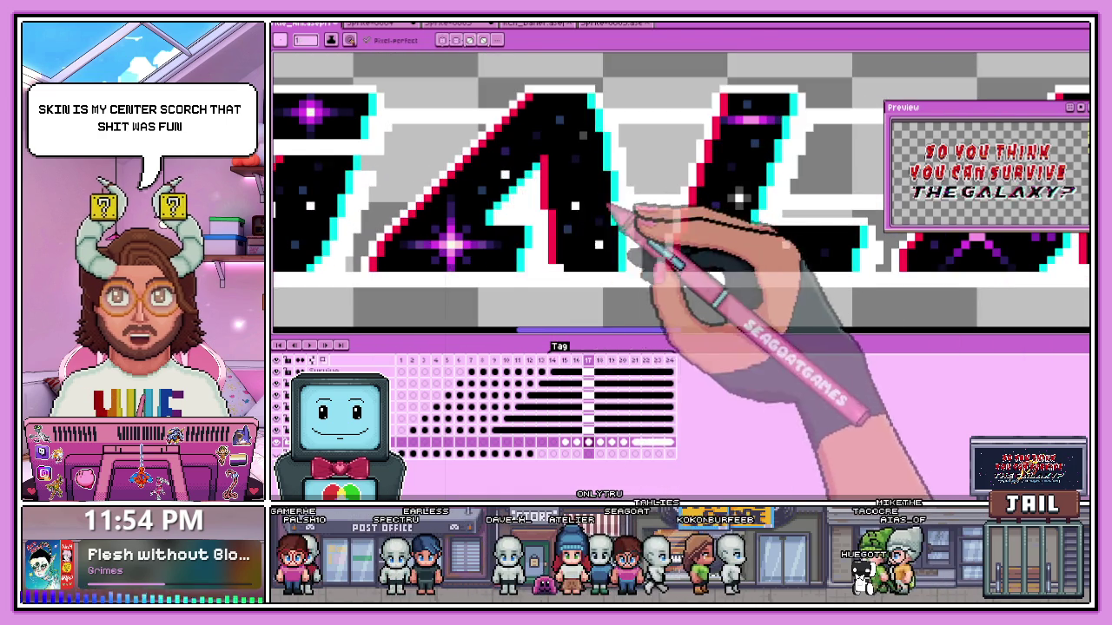
scroll(415, 202, "up", 1)
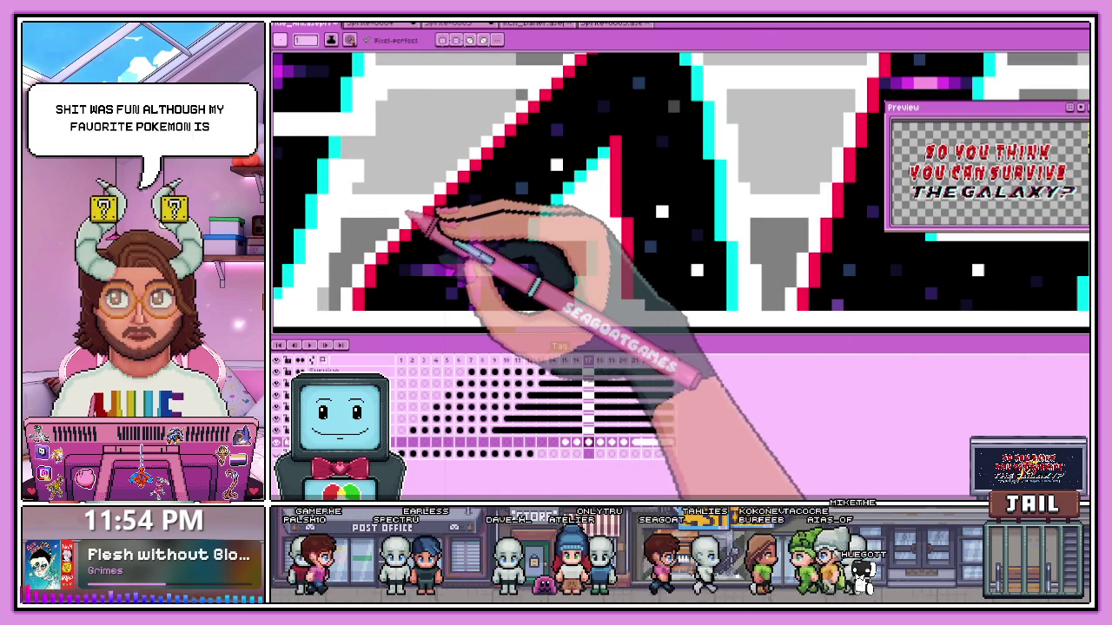
scroll(426, 213, "down", 1)
scroll(643, 224, "down", 1)
scroll(382, 187, "up", 2)
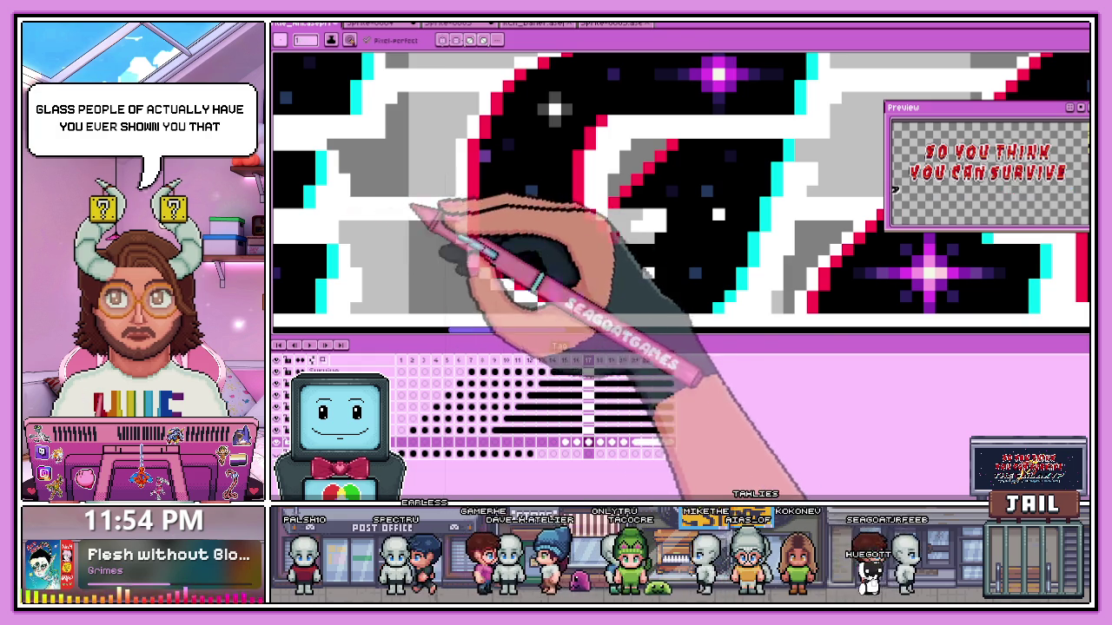
scroll(385, 212, "down", 3)
scroll(374, 217, "up", 3)
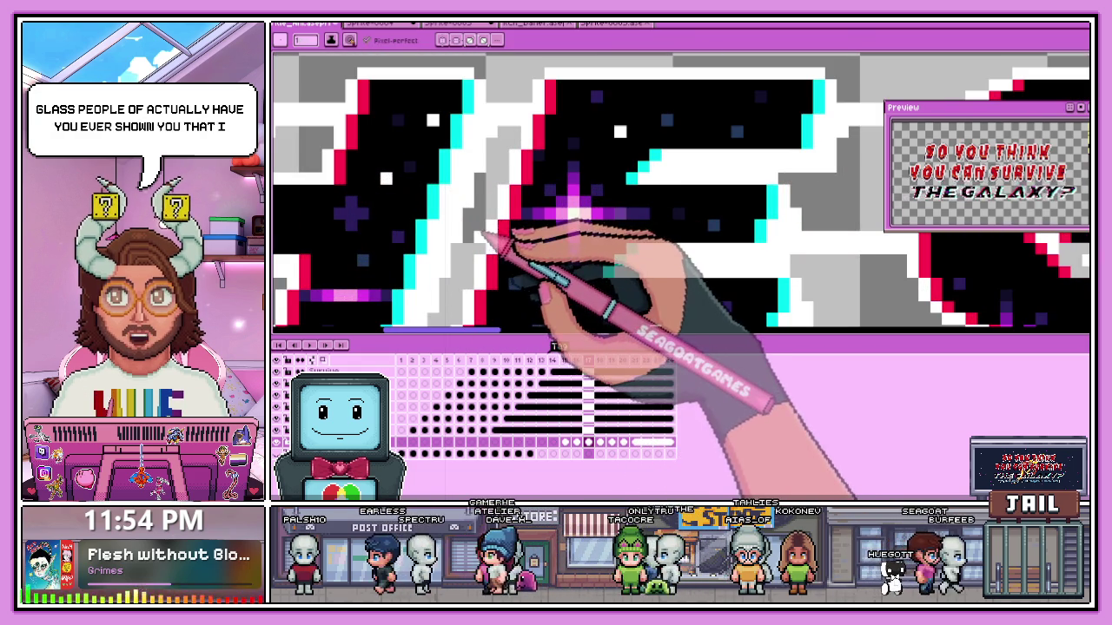
key("ctrl+s")
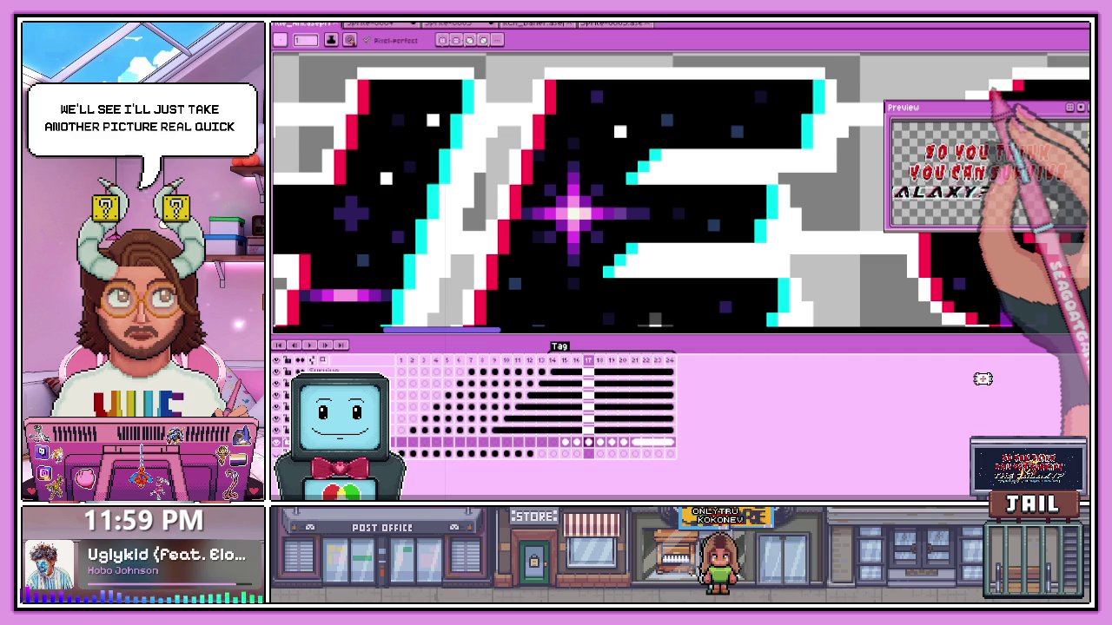
scroll(995, 89, "up", 1)
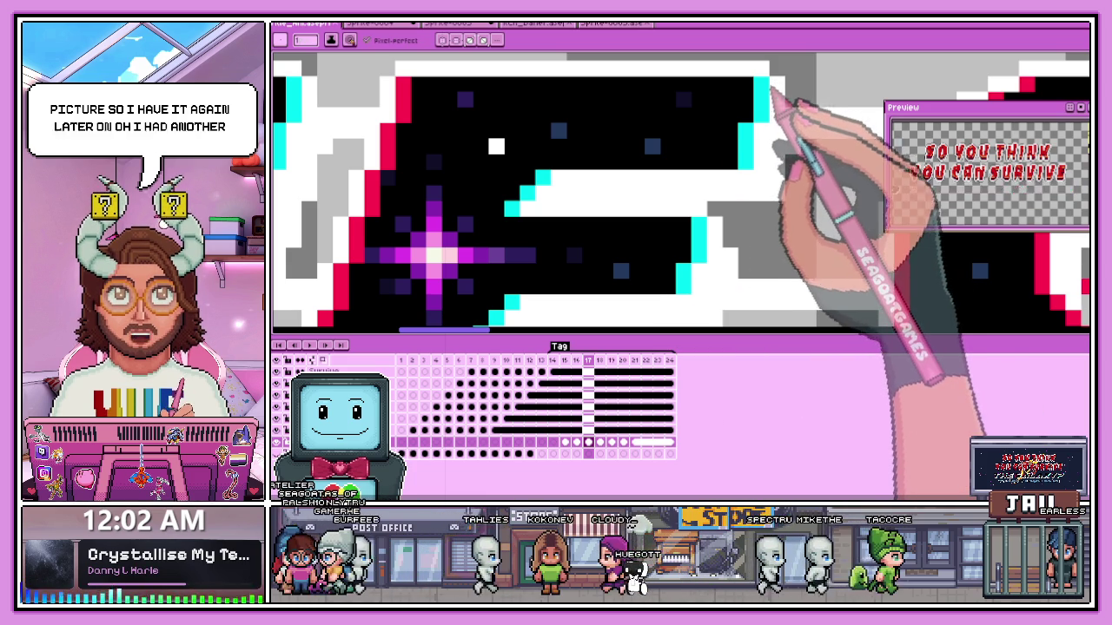
- Bring up the glittery Piplup penguin photo, enlarge it, and hide the timeline
key("ctrl+shift+t")
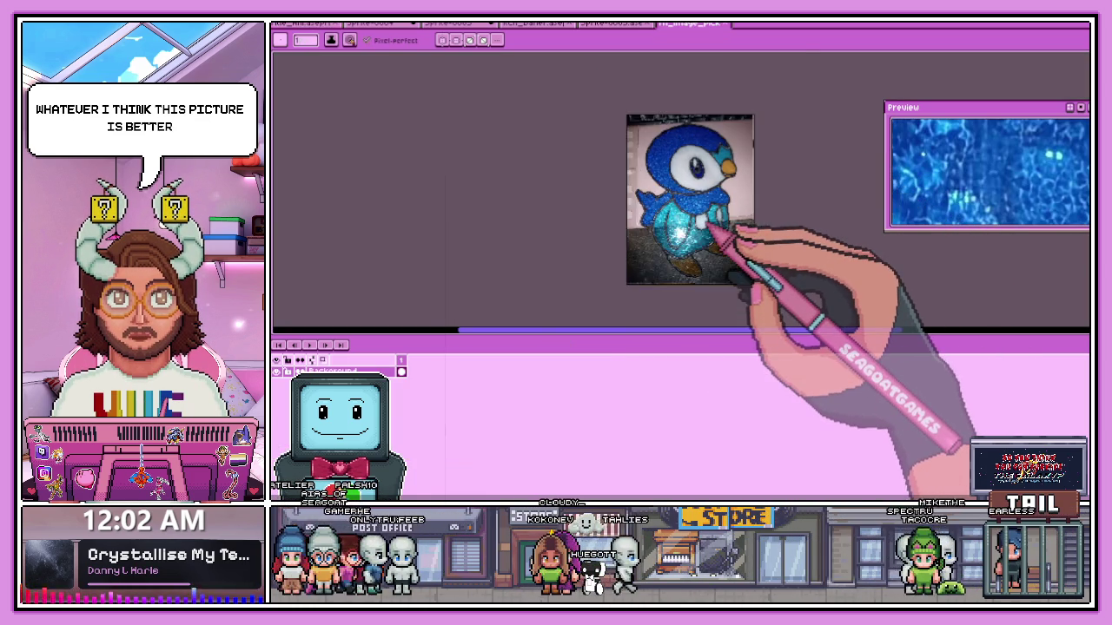
key("plus")
key("Tab")
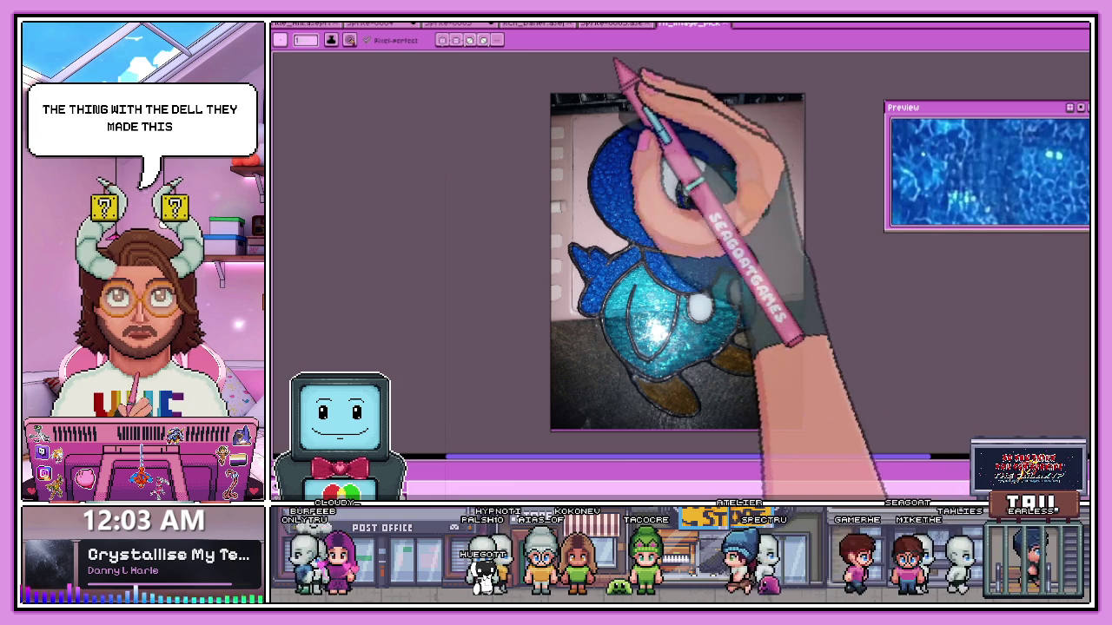
- Close the Piplup photo to return to the title sprite and make the timeline taller
key("ctrl+w")
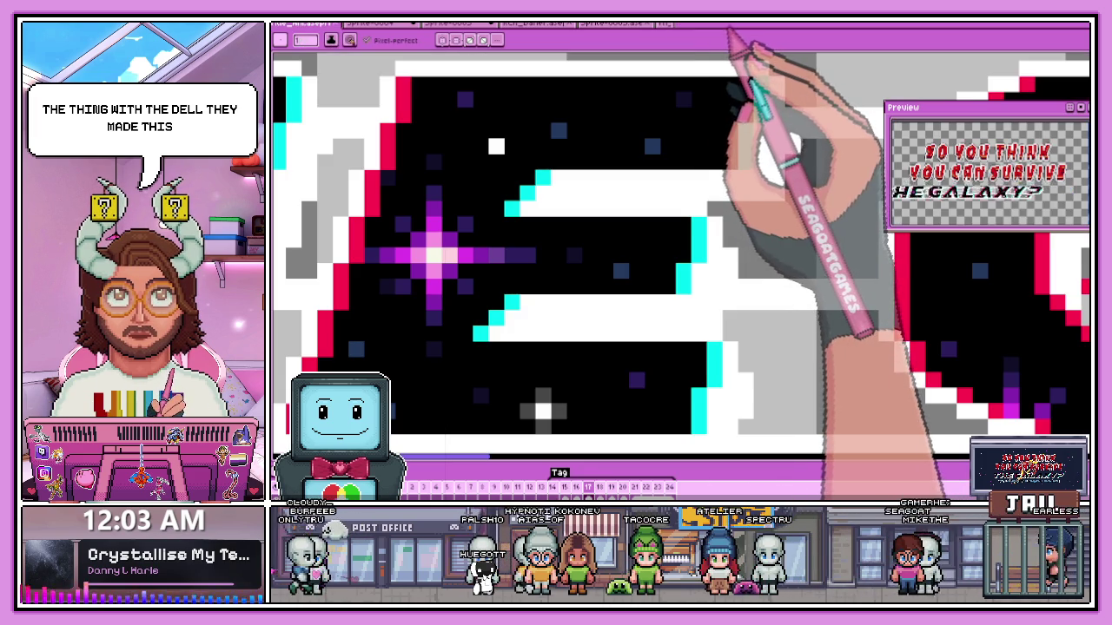
scroll(677, 260, "down", 2)
scroll(668, 184, "down", 1)
scroll(671, 186, "down", 1)
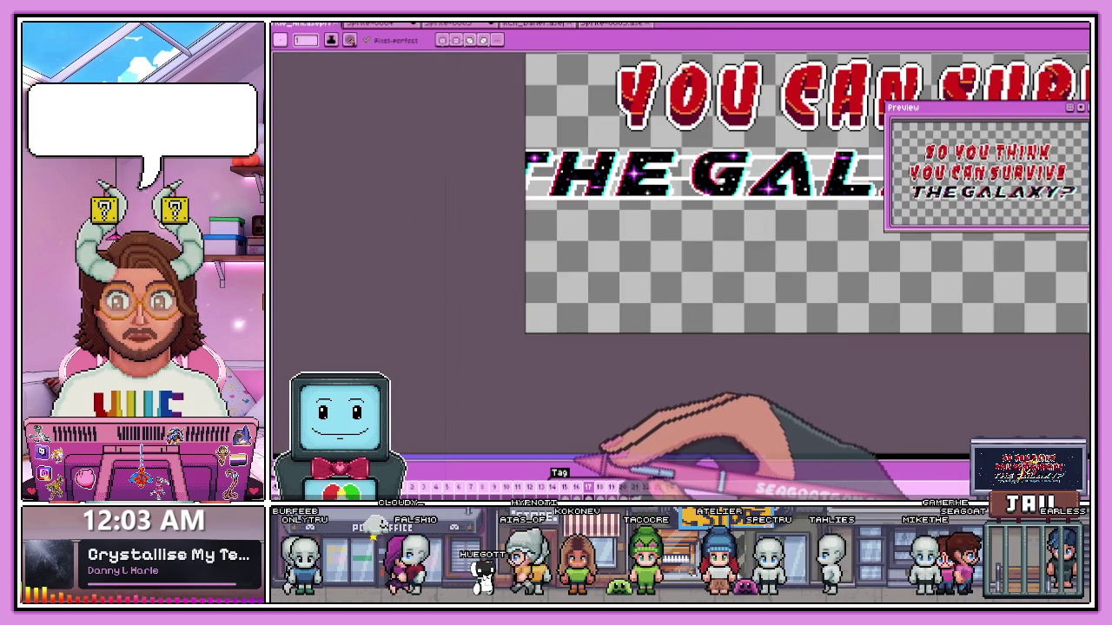
left_click_drag(602, 461, 617, 372)
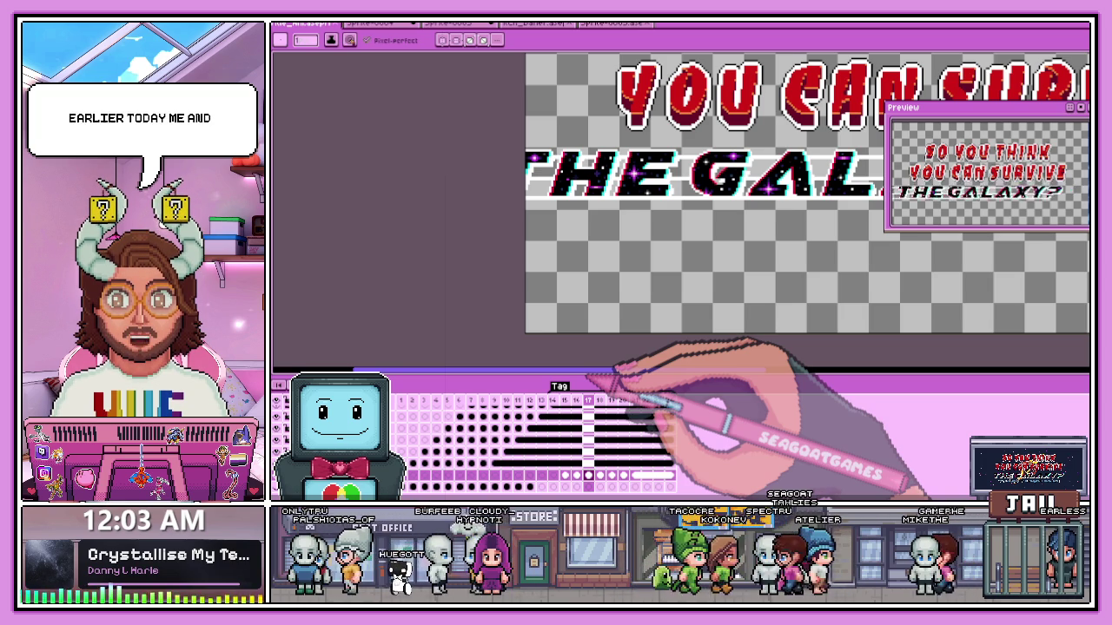
- Zoom into the starry GALAXY letters to inspect their glitchy edges
scroll(693, 254, "down", 3)
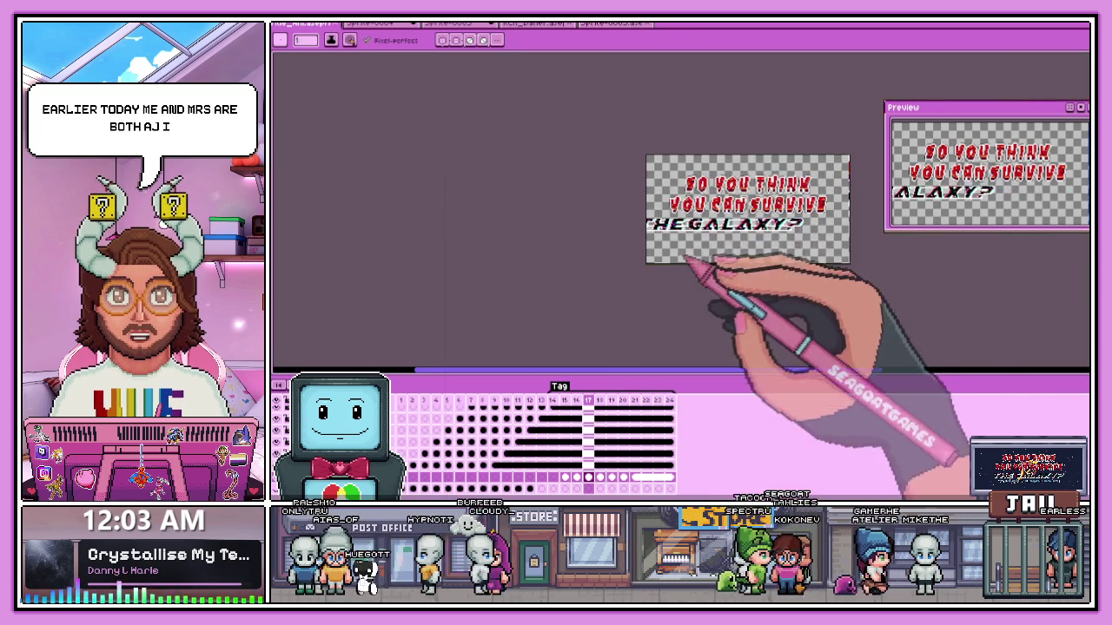
scroll(693, 254, "up", 2)
scroll(662, 264, "up", 2)
scroll(634, 186, "up", 1)
scroll(794, 149, "up", 2)
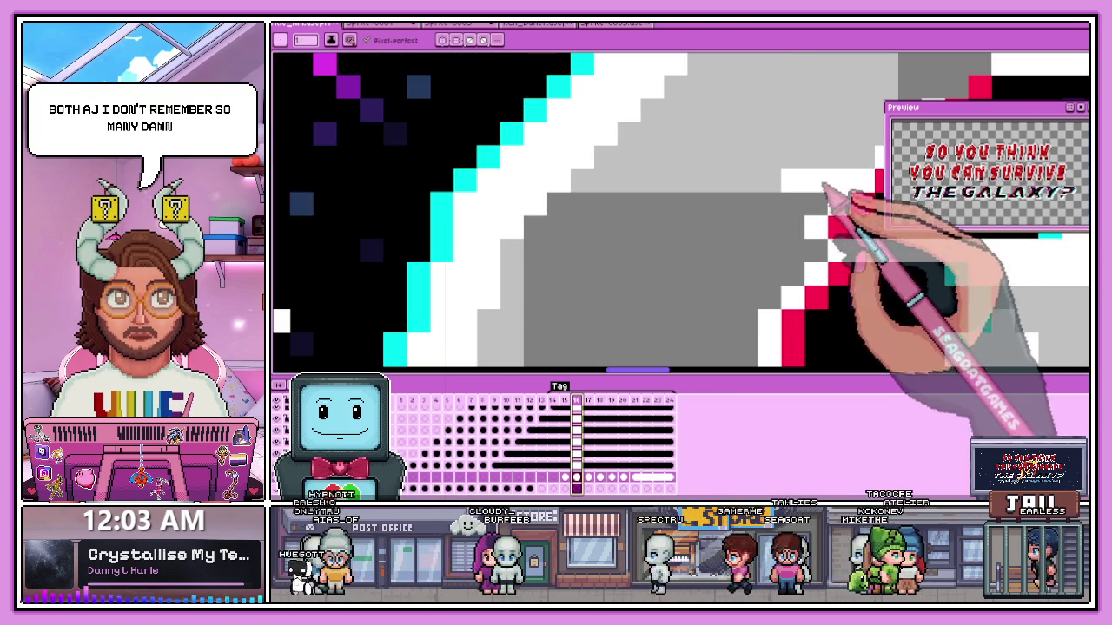
scroll(856, 218, "down", 2)
scroll(528, 191, "up", 2)
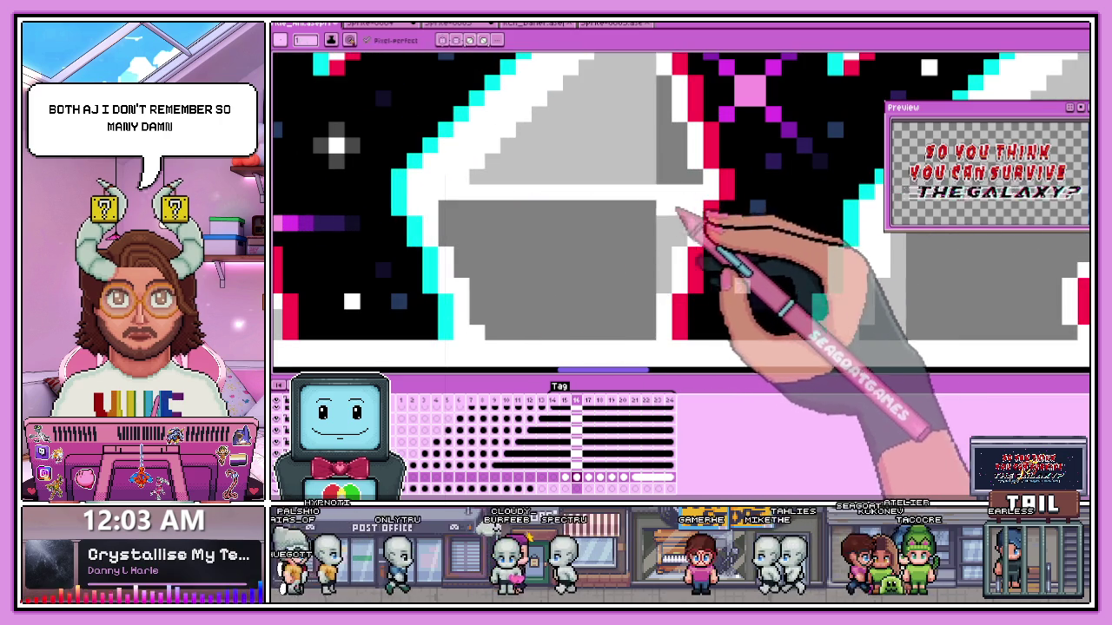
scroll(454, 221, "down", 2)
scroll(456, 213, "up", 1)
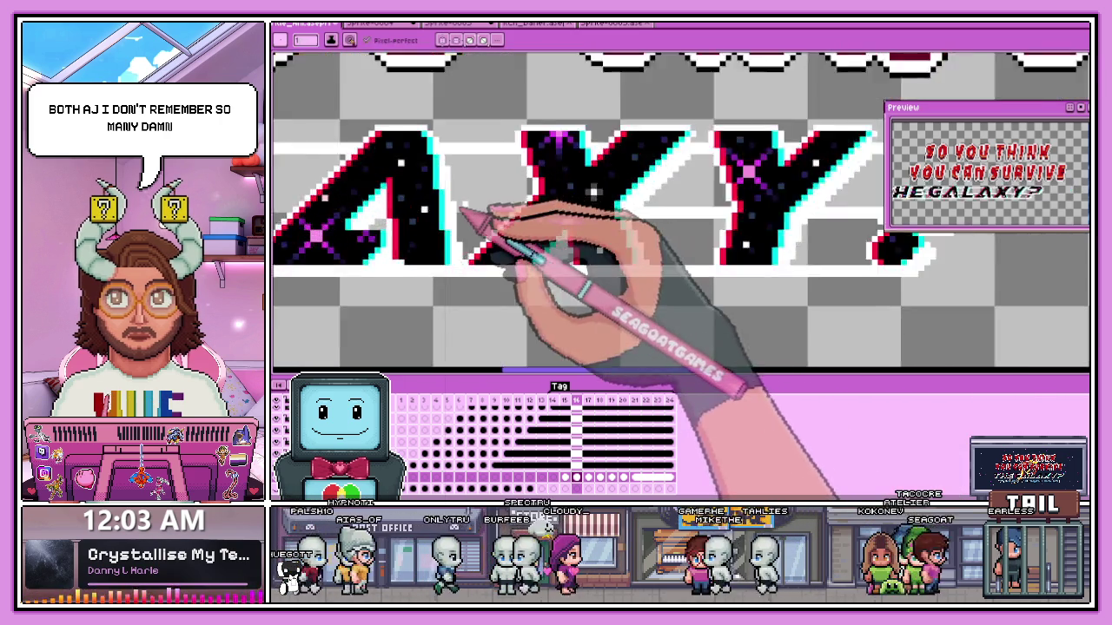
scroll(593, 191, "up", 2)
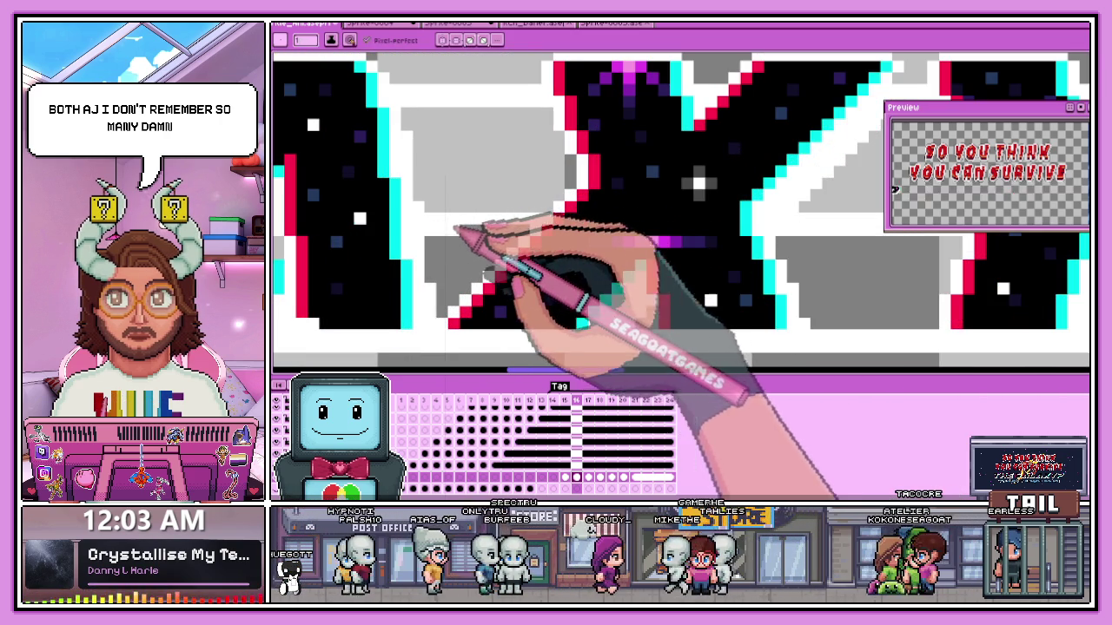
scroll(486, 233, "down", 3)
scroll(460, 243, "up", 2)
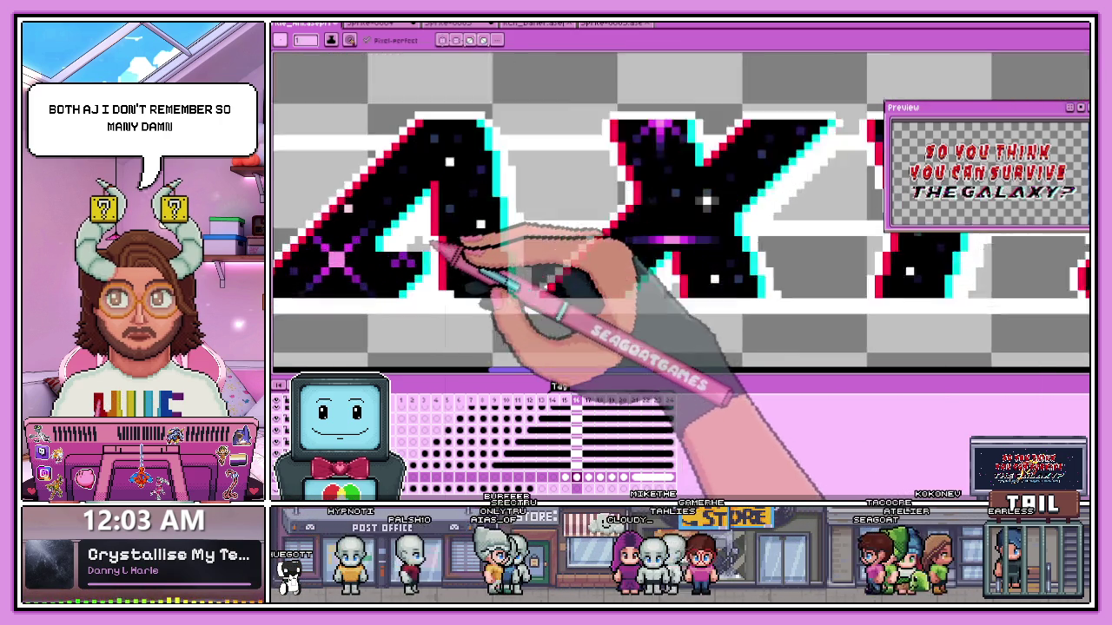
scroll(429, 252, "up", 1)
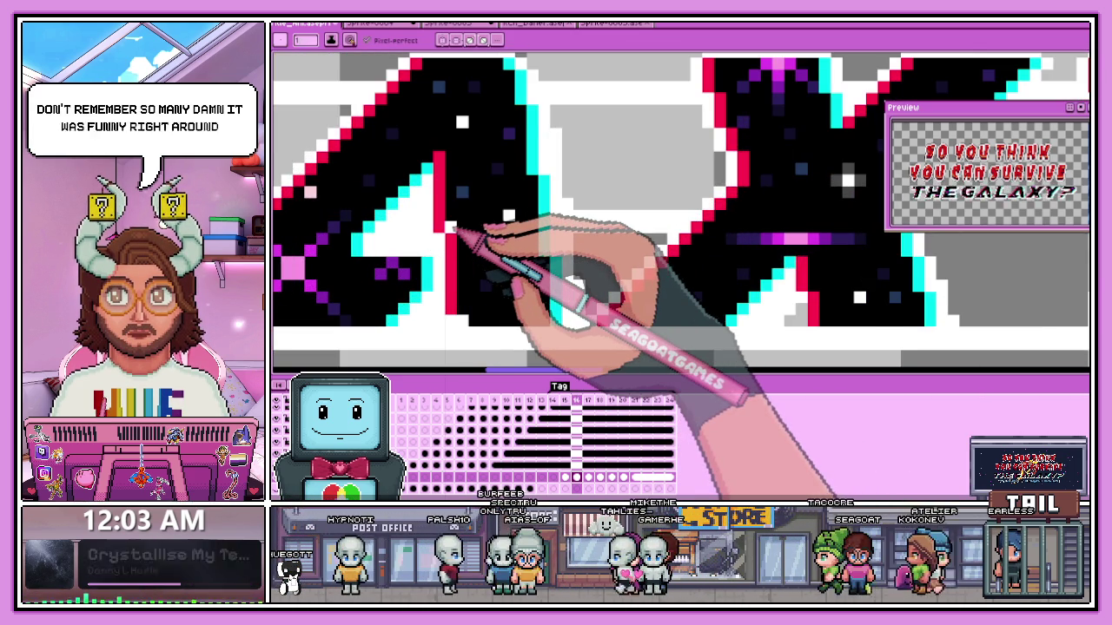
scroll(408, 200, "down", 2)
scroll(365, 178, "up", 1)
scroll(417, 191, "up", 1)
scroll(424, 209, "down", 1)
scroll(365, 199, "right", 3)
scroll(365, 199, "up", 1)
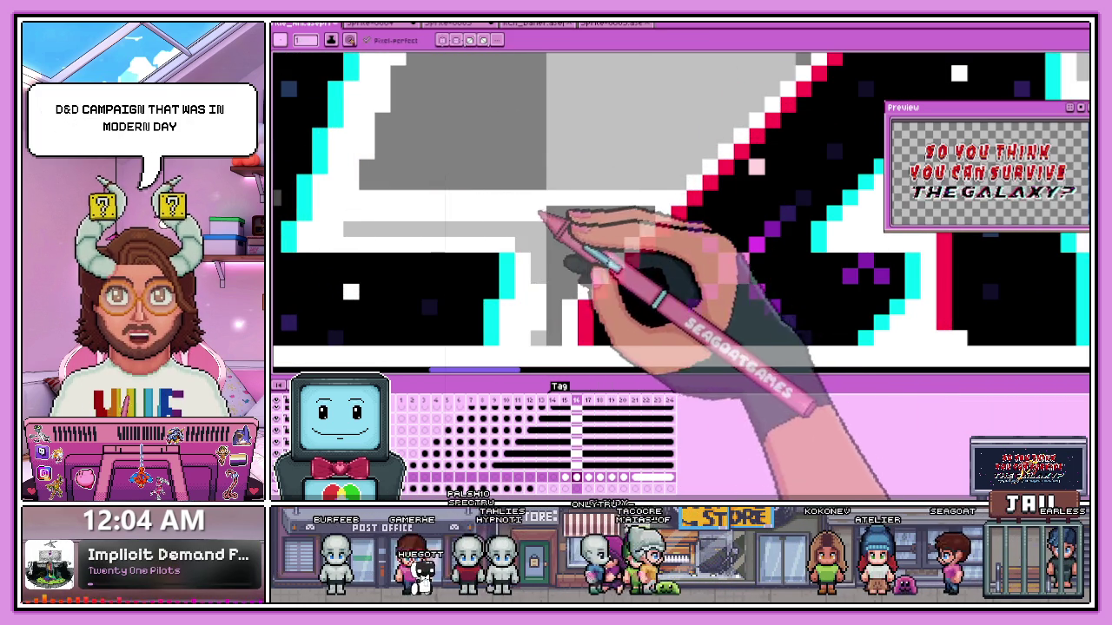
scroll(656, 213, "down", 3)
scroll(565, 194, "up", 2)
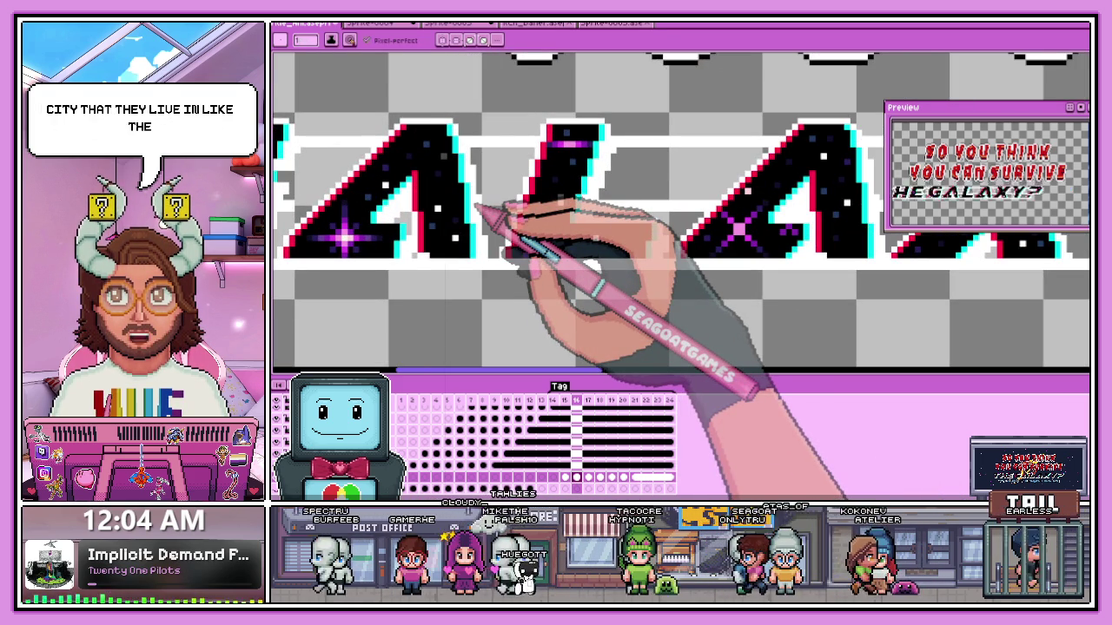
scroll(529, 217, "up", 3)
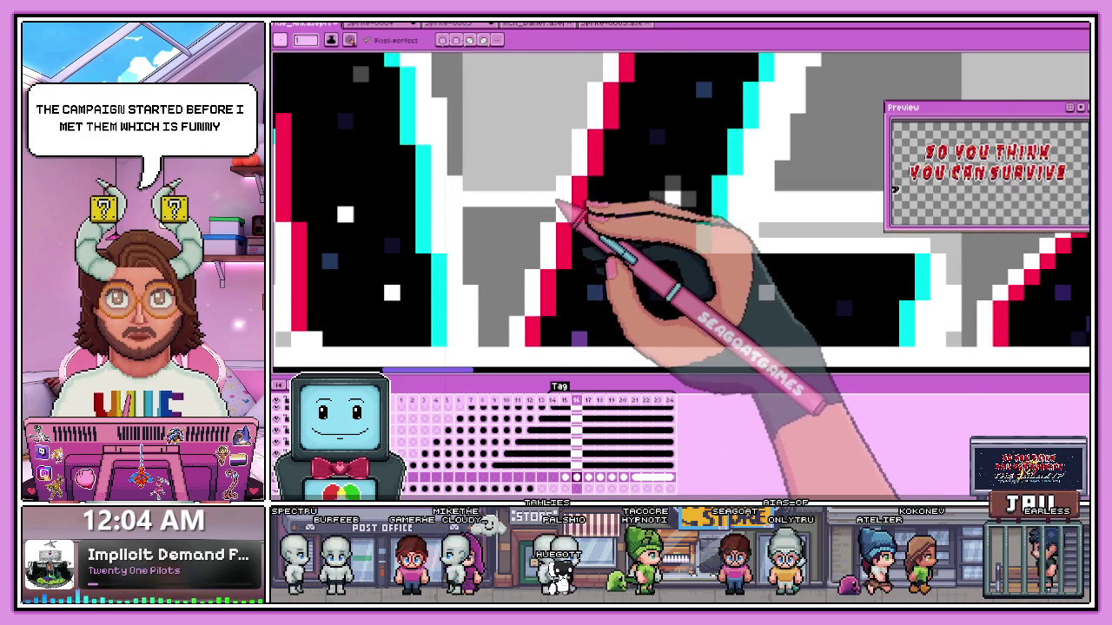
scroll(513, 225, "down", 3)
scroll(434, 252, "up", 3)
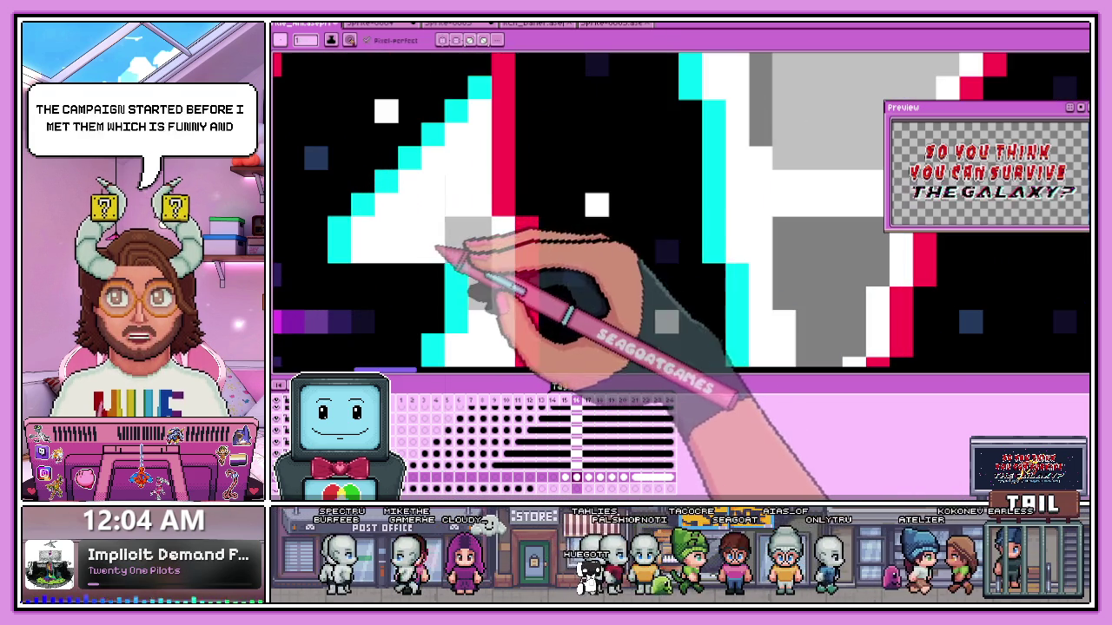
scroll(517, 239, "down", 3)
scroll(443, 230, "up", 3)
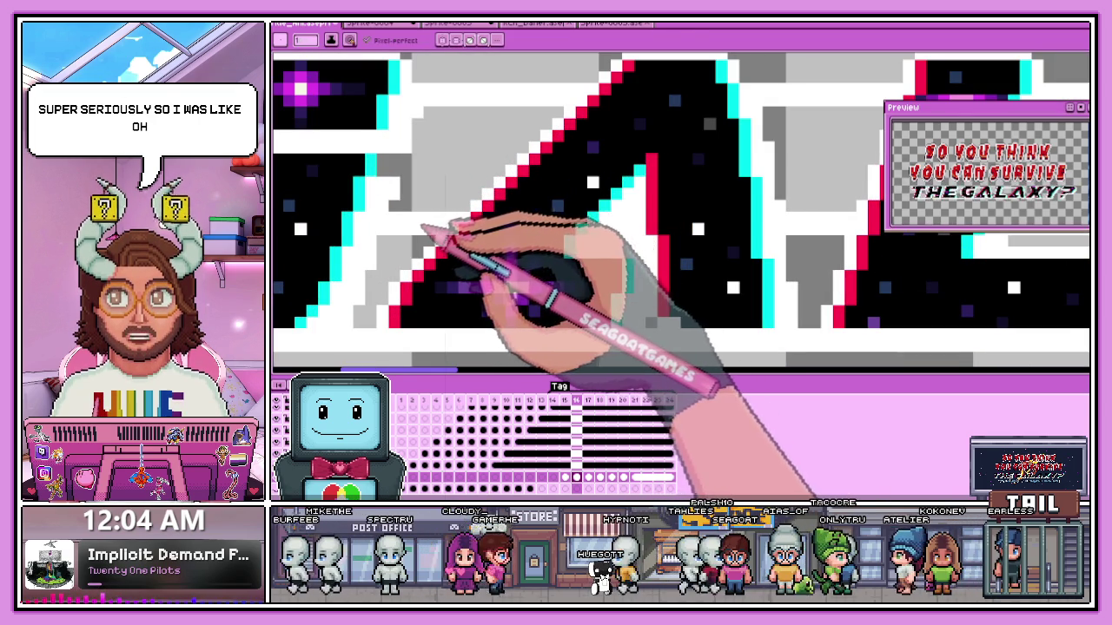
scroll(447, 235, "down", 3)
scroll(460, 234, "down", 2)
scroll(471, 241, "down", 1)
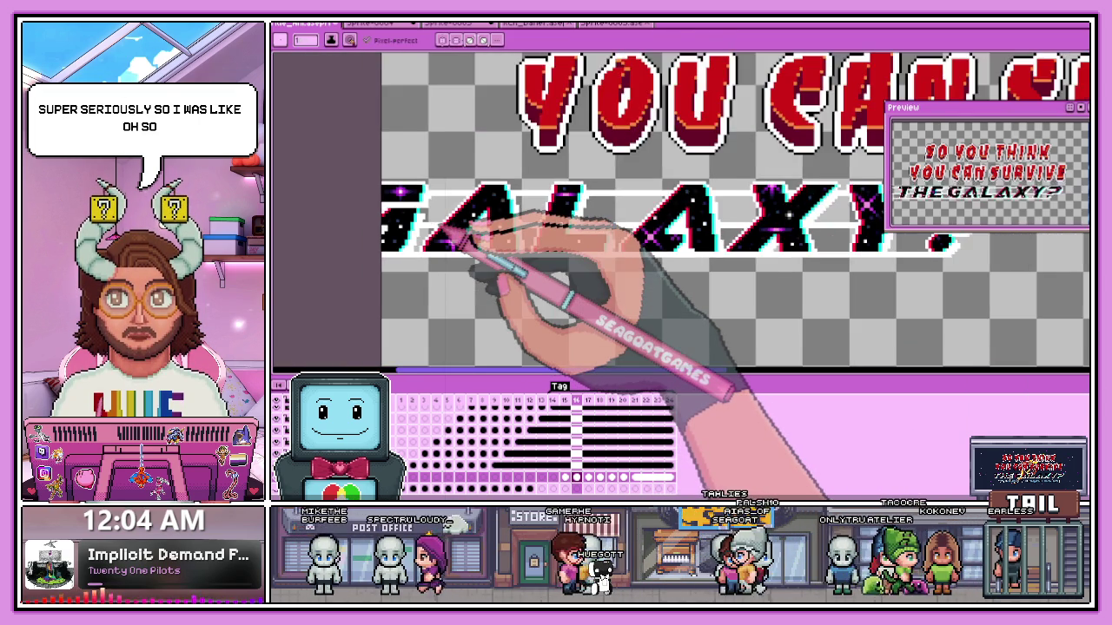
scroll(521, 278, "up", 2)
scroll(564, 304, "up", 2)
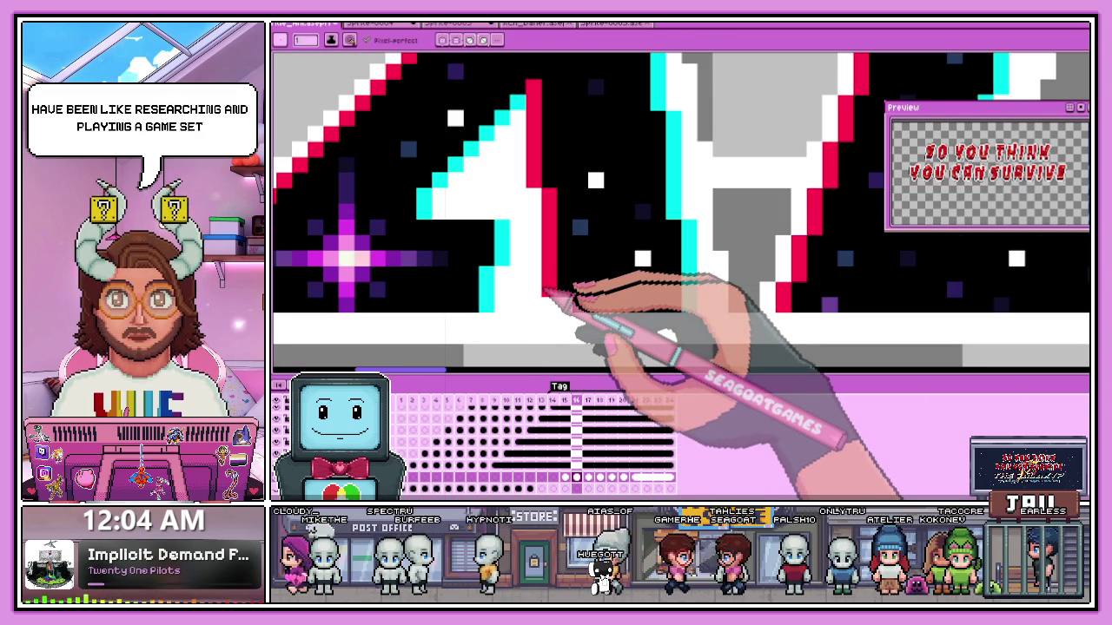
scroll(548, 291, "down", 1)
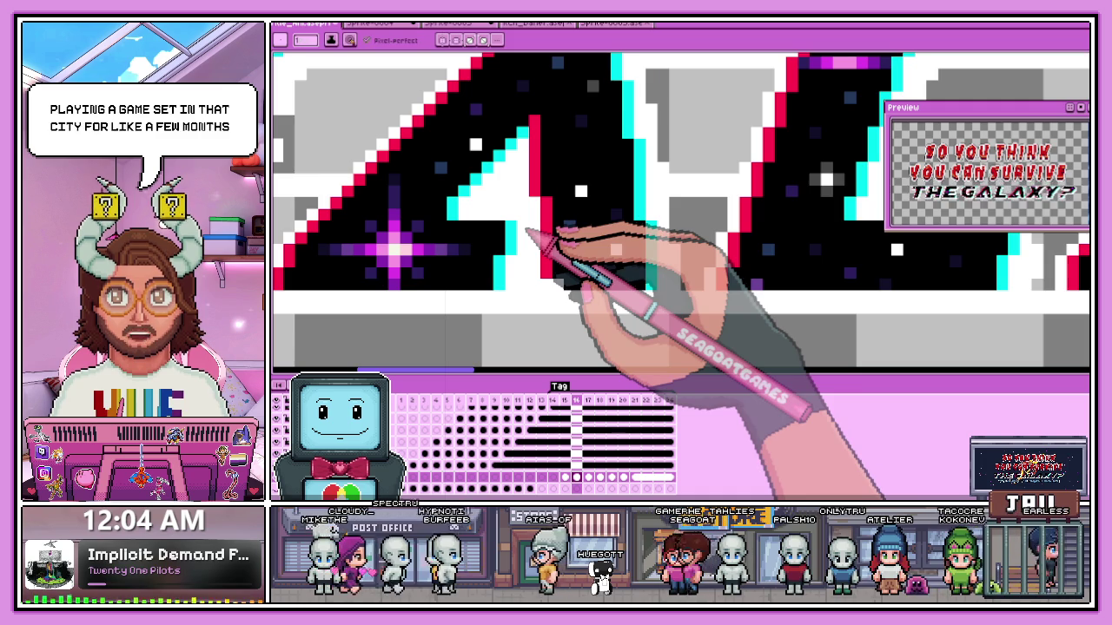
scroll(527, 233, "down", 2)
scroll(576, 249, "down", 1)
scroll(744, 258, "up", 1)
scroll(658, 252, "up", 1)
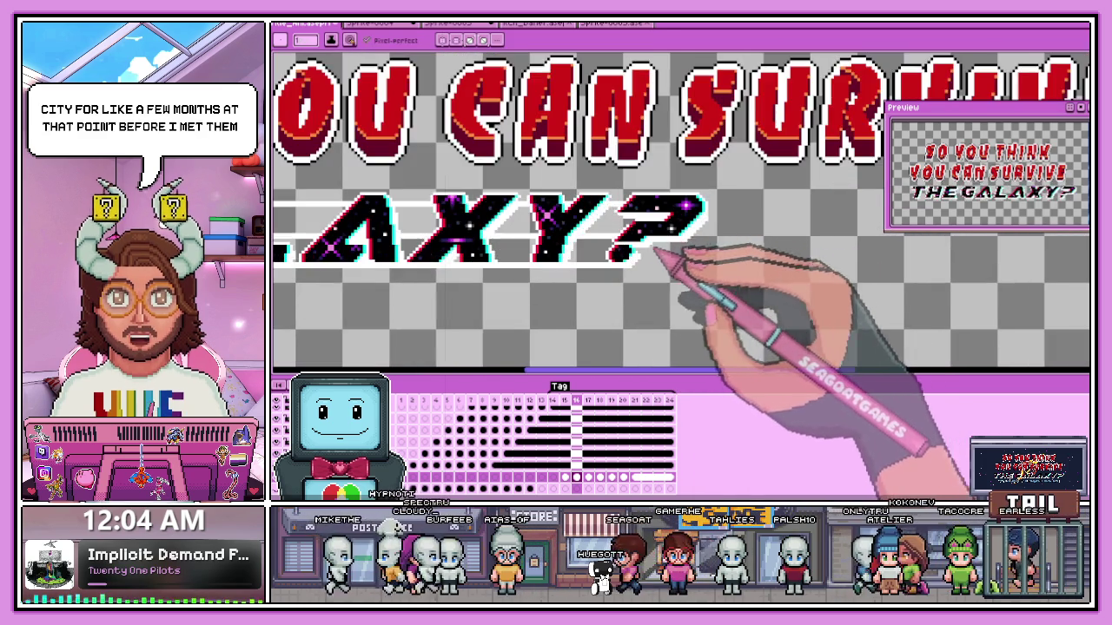
scroll(655, 250, "up", 1)
scroll(650, 249, "up", 1)
scroll(651, 249, "up", 1)
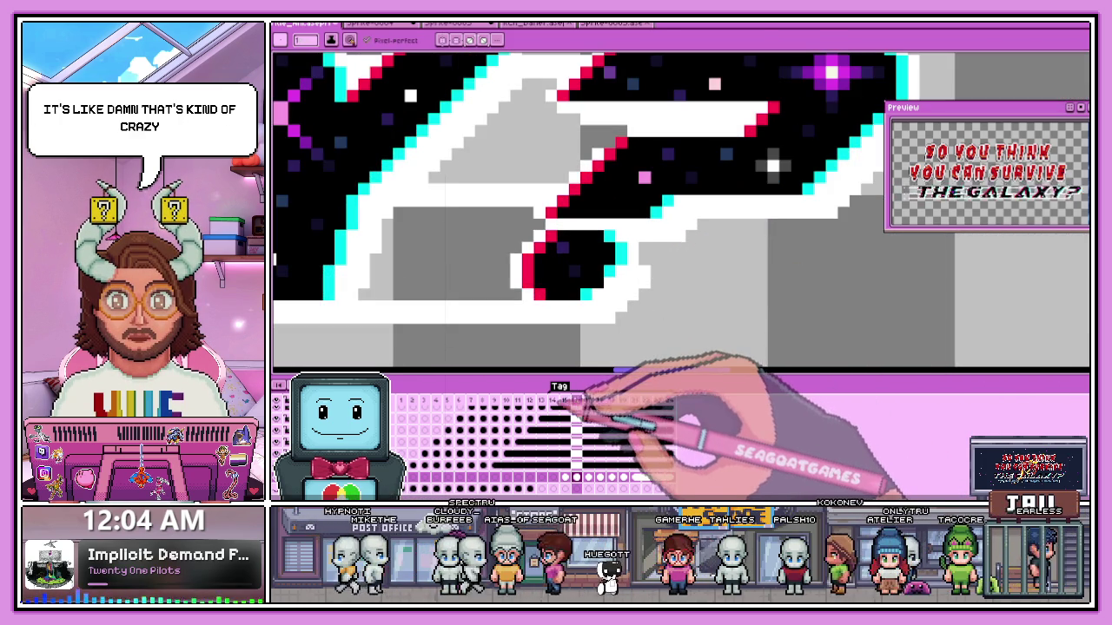
- Step through the later frames, jumping to frames 16 and 17 and advancing to frame 19
key("Left")
scroll(633, 261, "down", 2)
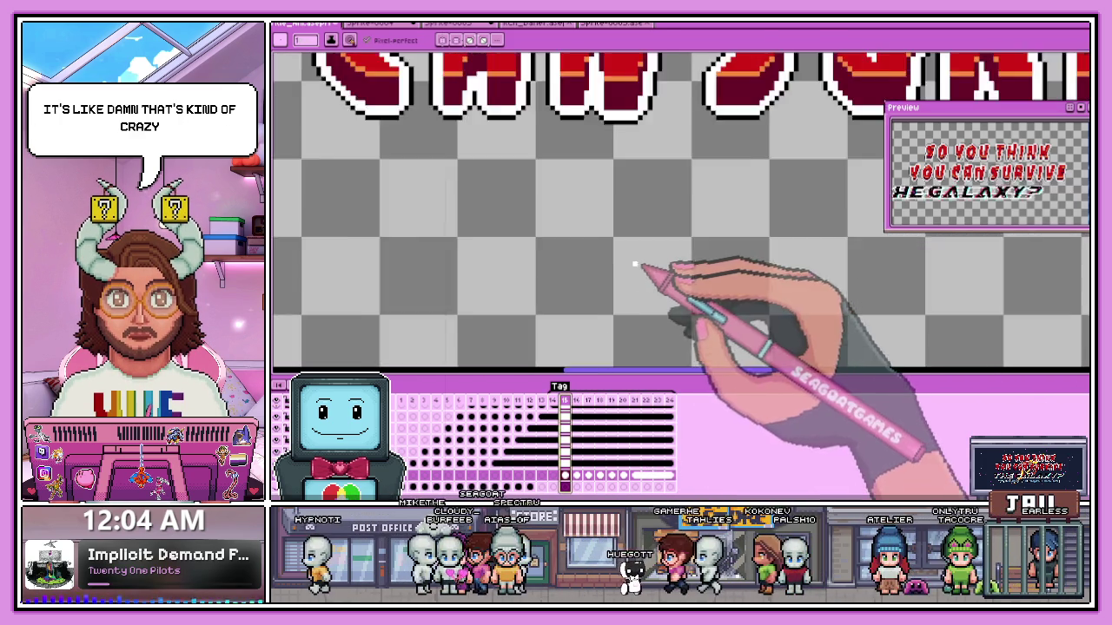
scroll(566, 193, "down", 1)
scroll(583, 385, "down", 1)
key("Right")
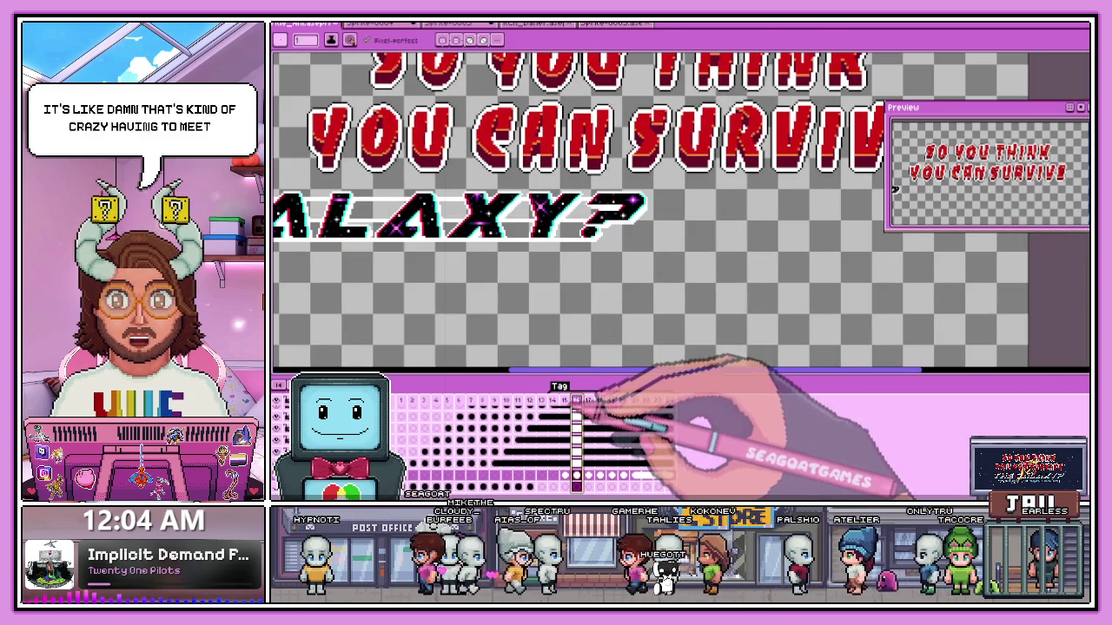
key("Left")
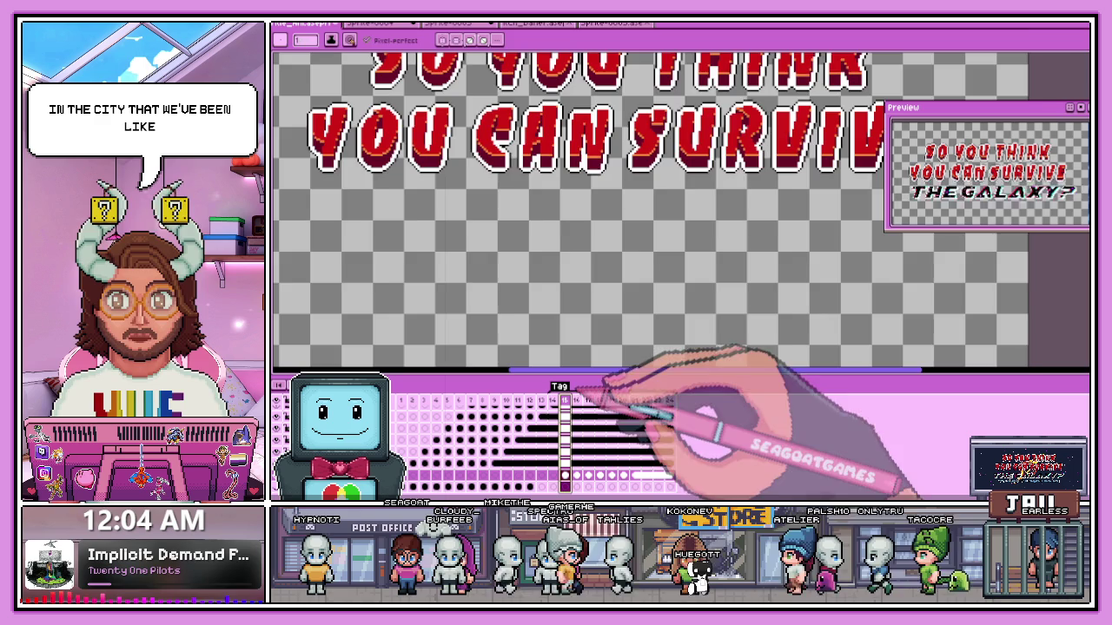
scroll(570, 298, "down", 2)
scroll(483, 249, "up", 3)
scroll(447, 278, "up", 1)
scroll(401, 296, "up", 1)
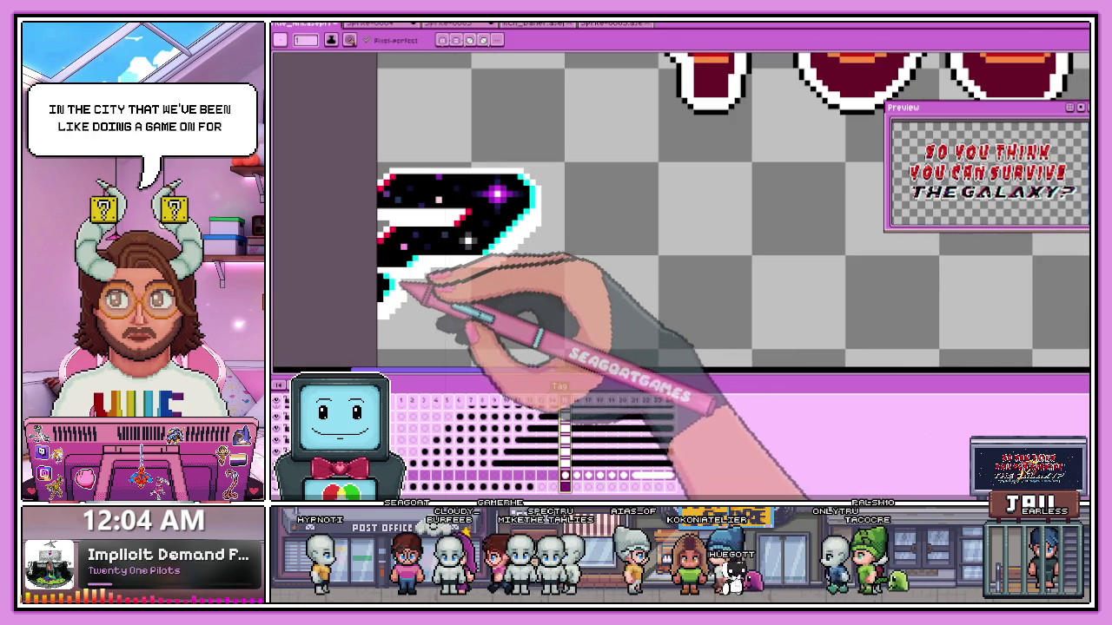
left_click(576, 401)
scroll(596, 322, "down", 2)
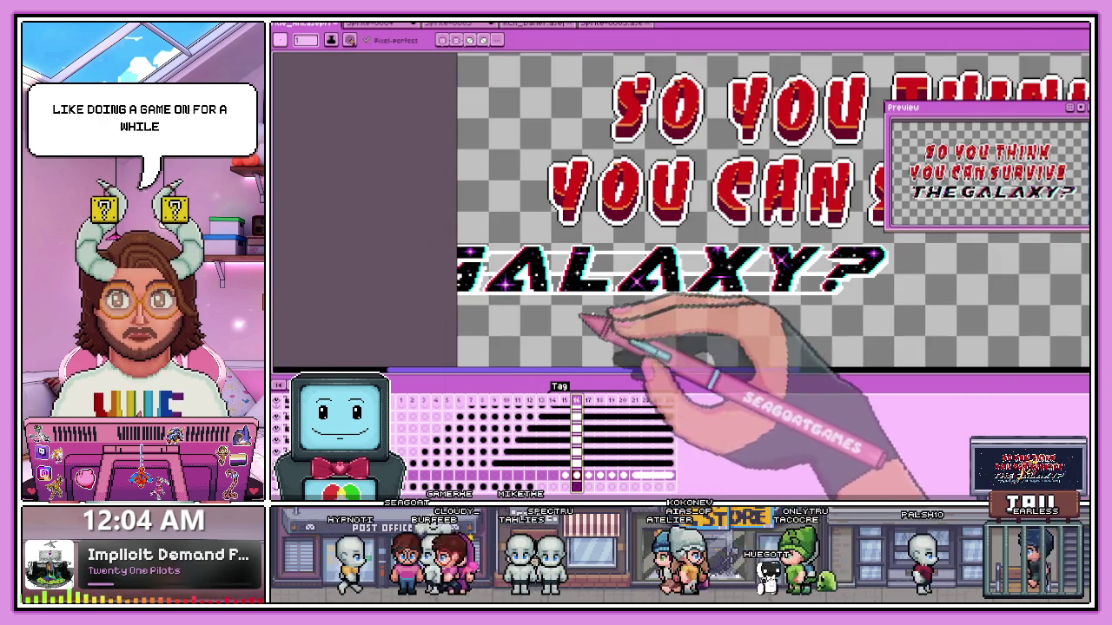
left_click(588, 401)
scroll(638, 373, "down", 2)
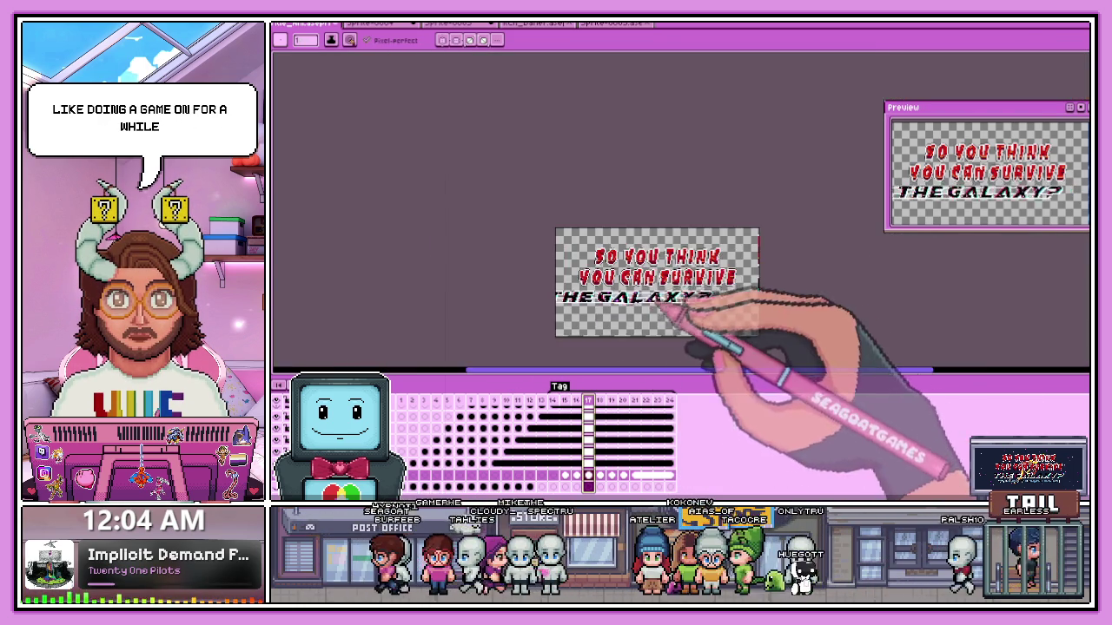
scroll(636, 330, "up", 2)
key("period")
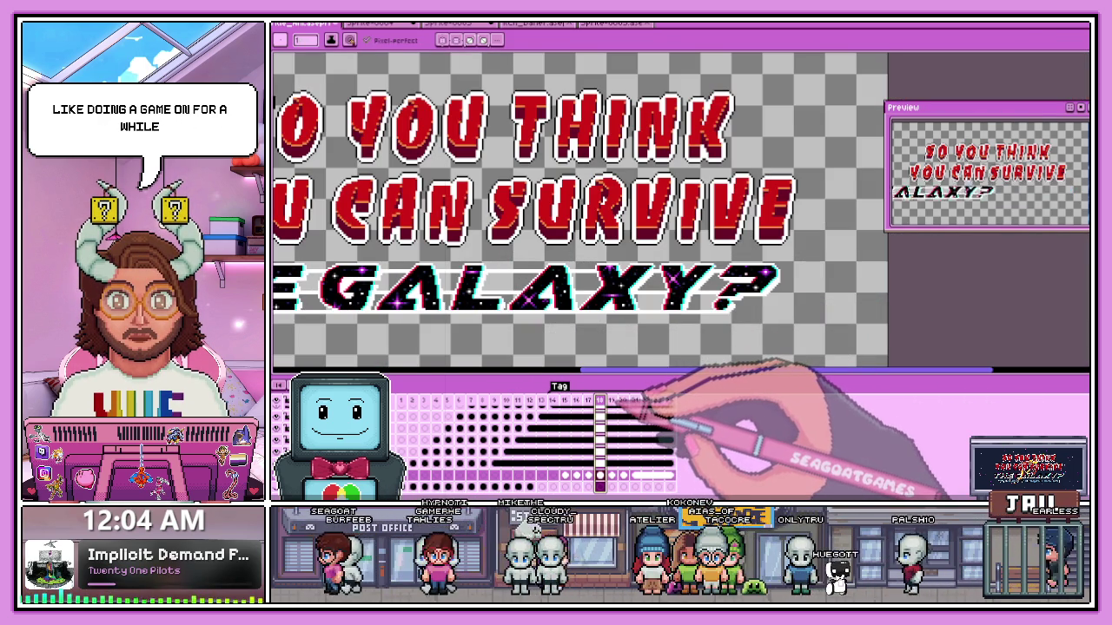
key("period")
key("period")
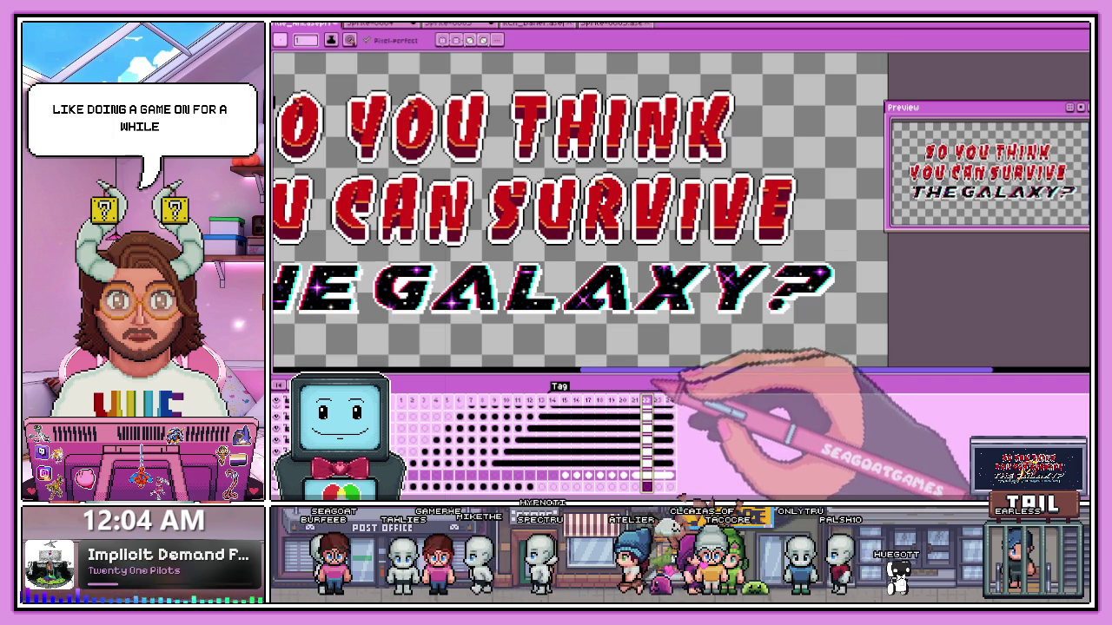
- Zoom out to the whole title, then back in on the LAX letters' edge pixels
key("minus")
key("plus")
key("plus")
key("plus")
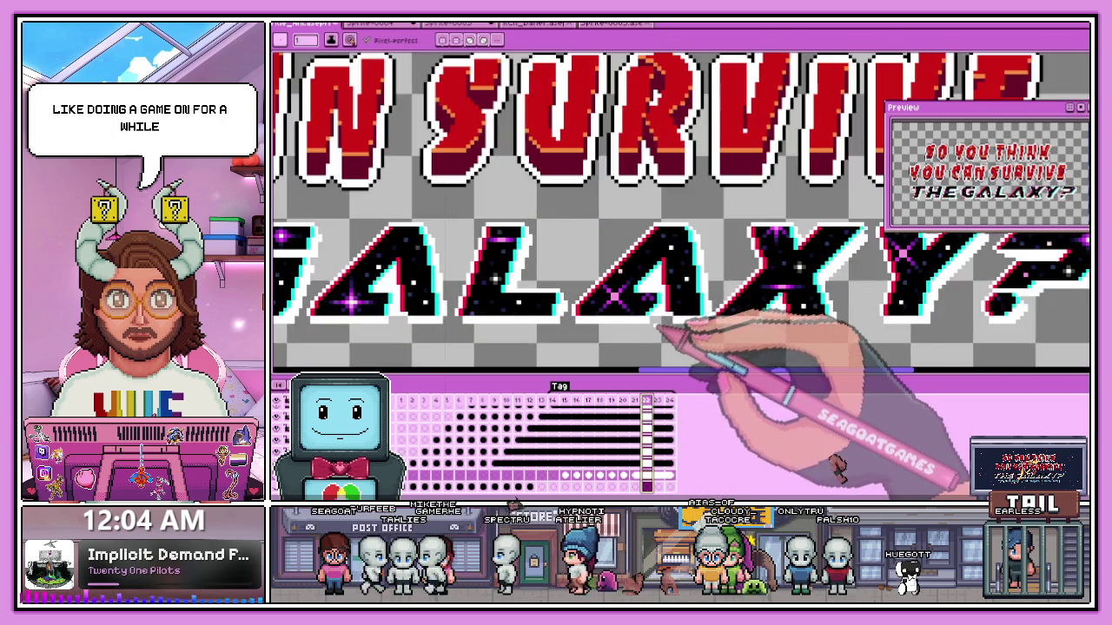
key("plus")
key("minus")
key("minus")
key("minus")
key("plus")
key("plus")
key("plus")
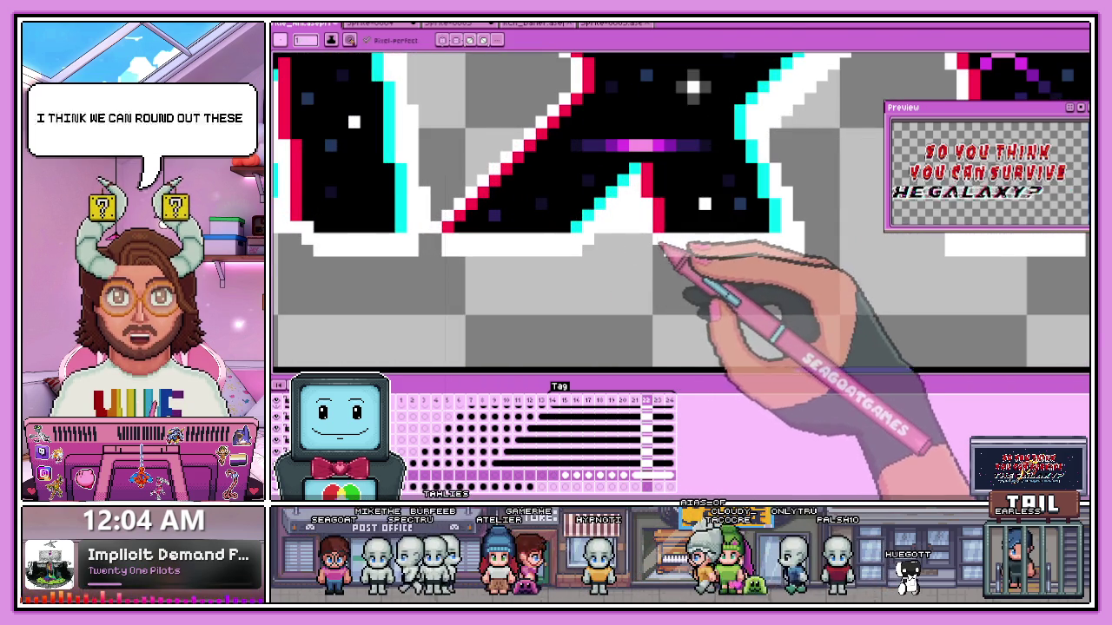
- Zoom between the full title and close-ups of THE GALAXY letters' pixels
key("minus")
key("minus")
key("minus")
key("minus")
key("plus")
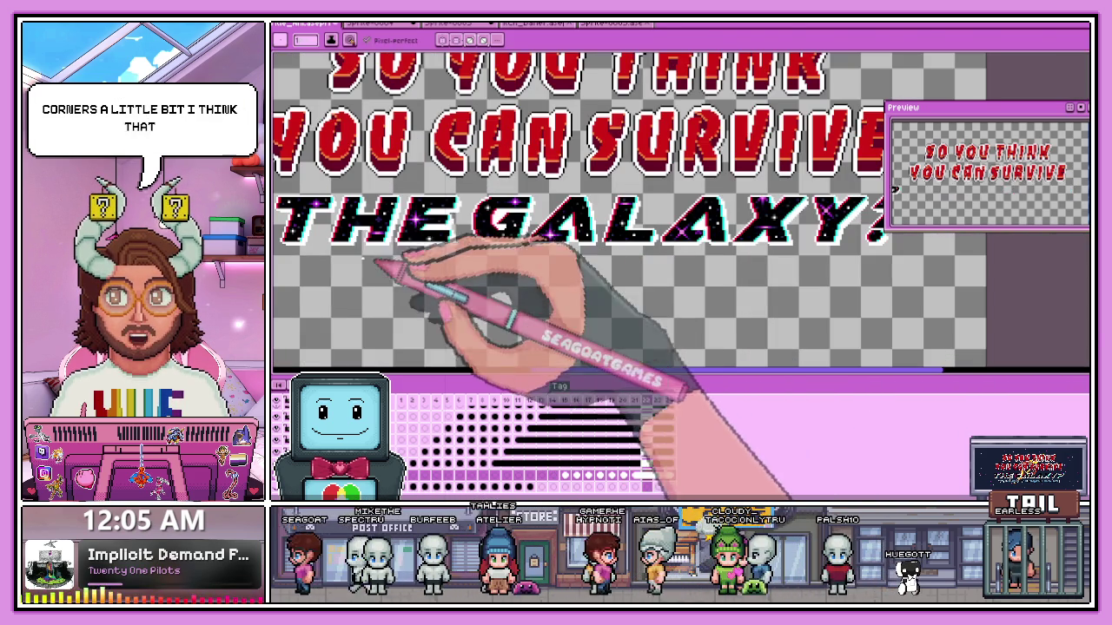
key("plus")
key("plus")
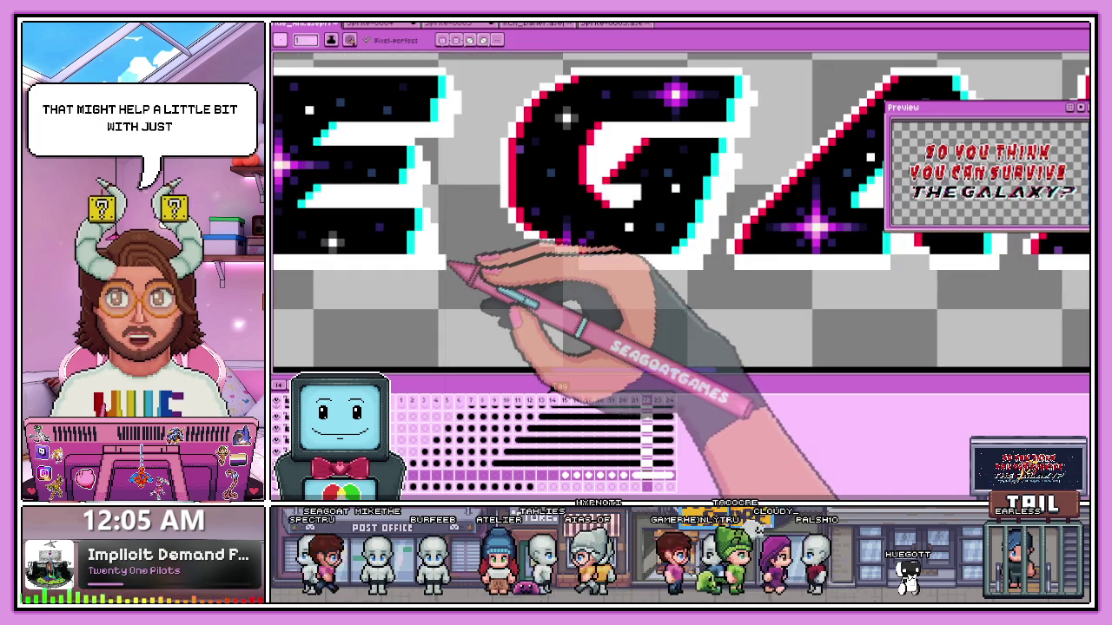
key("b")
key("minus")
key("minus")
key("plus")
key("plus")
key("plus")
key("plus")
key("minus")
key("minus")
key("minus")
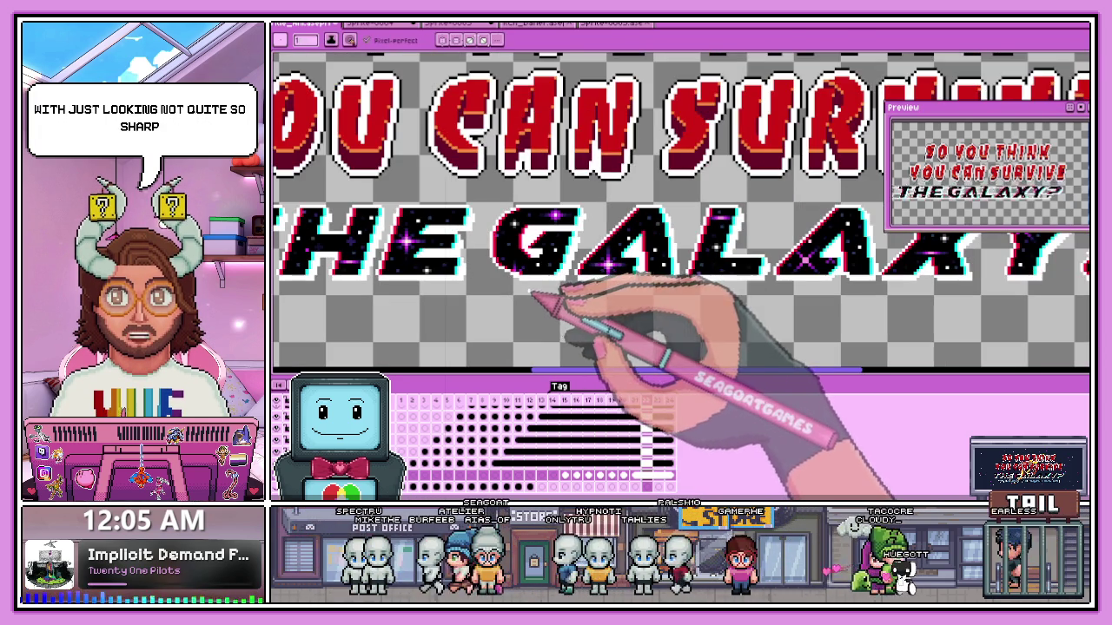
key("plus")
key("minus")
key("plus")
key("plus")
key("minus")
key("minus")
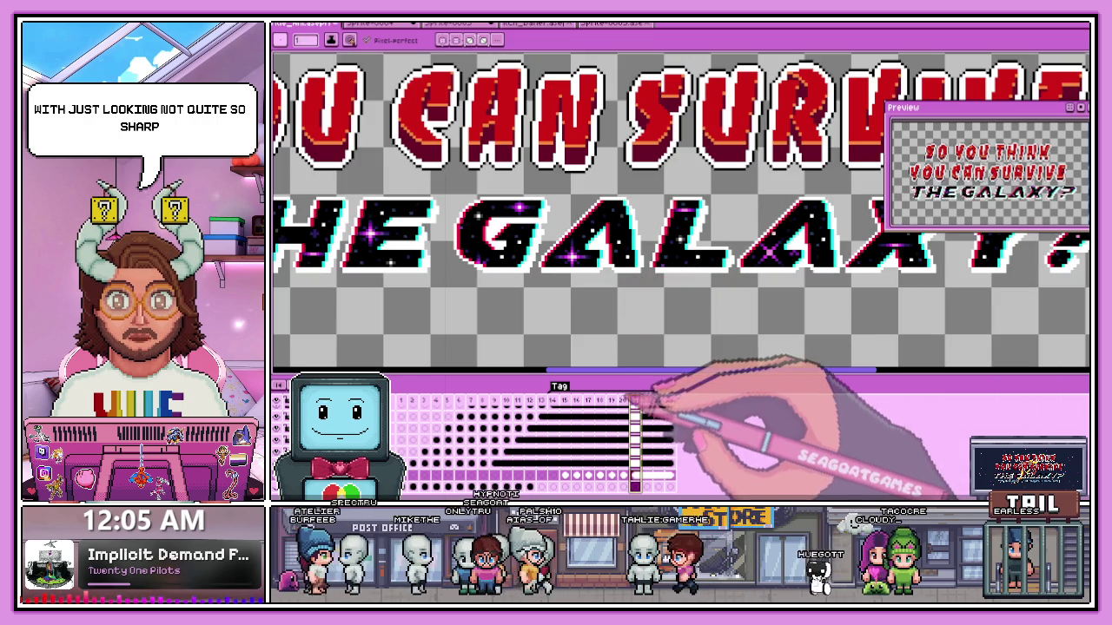
key("plus")
key("plus")
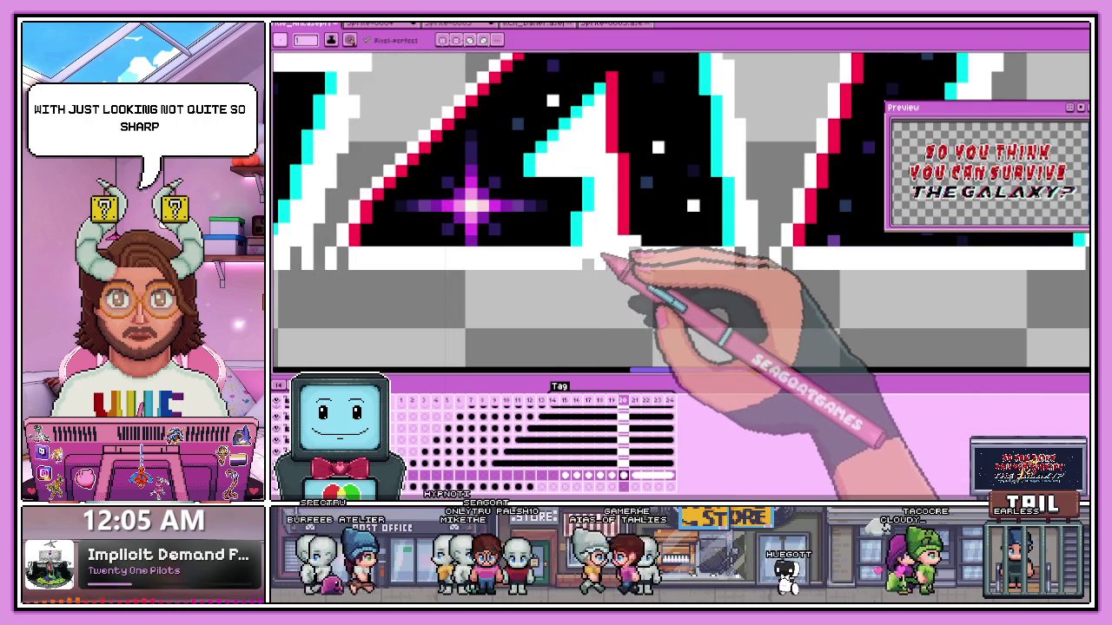
key("minus")
key("minus")
key("minus")
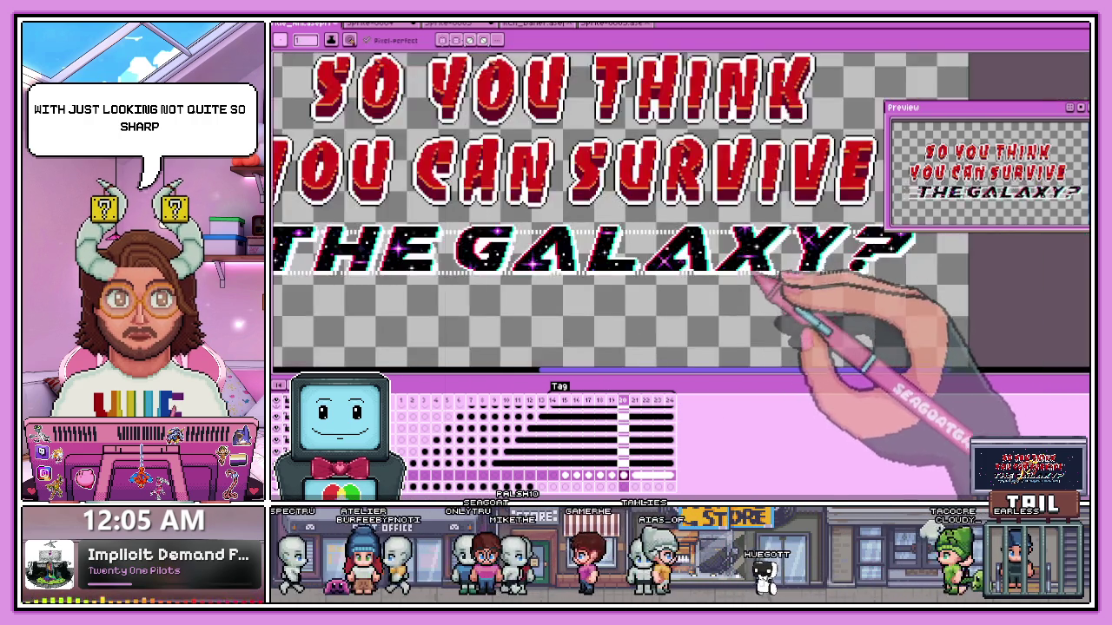
key("plus")
key("plus")
key("minus")
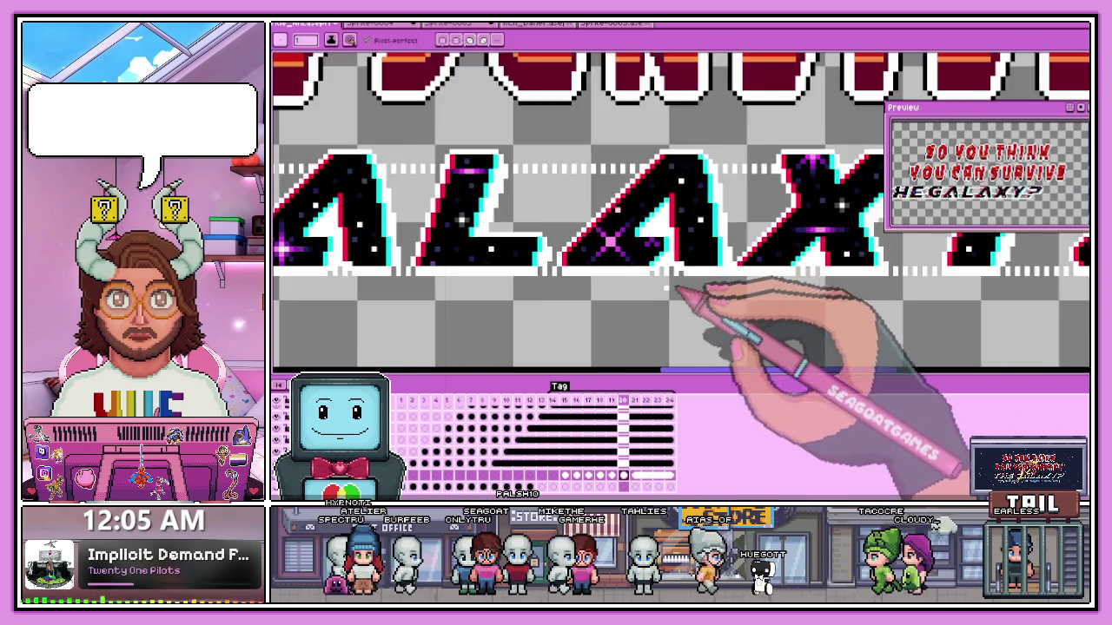
key("minus")
key("minus")
key("plus")
key("plus")
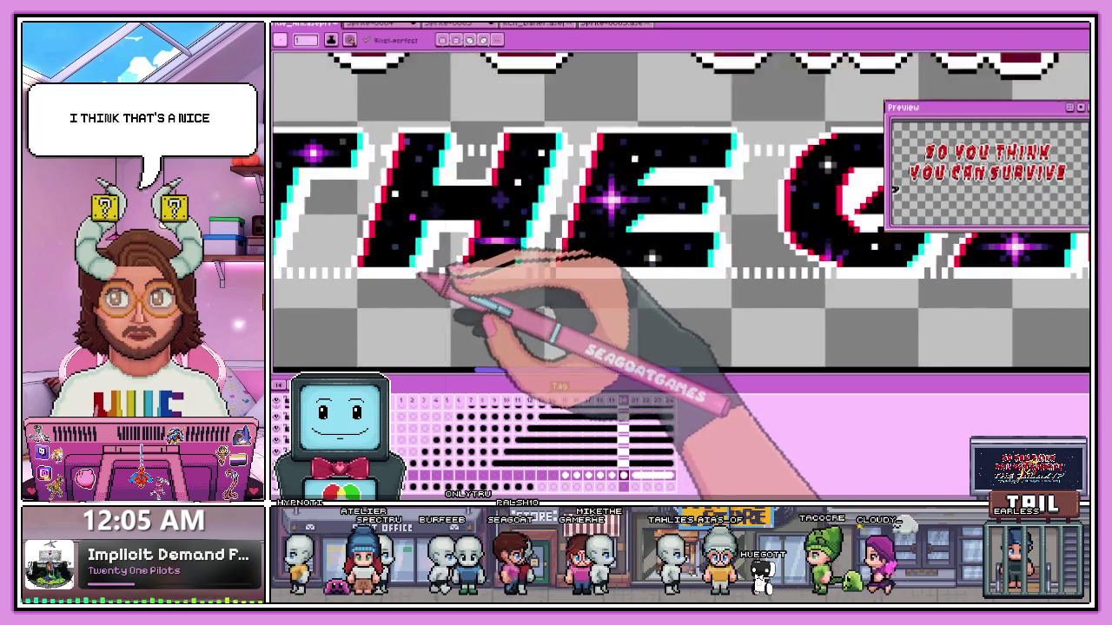
key("plus")
key("plus")
key("minus")
key("minus")
key("minus")
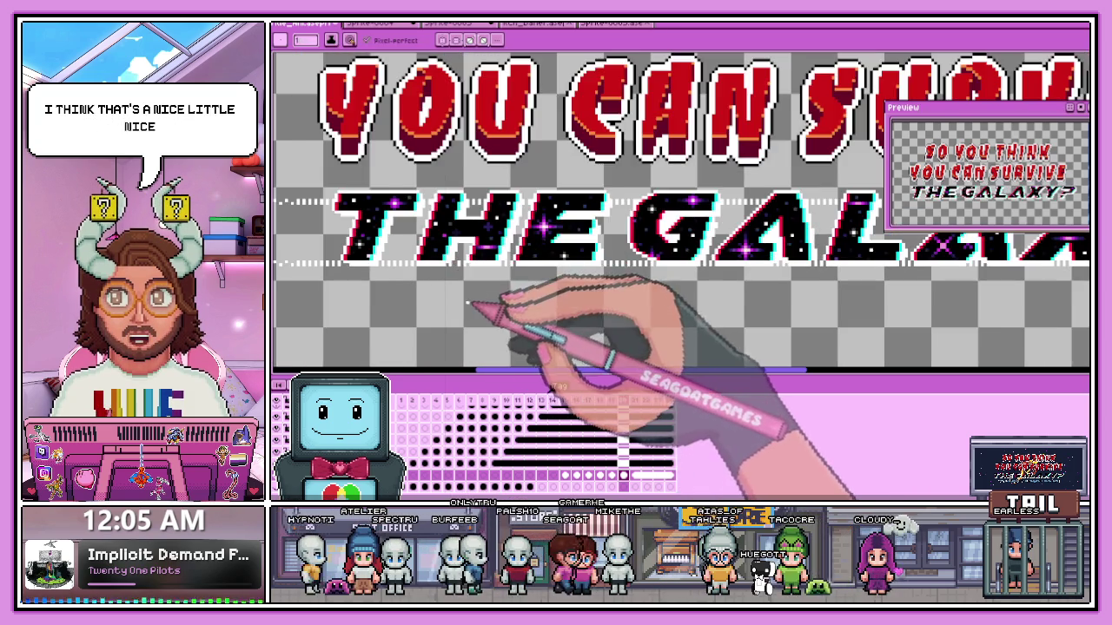
key("minus")
key("minus")
key("plus")
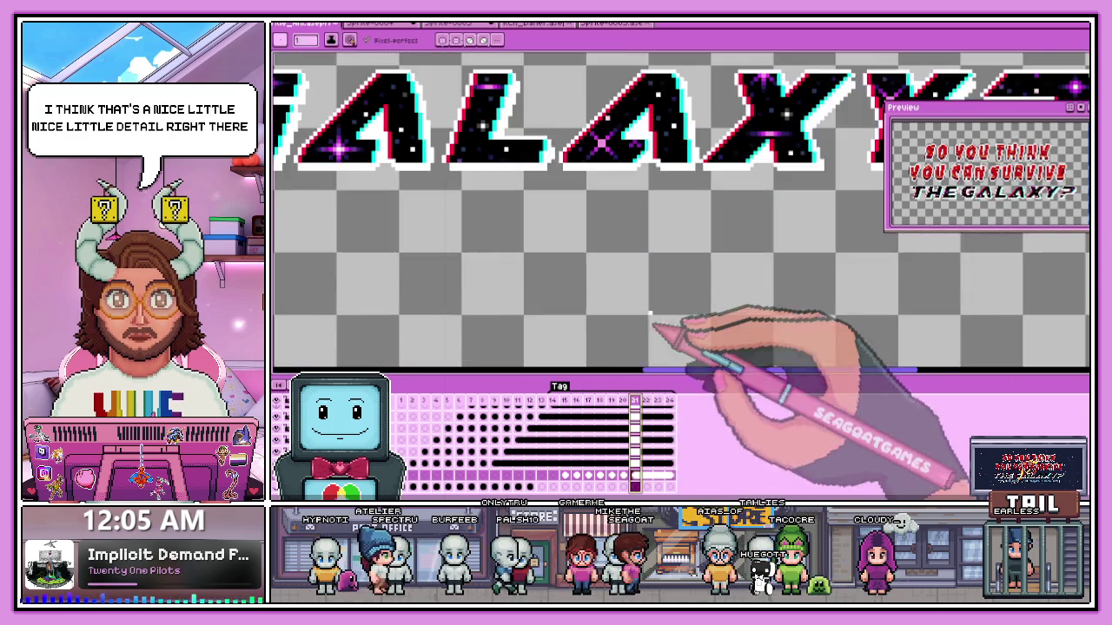
key("plus")
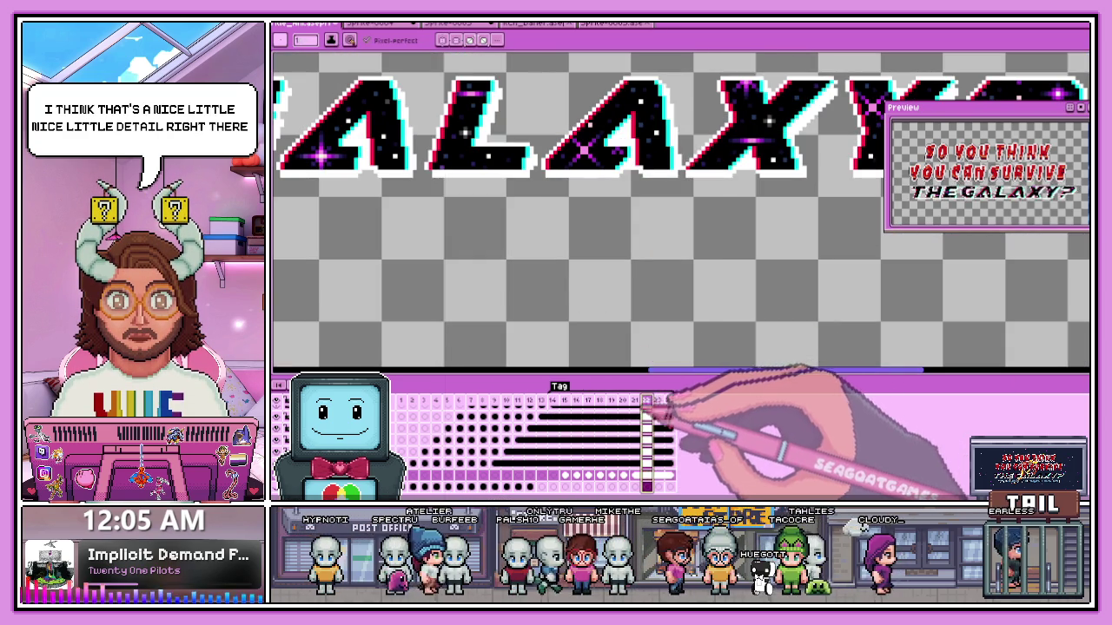
- Step back to an early frame showing only 'So You Think You Can Survive'
key("minus")
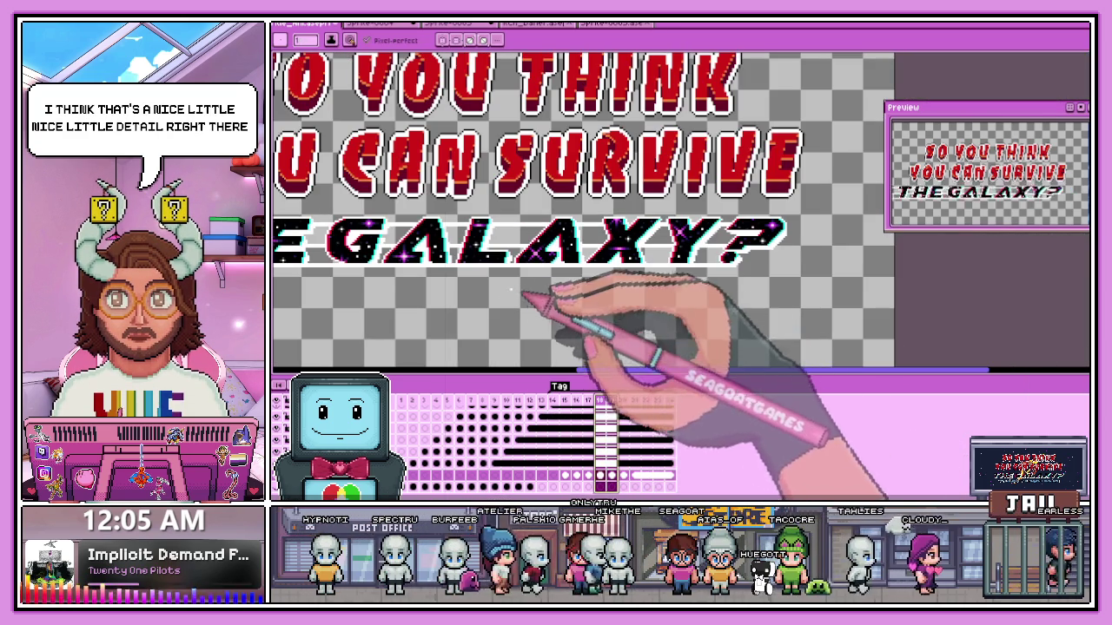
key("Left")
key("Left")
key("Left")
key("minus")
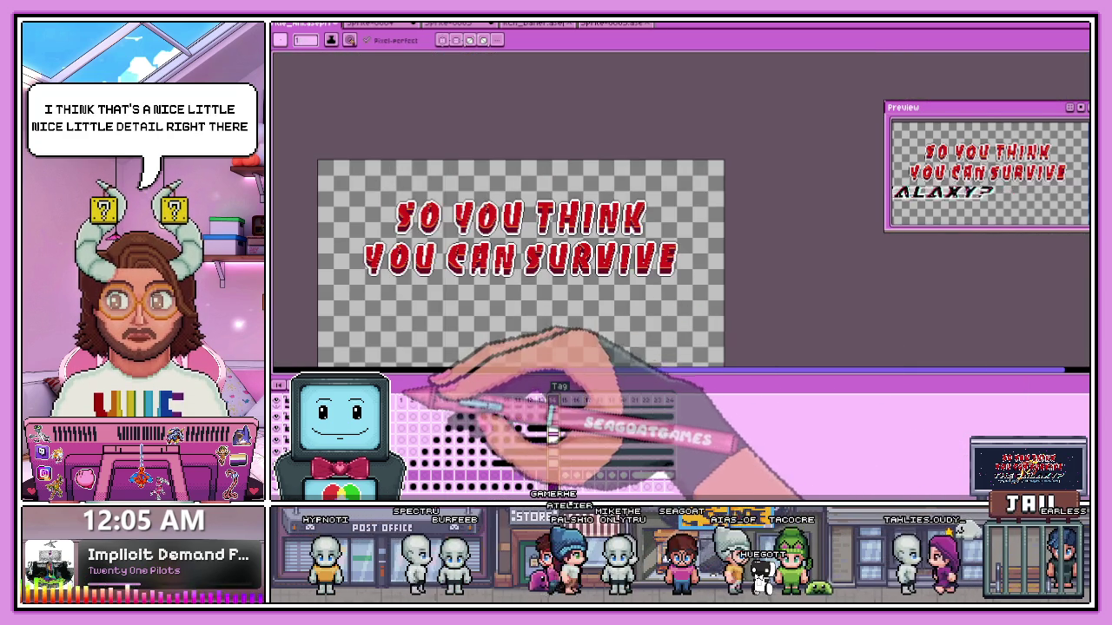
- Step forward from an early frame and play the animation until 'THE GALAXY?' appears at frame 19
key("Left")
key("Left")
key("Left")
key("Right")
key("Right")
key("Right")
key("Right")
key("Right")
key("Right")
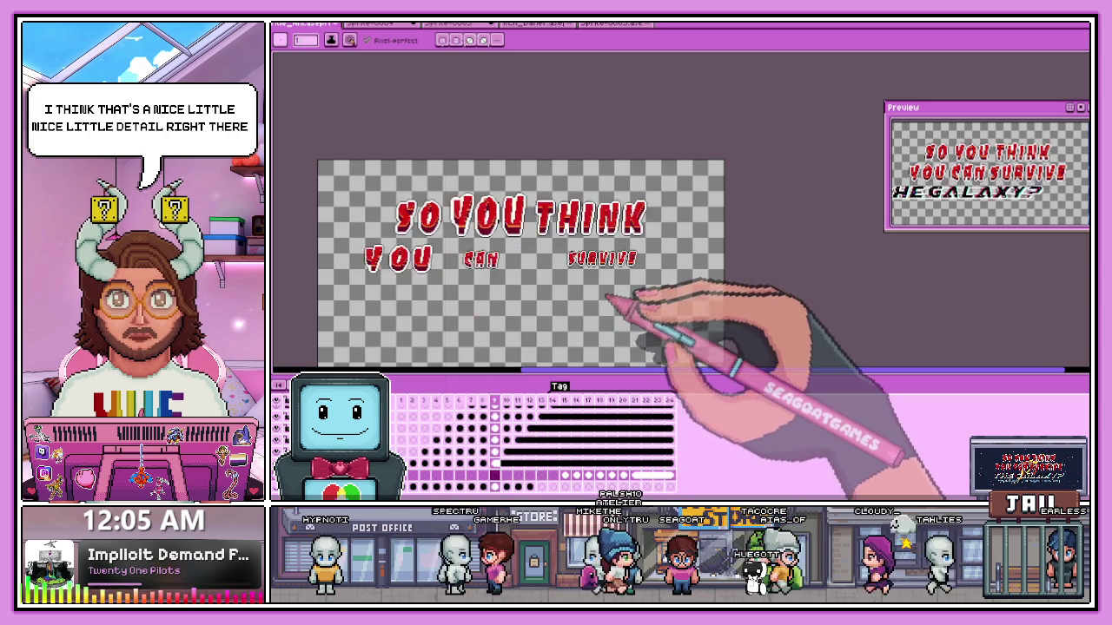
key("minus")
key("plus")
key("plus")
key("plus")
key("minus")
key("minus")
key("minus")
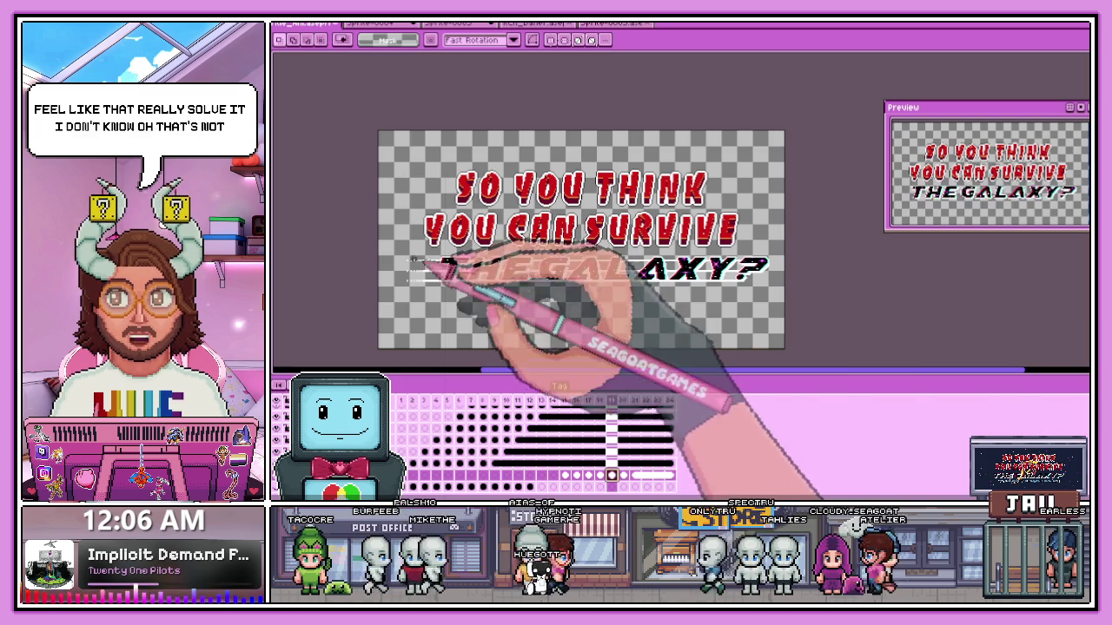
- Select THE GALAXY? line, nudge it right, then cancel so it stays in place
left_click_drag(747, 265, 762, 285)
key("Right")
key("Right")
key("Escape")
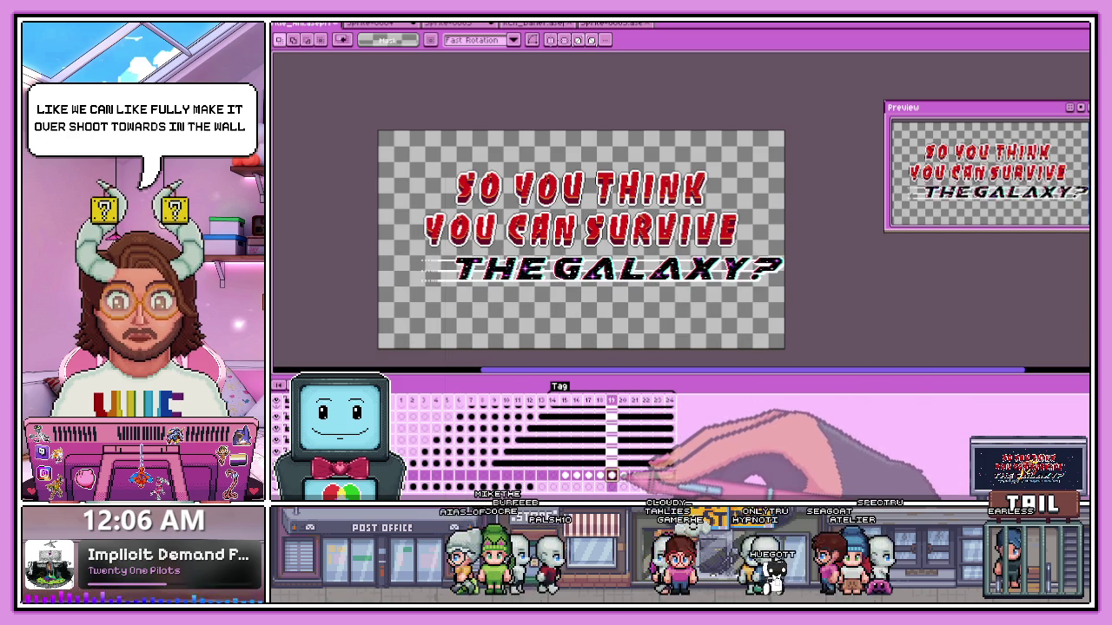
scroll(746, 355, "up", 2)
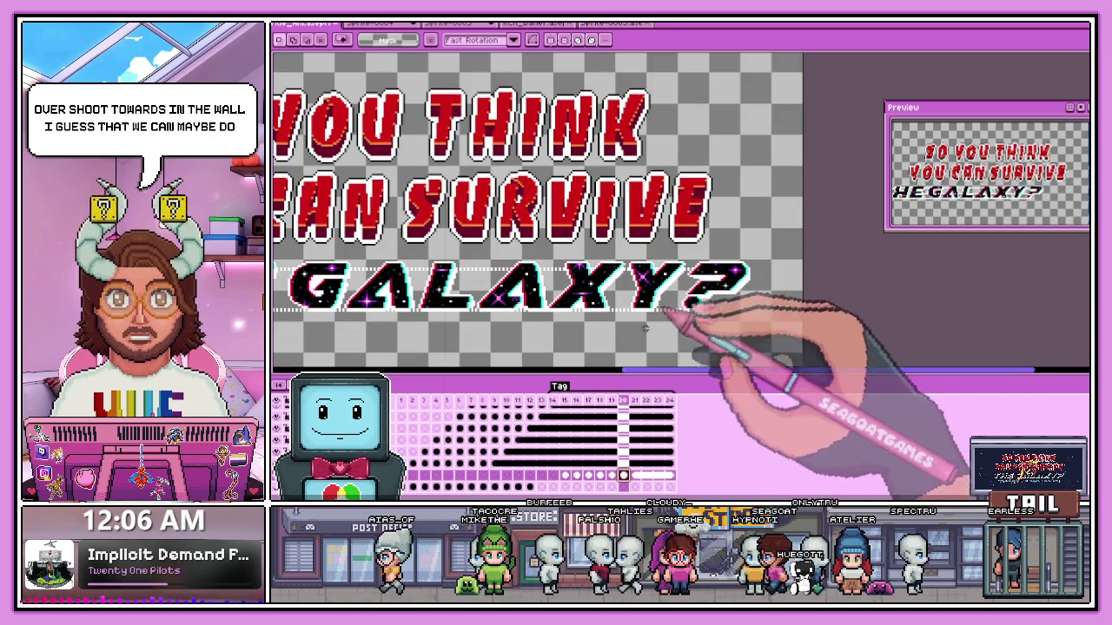
- Compare frames 22, 21, 19 and 20 to review THE GALAXY? sliding into place
left_click(647, 475)
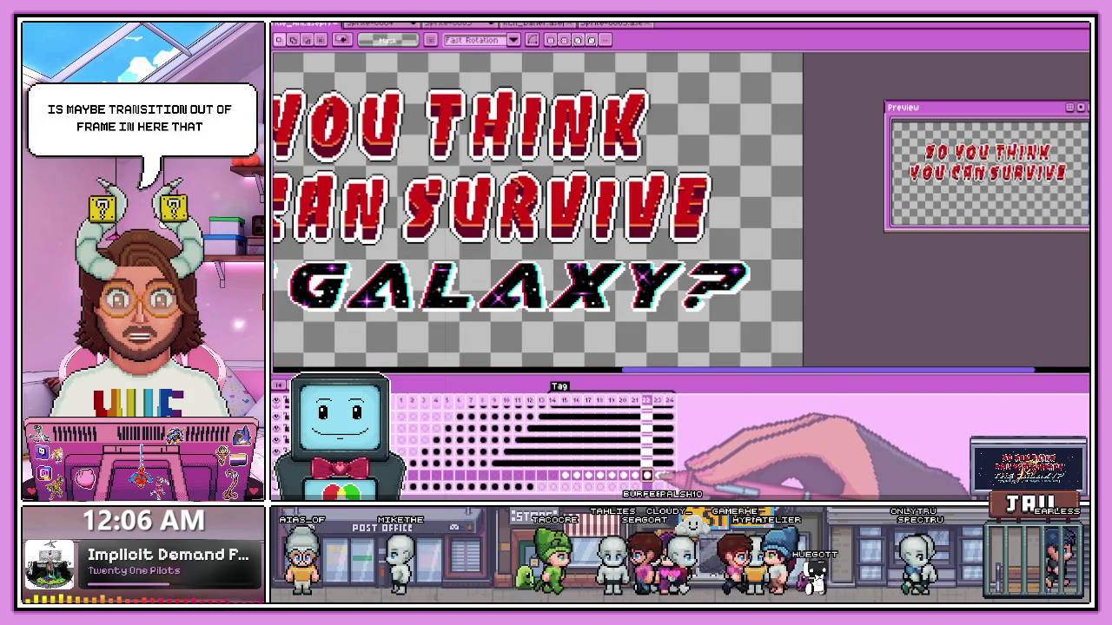
left_click(622, 400)
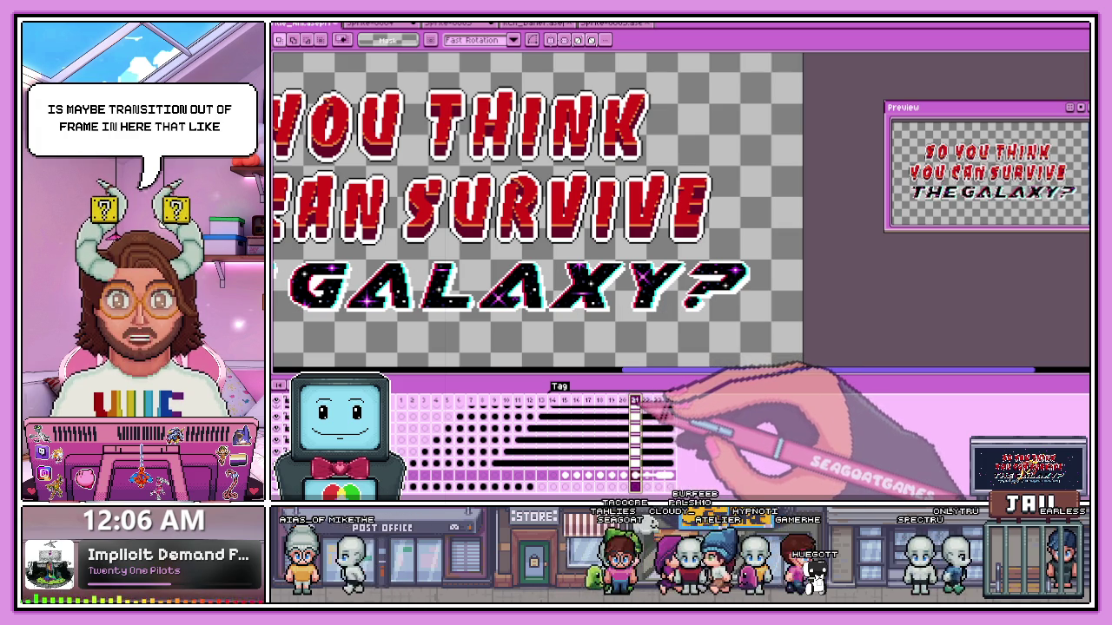
left_click(611, 401)
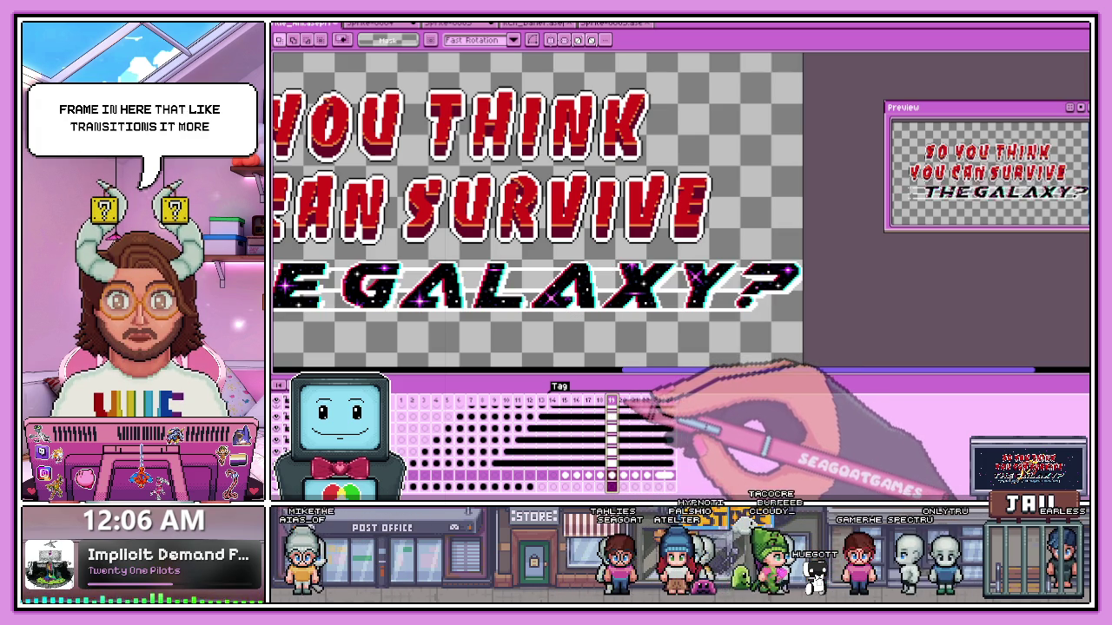
left_click(623, 401)
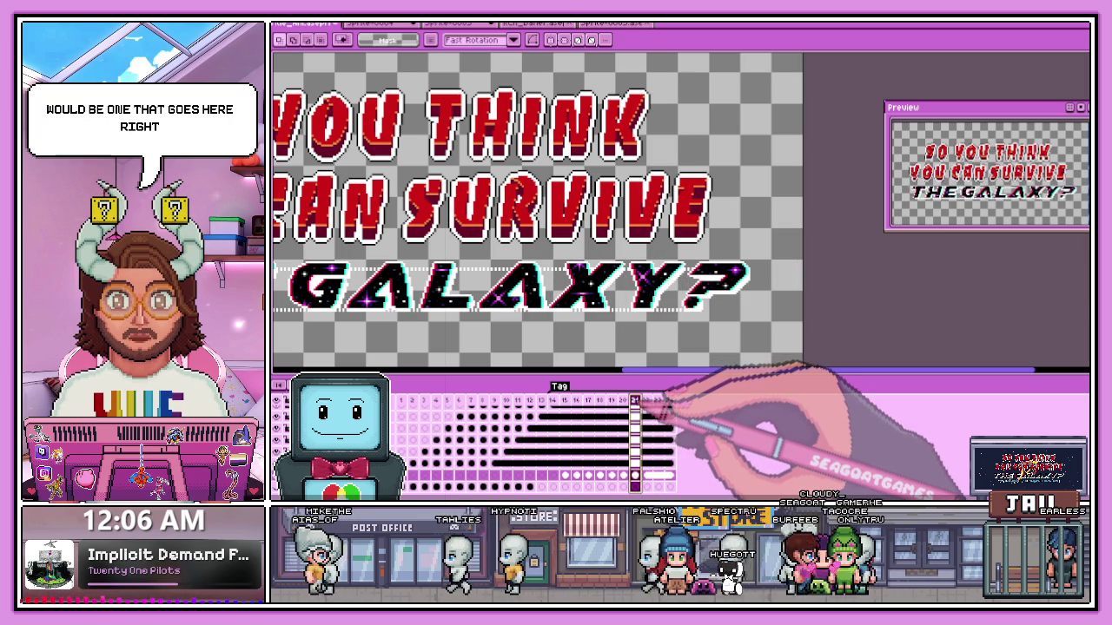
left_click(612, 401)
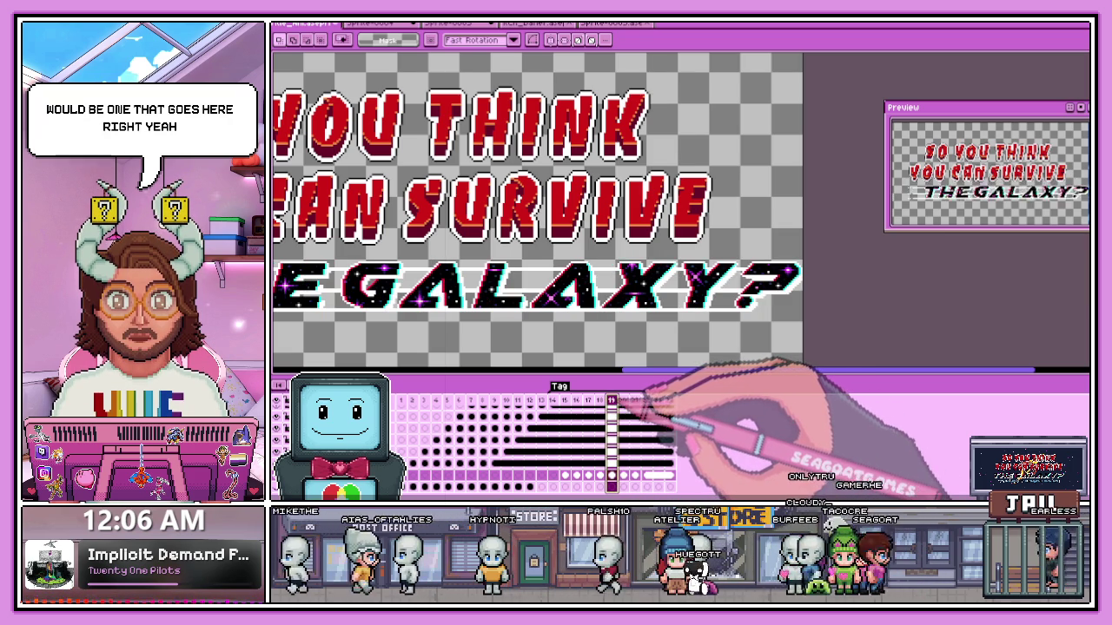
key("Right")
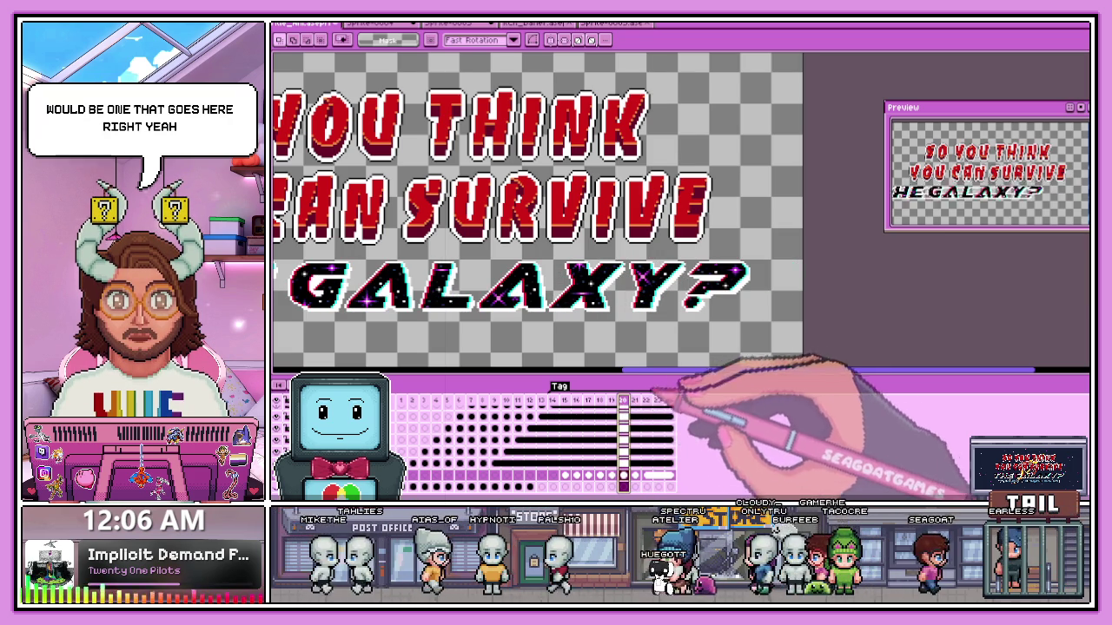
scroll(533, 310, "down", 2)
scroll(373, 235, "up", 1)
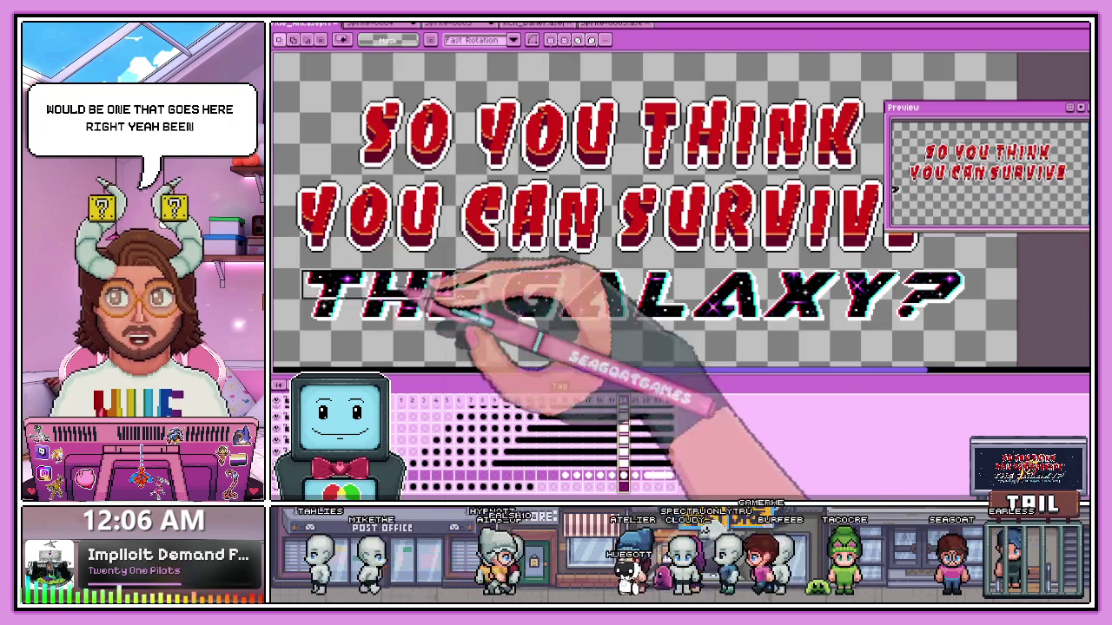
scroll(1007, 332, "down", 2)
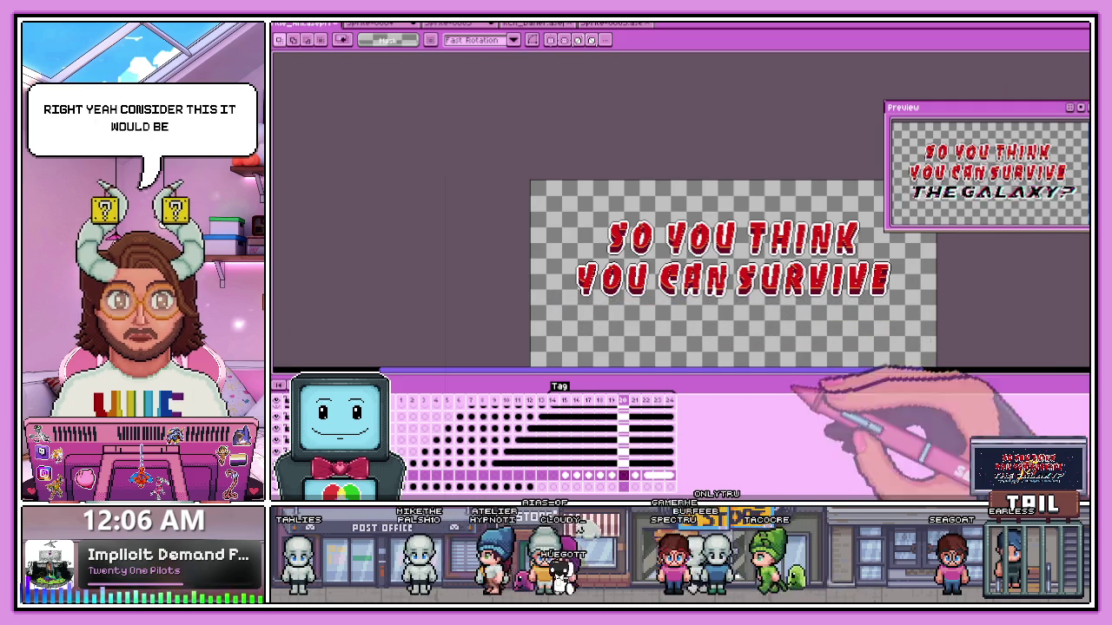
scroll(827, 341, "down", 1)
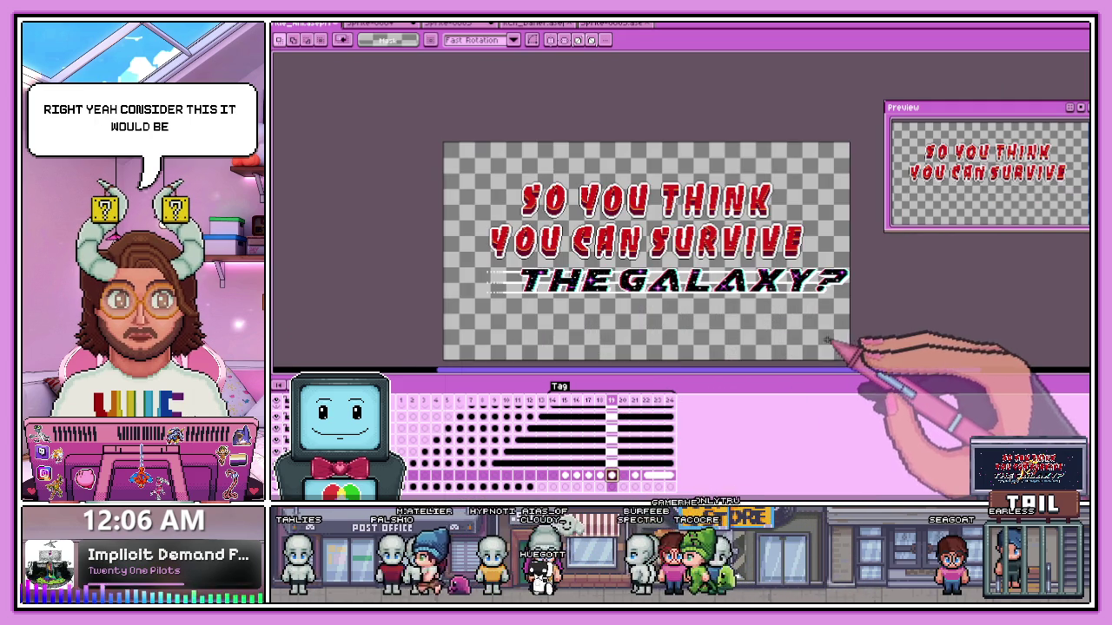
key("Return")
- Step through frames 22 and 23 of the title animation
key("period")
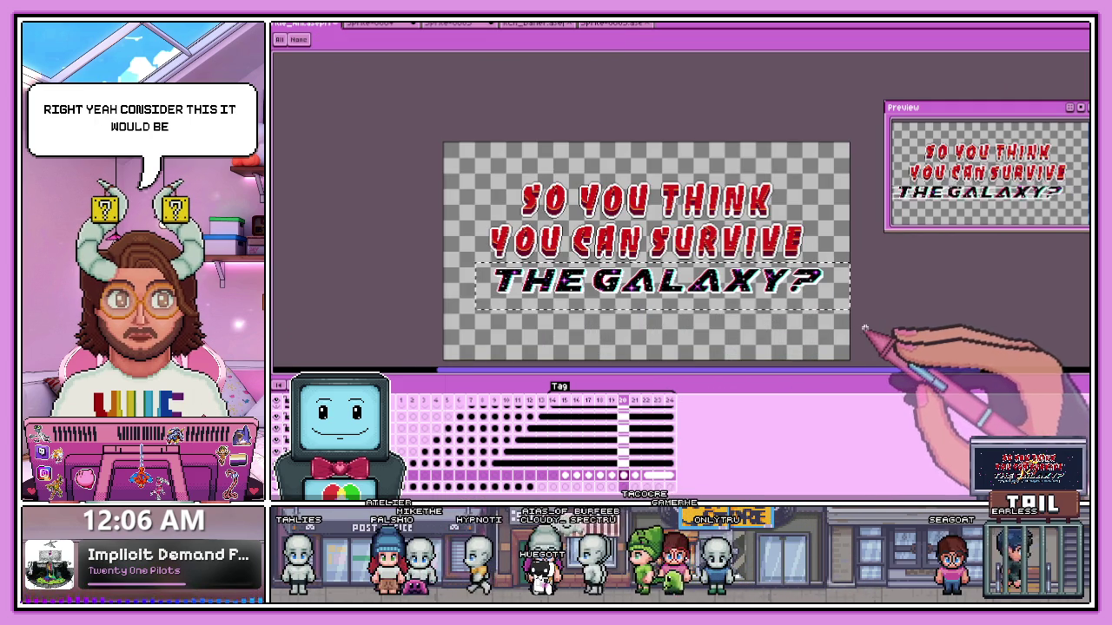
left_click(646, 435)
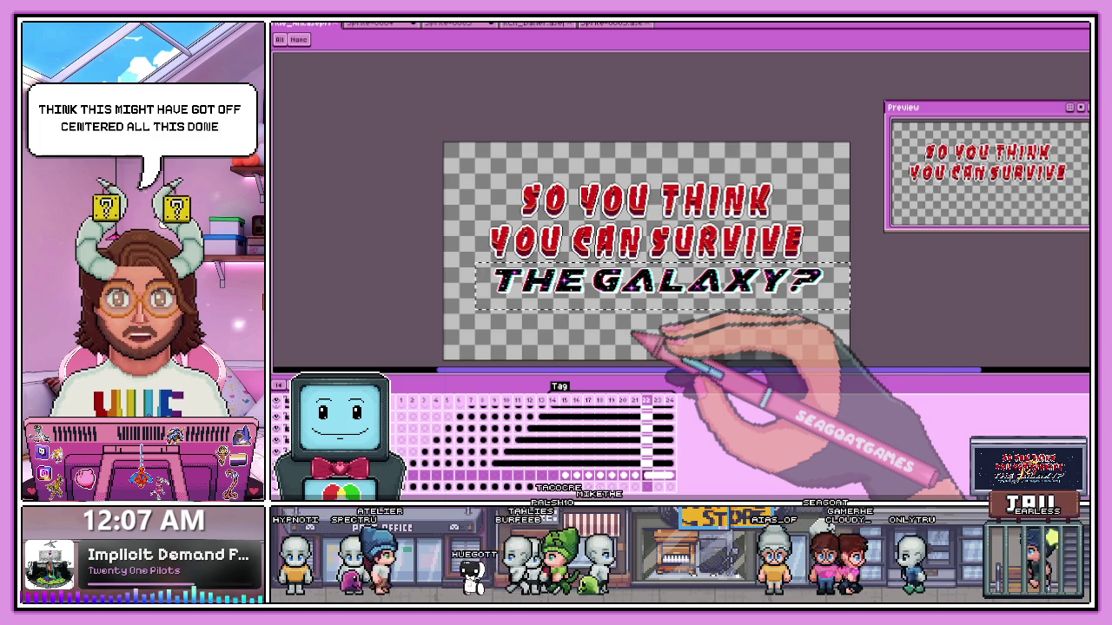
scroll(734, 315, "up", 2)
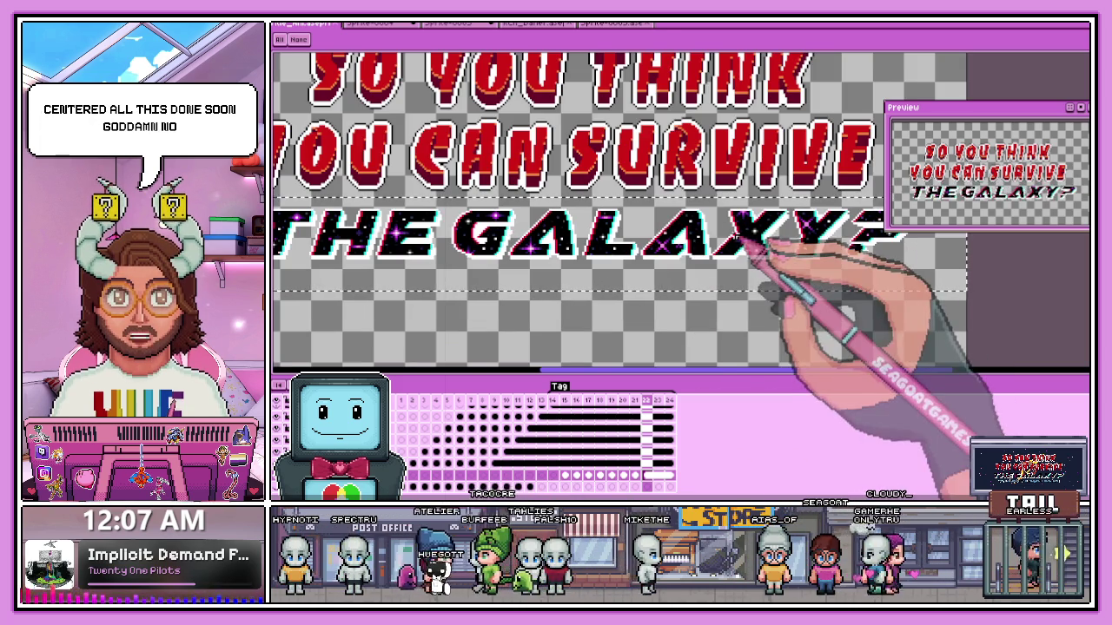
left_click(659, 401)
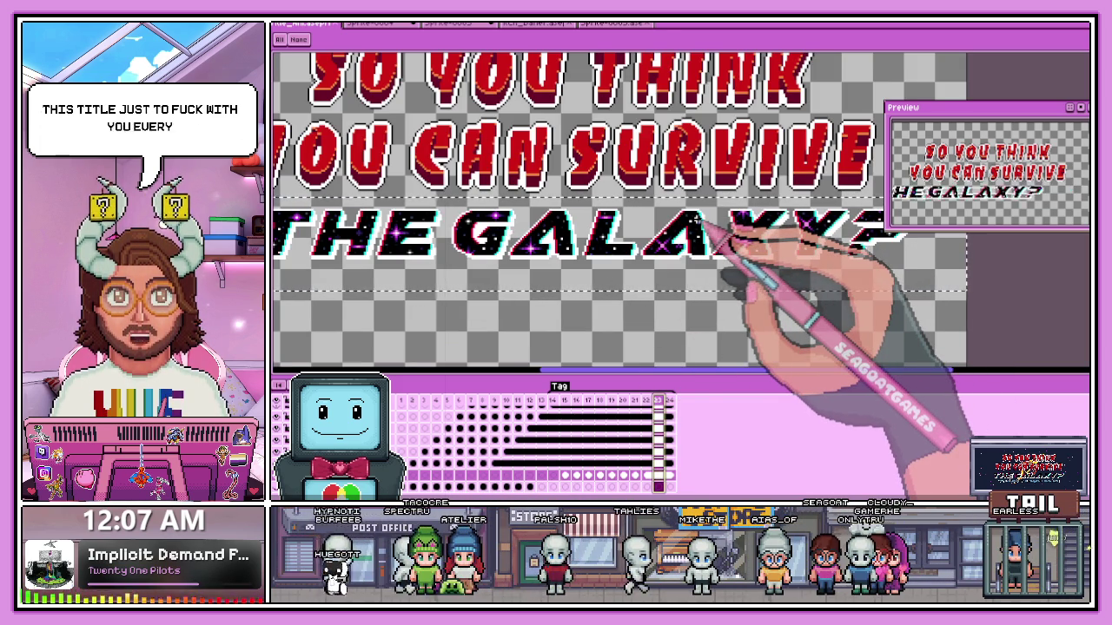
left_click(646, 401)
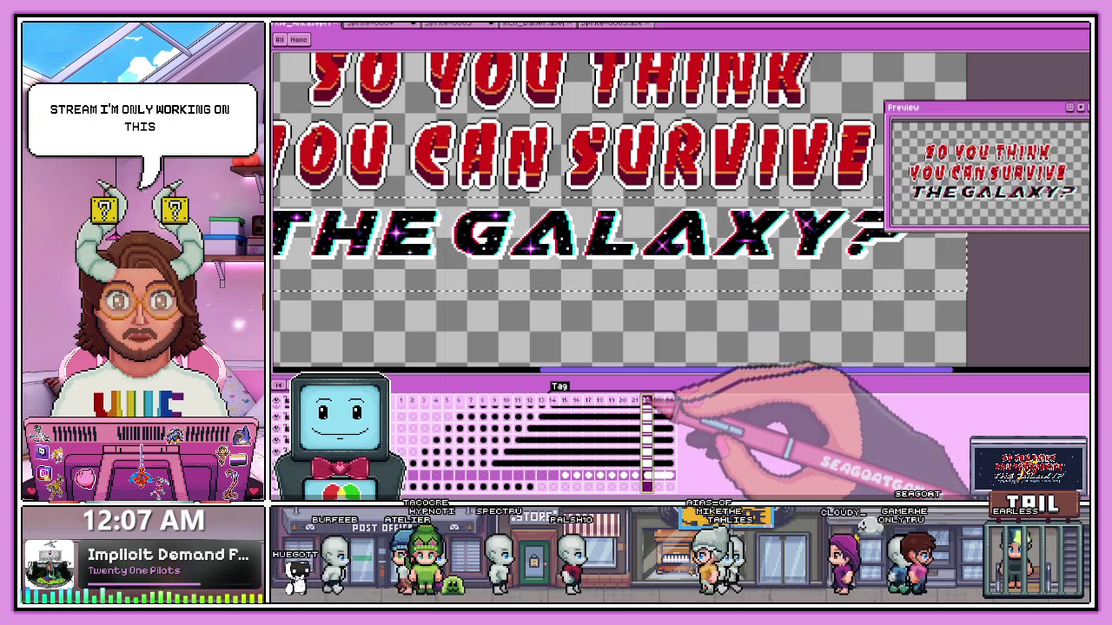
- Switch to Sprite-0004 and back, then quit with Ctrl+Q, discarding the first sprite's changes
left_click(370, 23)
left_click(313, 23)
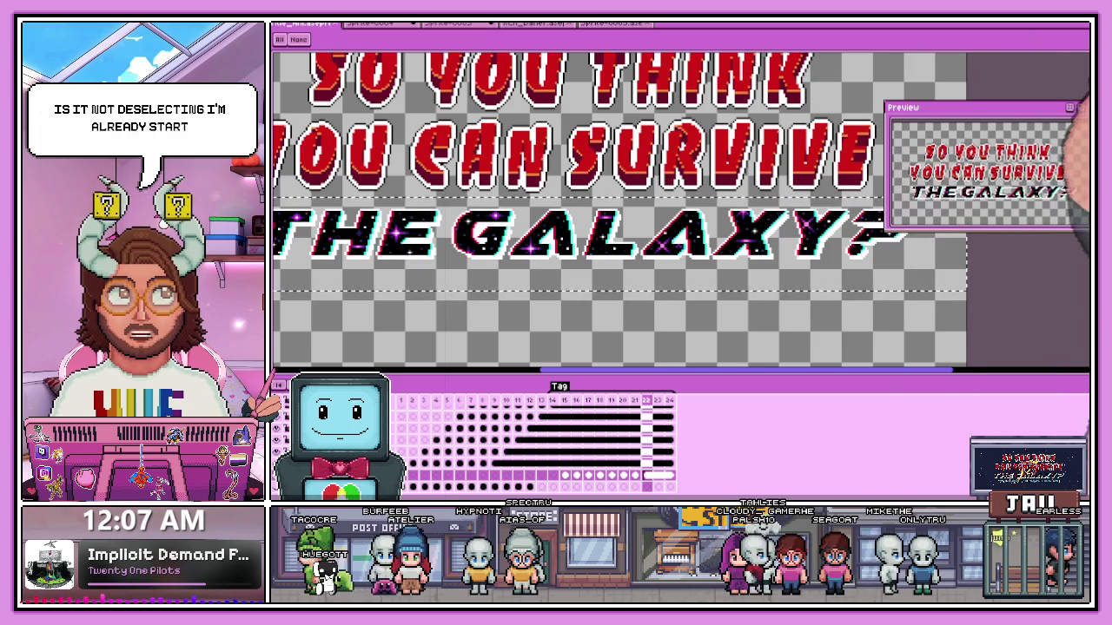
key("ctrl+q")
left_click(652, 285)
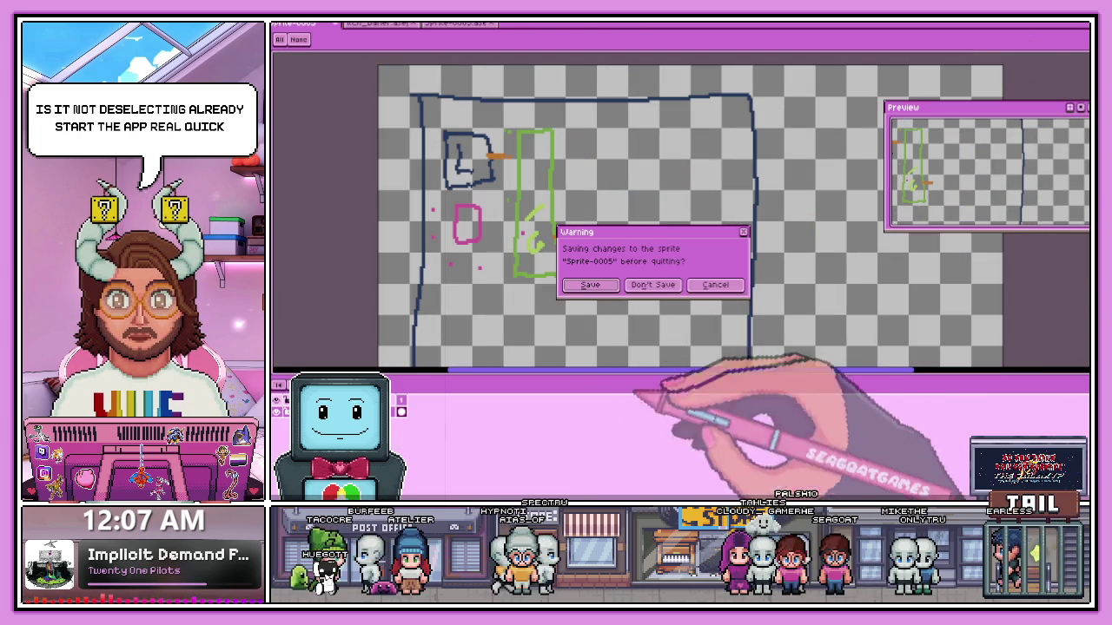
- Discard Sprite-0005 changes, then relaunch Aseprite with the galaxy title sprite and zoom the canvas
left_click(652, 285)
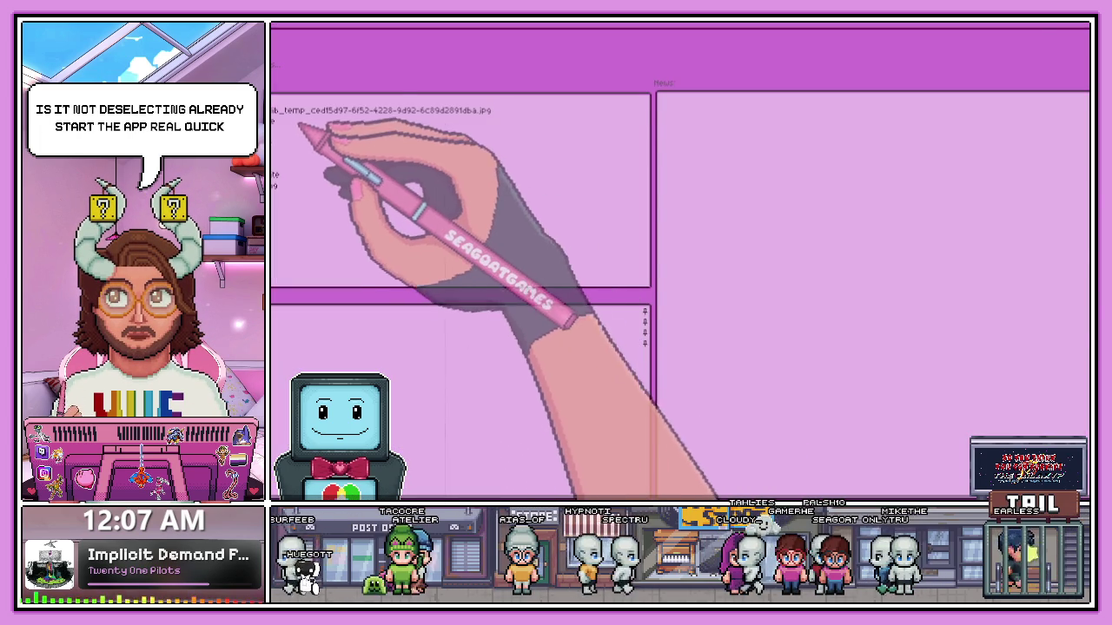
left_click(274, 152)
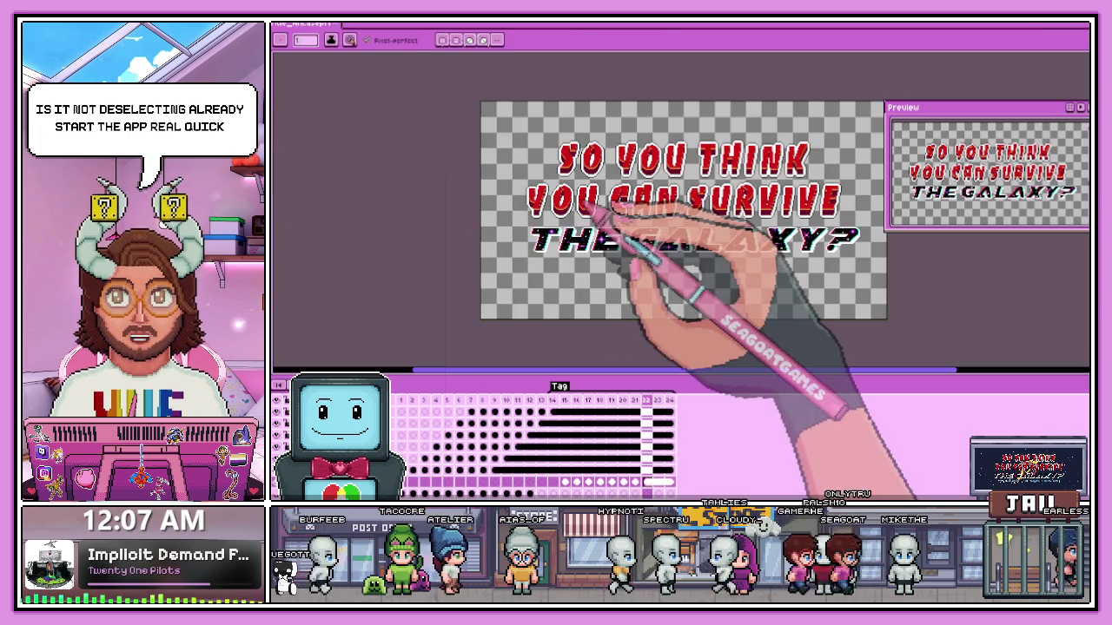
scroll(768, 296, "up", 1)
scroll(657, 335, "down", 2)
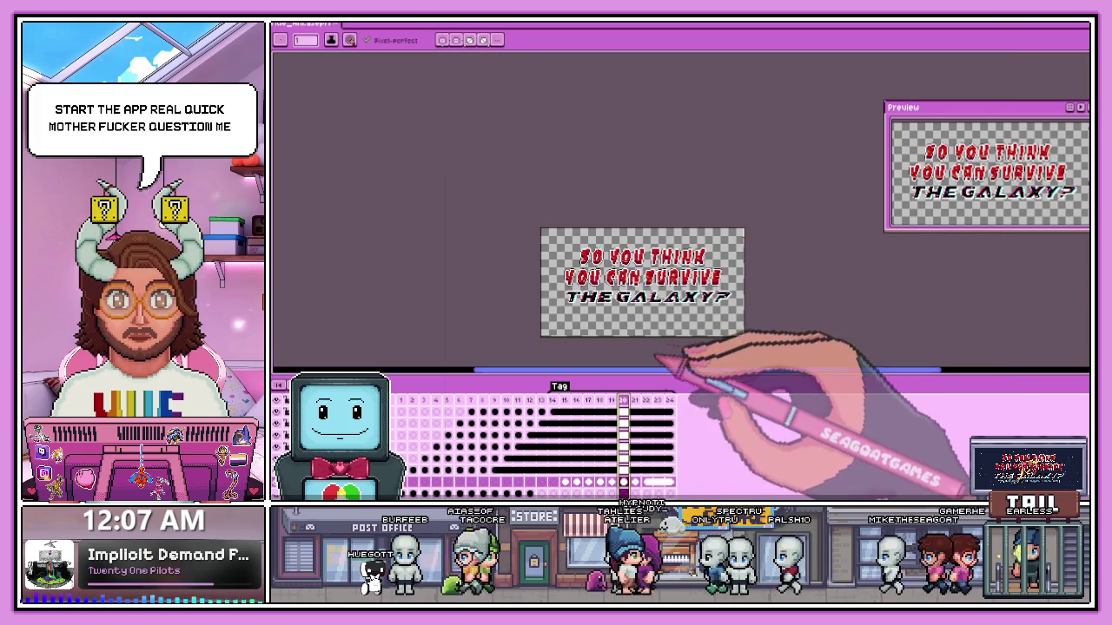
scroll(682, 314, "up", 1)
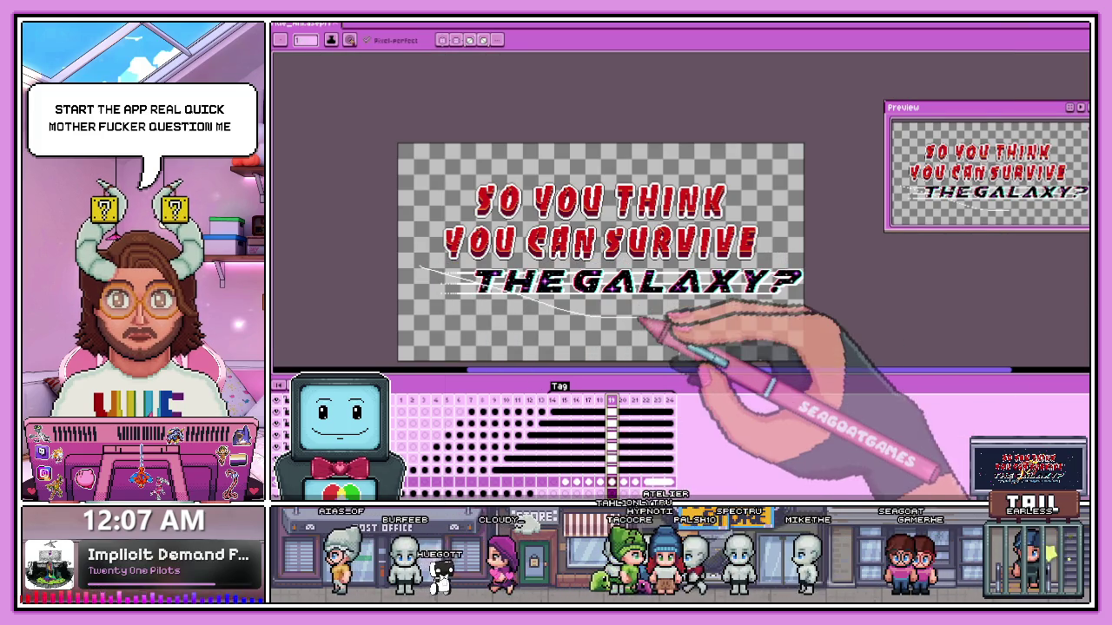
- Marquee-select THE GALAXY? line, shift it right, and commit the pasted line
key("m")
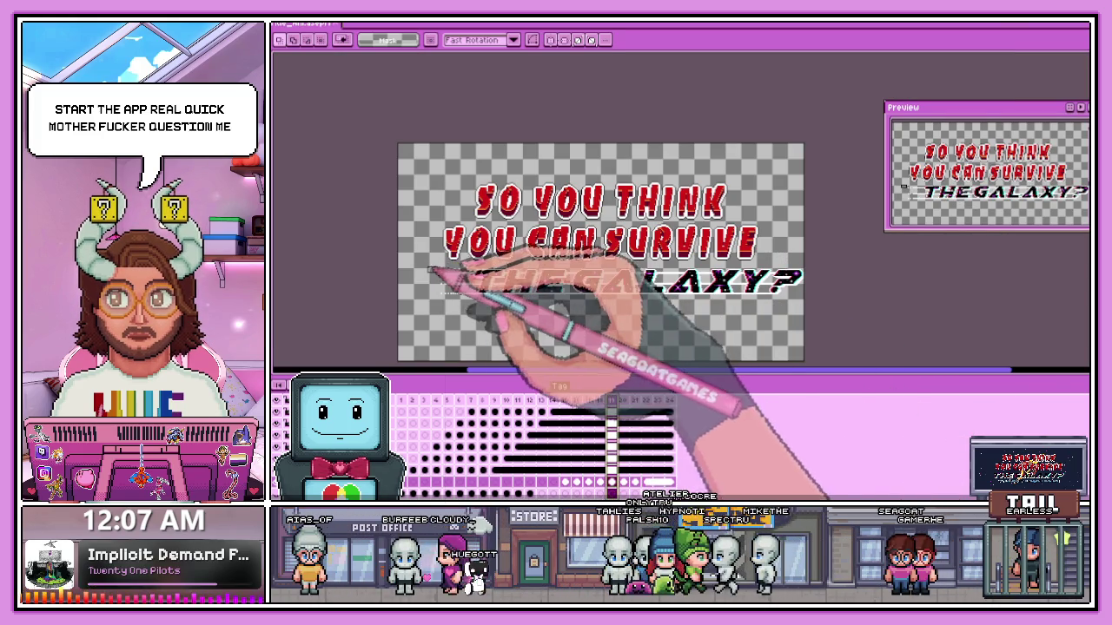
left_click_drag(424, 265, 806, 323)
key("ctrl+d")
left_click_drag(409, 260, 856, 339)
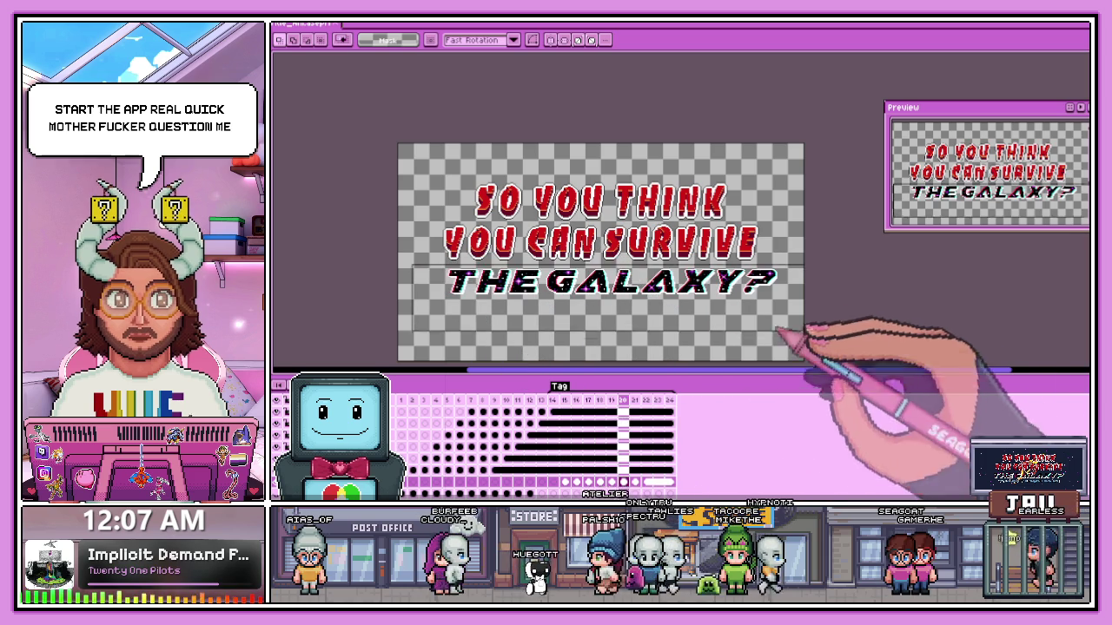
key("shift+Right")
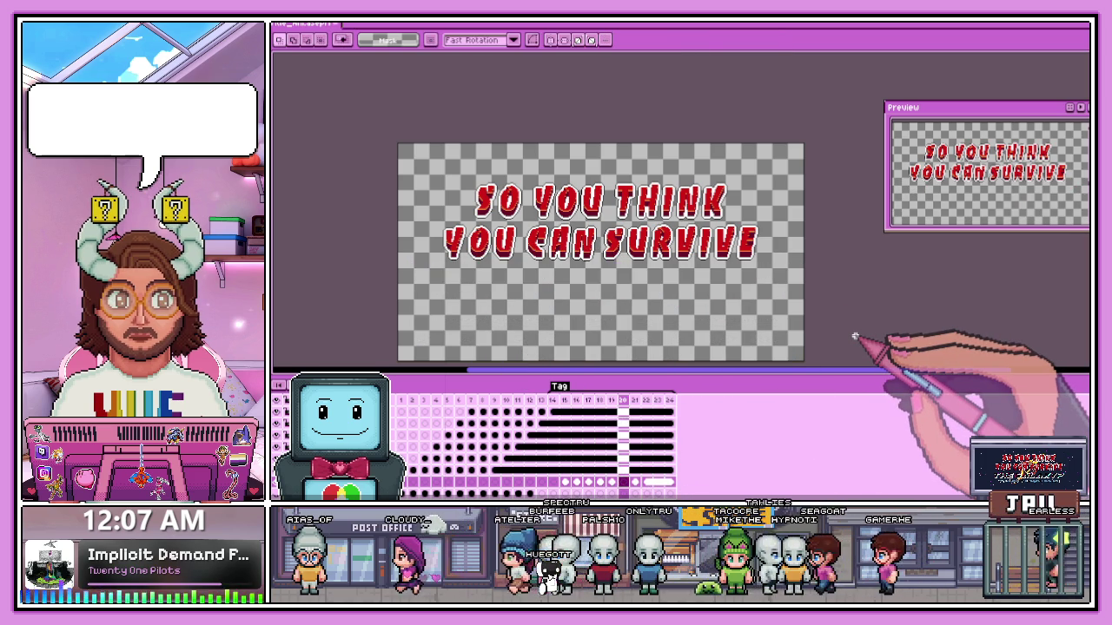
key("ctrl+v")
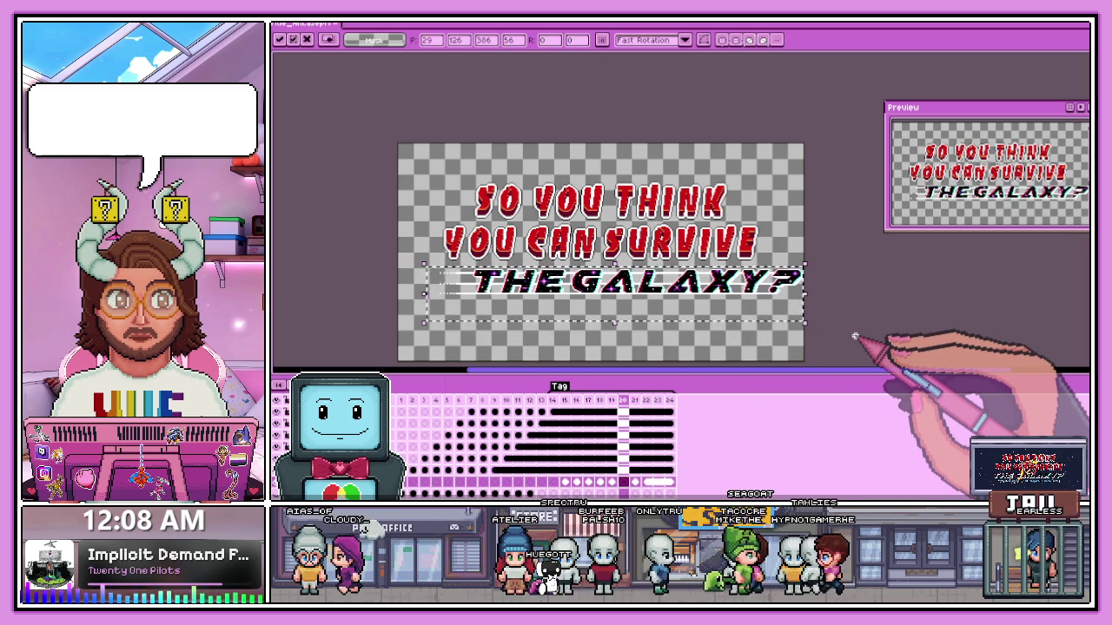
left_click(863, 331)
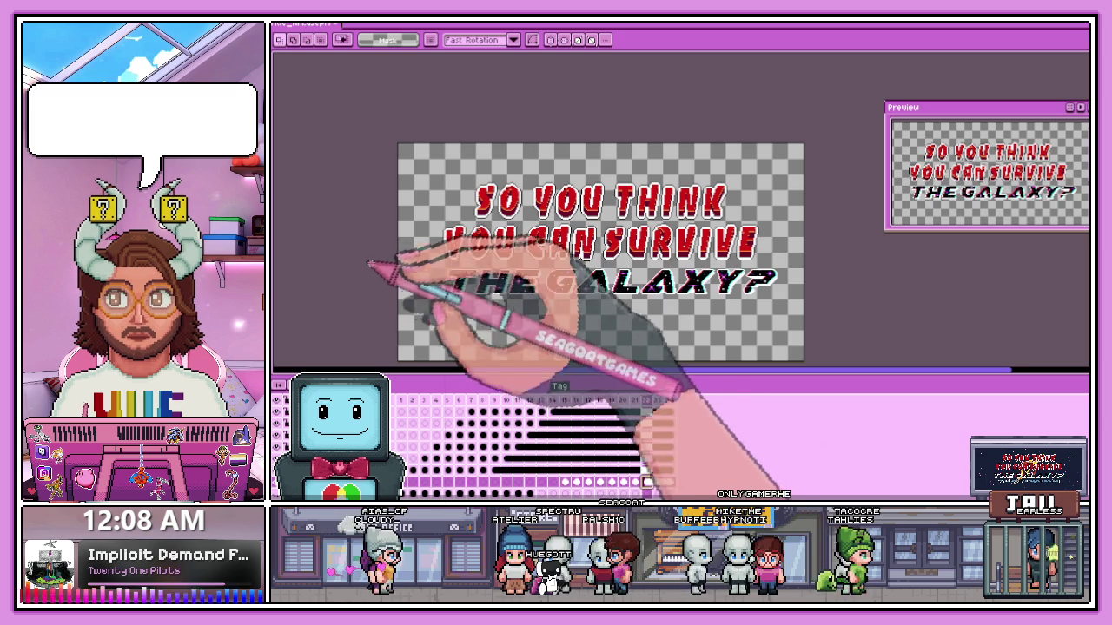
- Try nudging the line down, undo the changes, and play the title animation
key("Down")
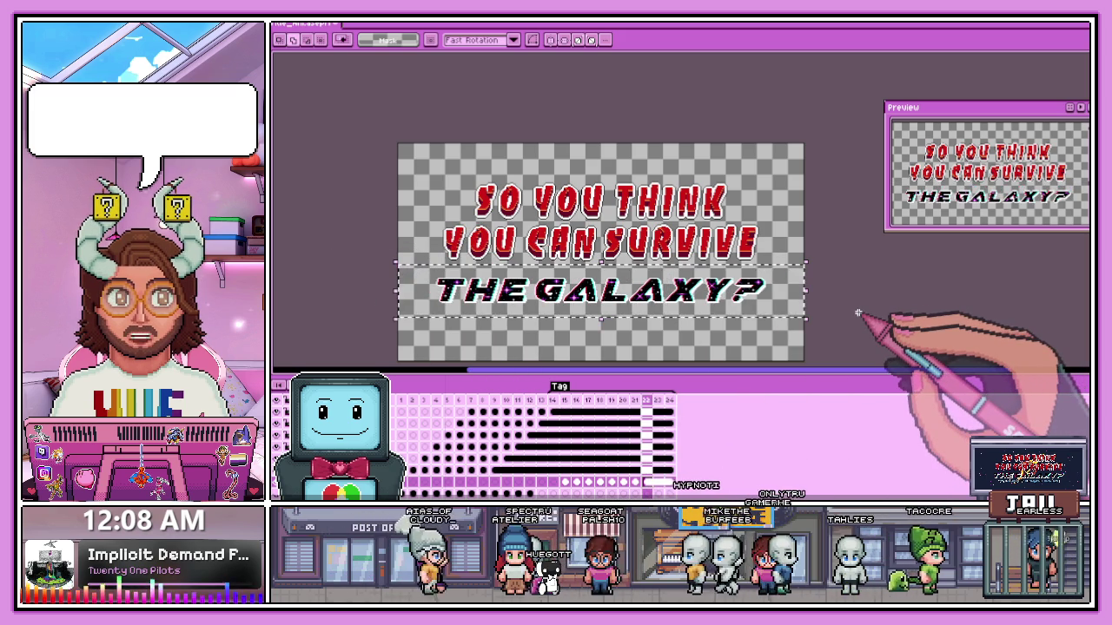
scroll(495, 304, "up", 1)
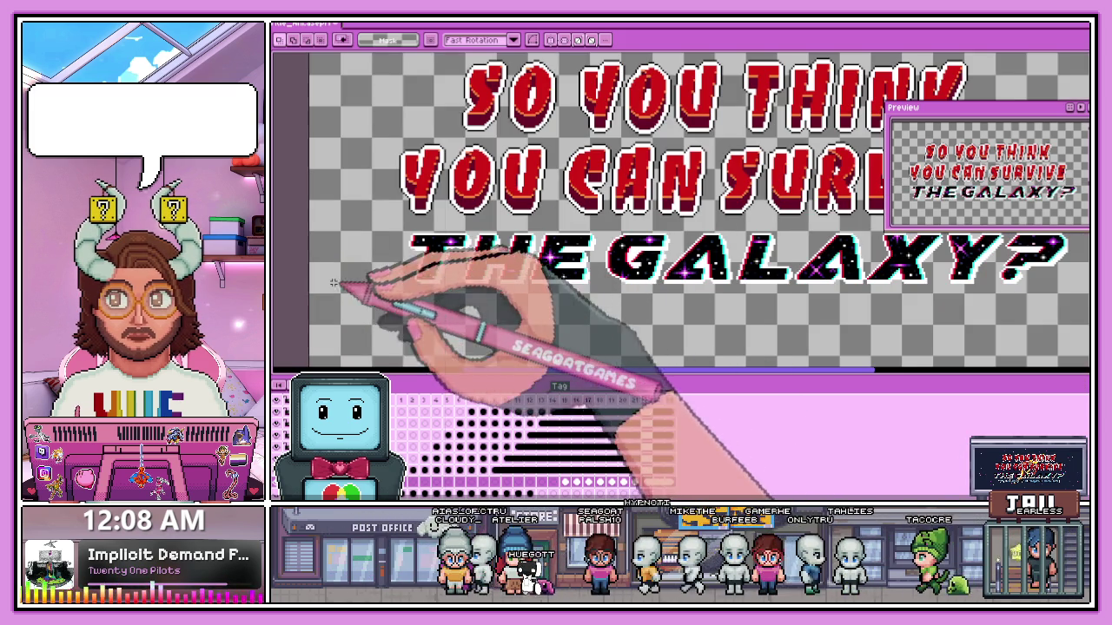
scroll(839, 318, "down", 2)
scroll(847, 268, "up", 2)
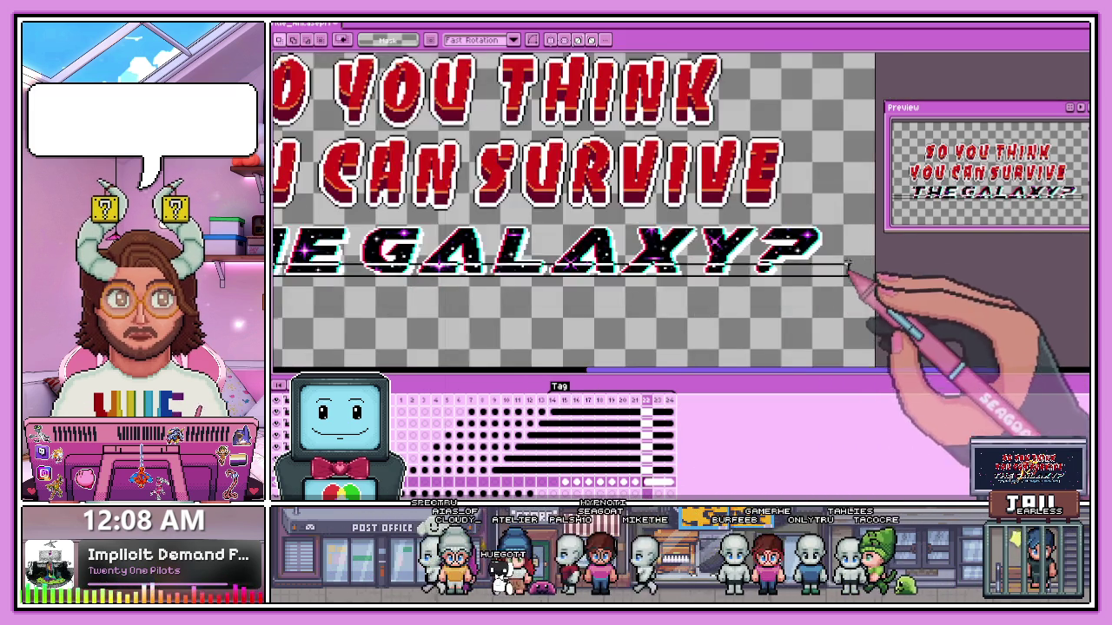
scroll(847, 267, "up", 2)
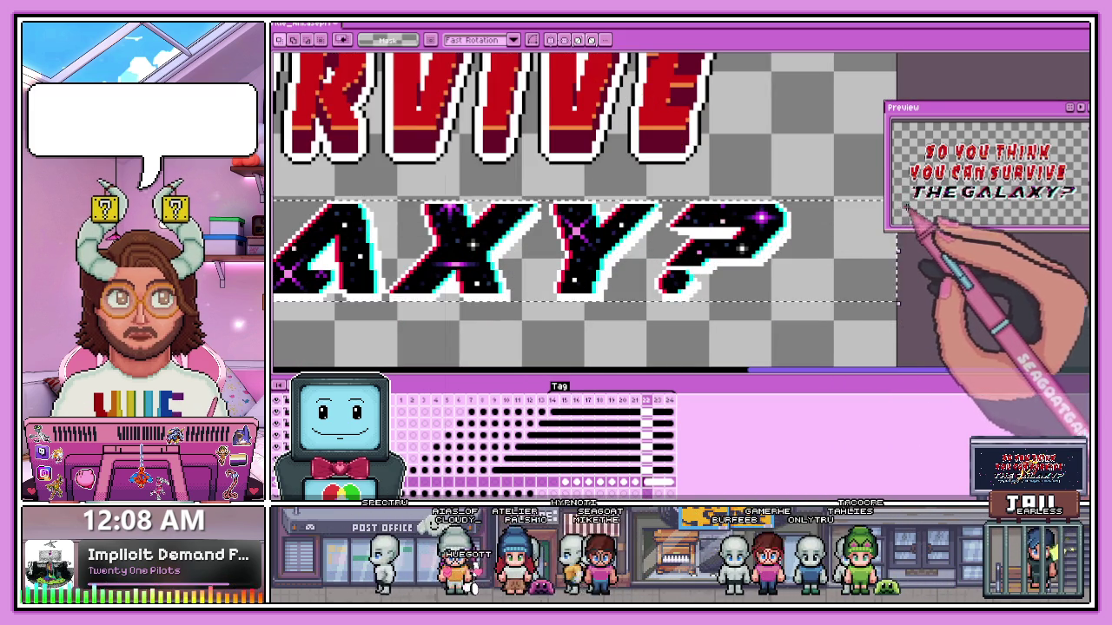
scroll(826, 236, "down", 2)
scroll(804, 231, "down", 1)
key("ctrl+z")
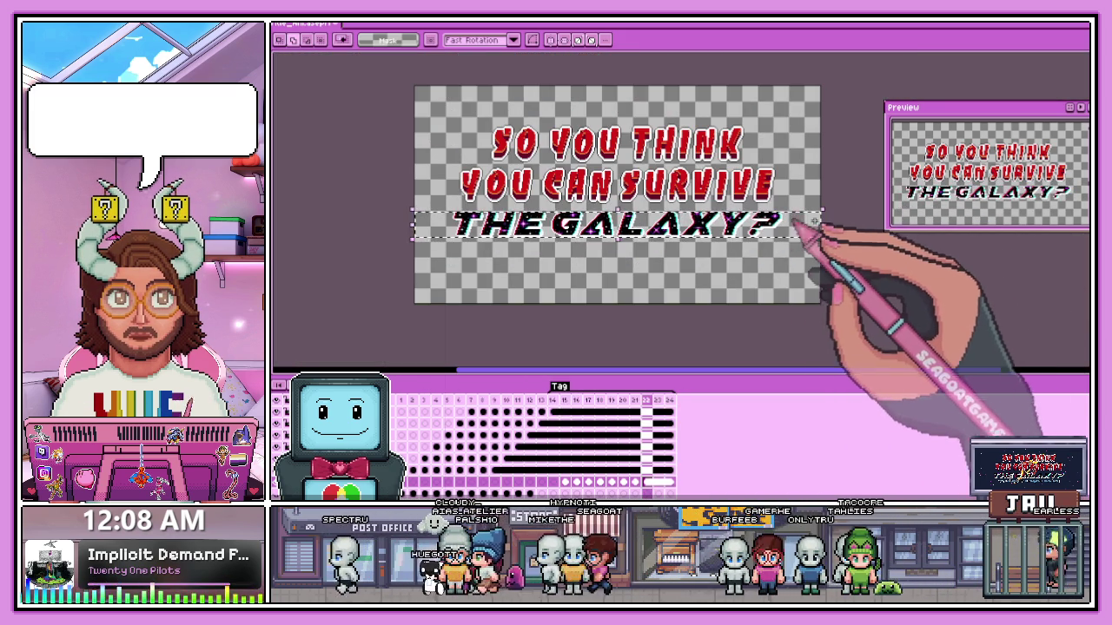
key("ctrl+z")
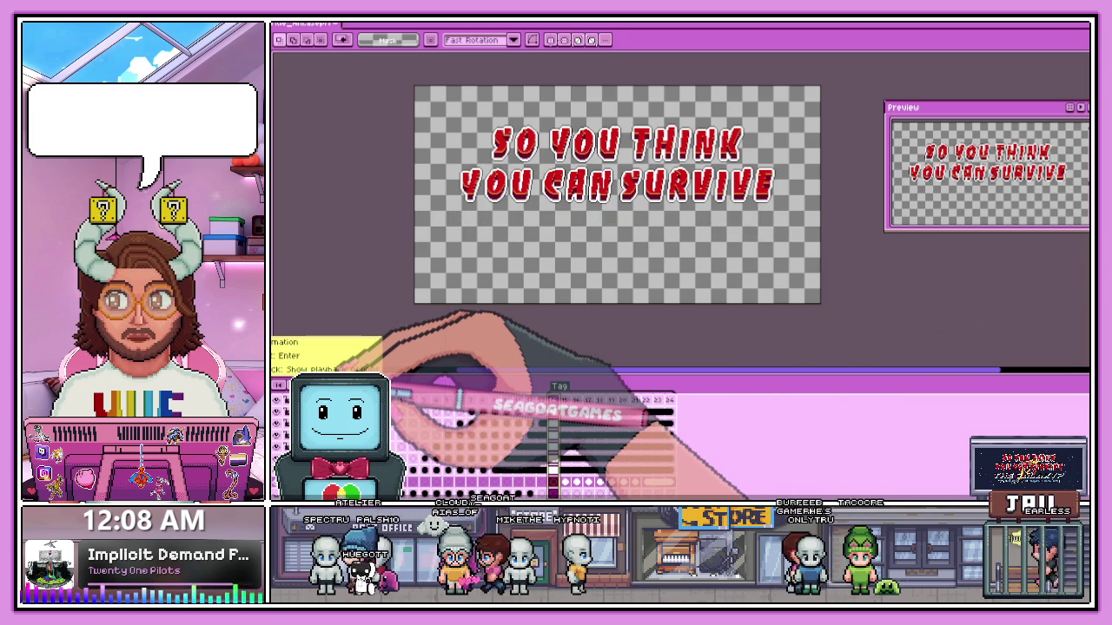
key("Return")
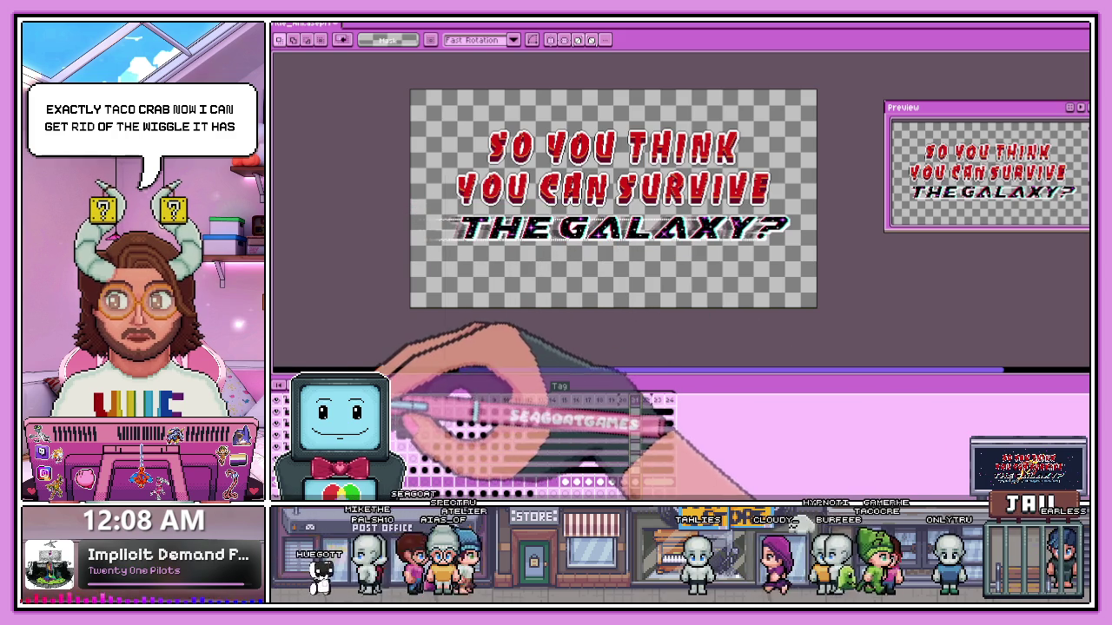
- Zoom in and shift THE GALAXY? letters left on this frame, confirming the new position
scroll(573, 244, "down", 1)
scroll(574, 246, "up", 1)
scroll(573, 245, "up", 1)
scroll(364, 247, "down", 1)
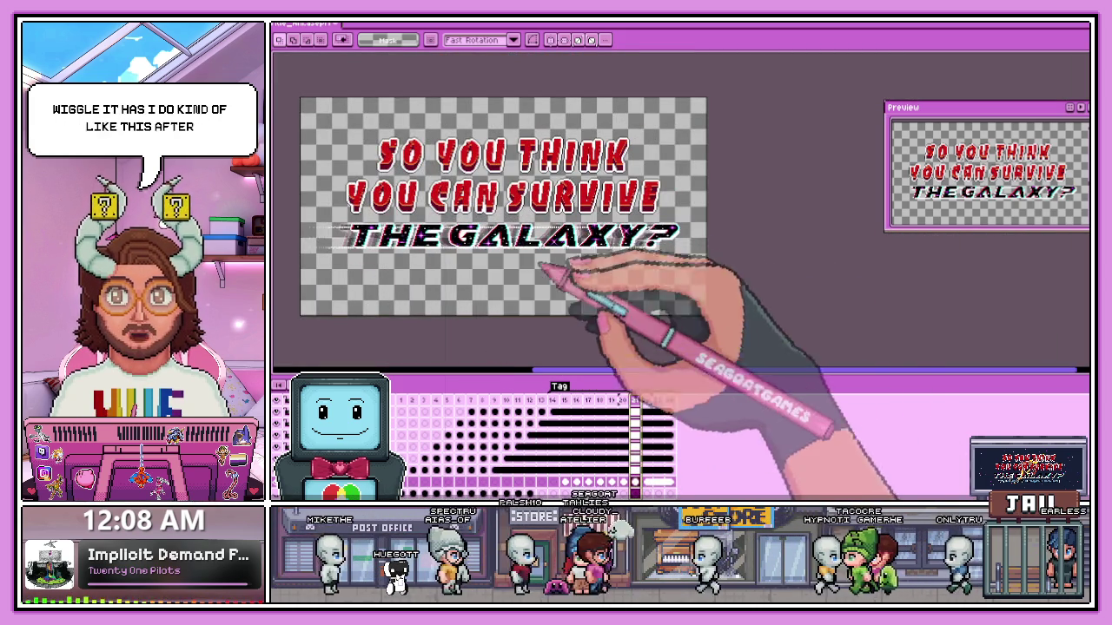
scroll(561, 251, "down", 1)
scroll(517, 242, "up", 1)
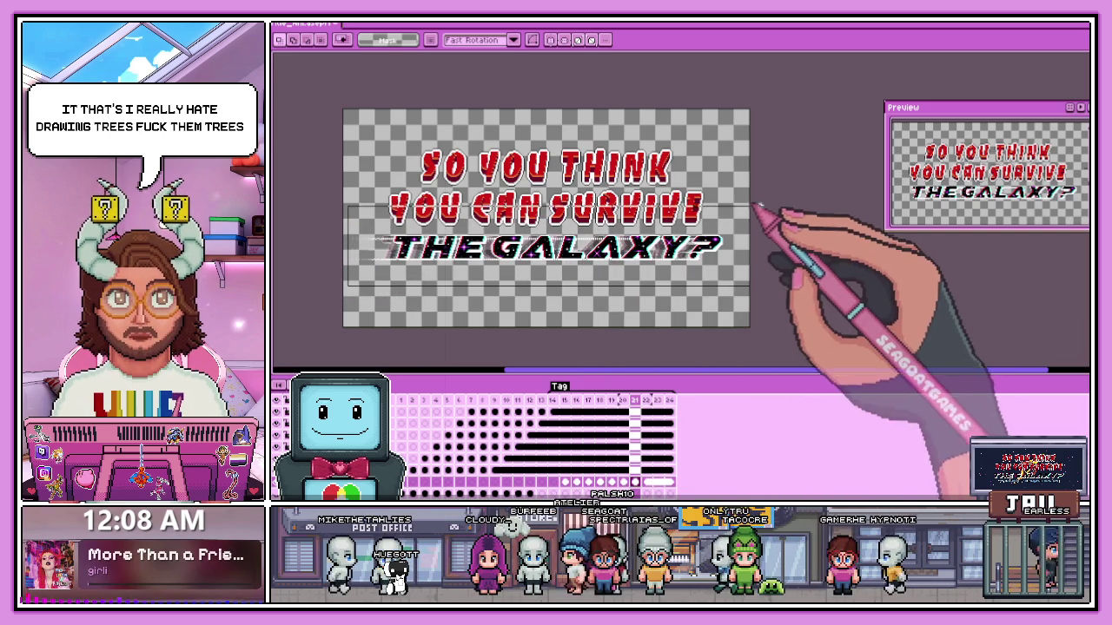
scroll(686, 256, "up", 2)
left_click_drag(695, 261, 633, 250)
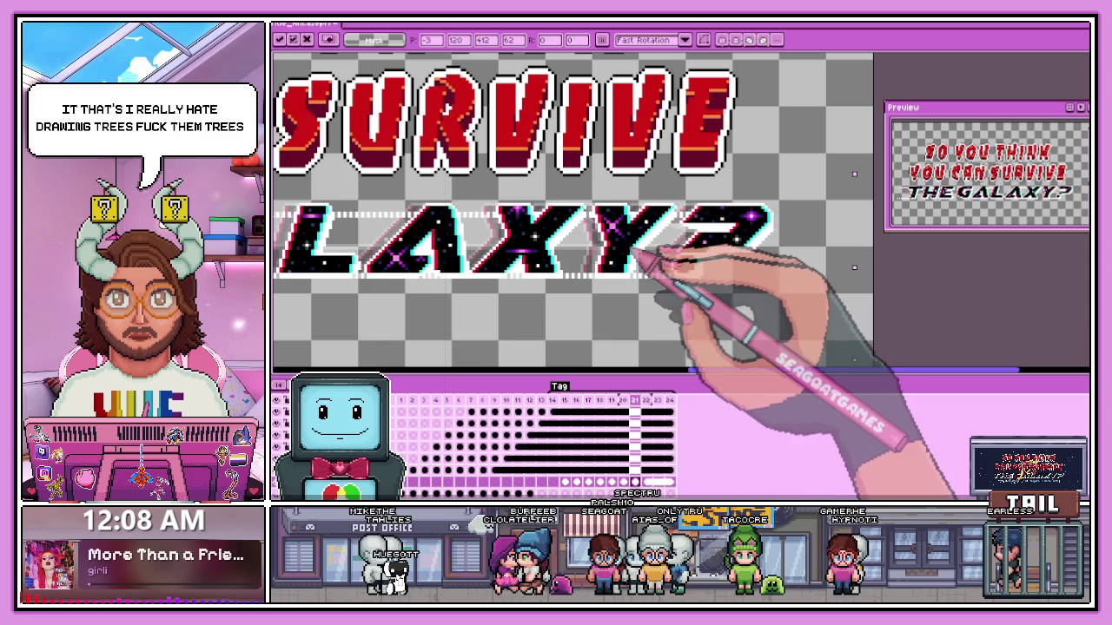
key("Right")
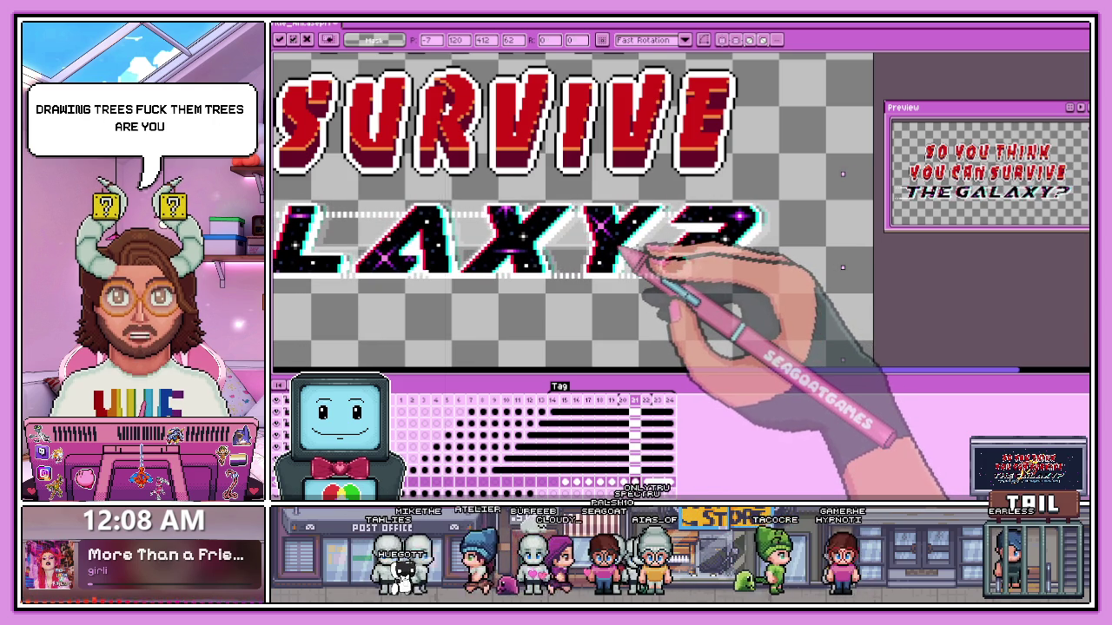
key("Left")
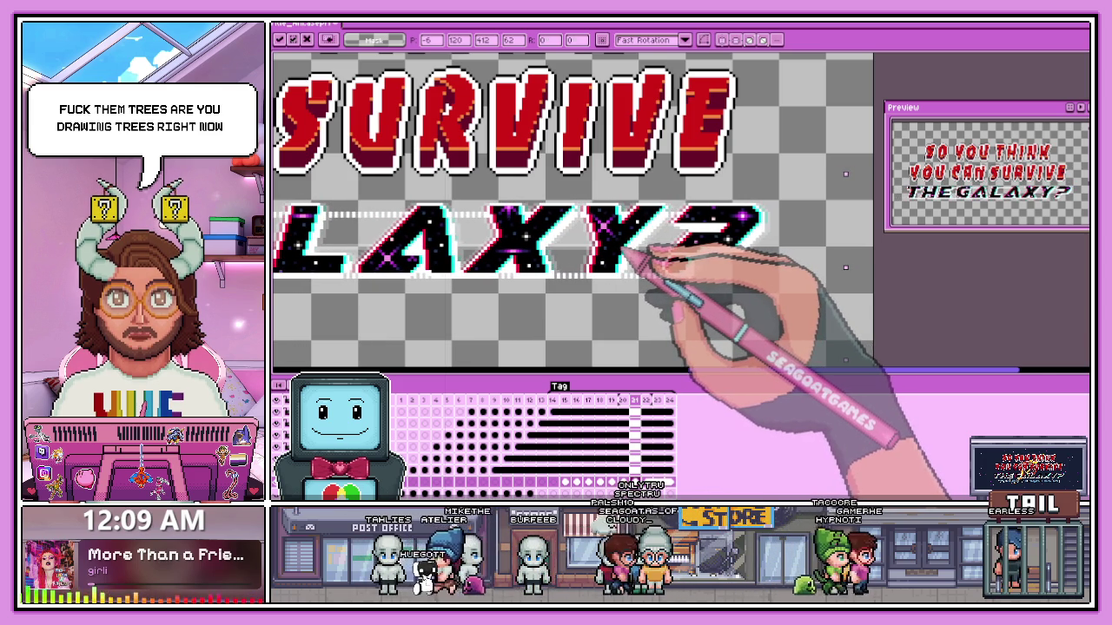
key("Return")
- Fit the canvas in view, return to an earlier frame, and play the slide-in
key("ctrl+0")
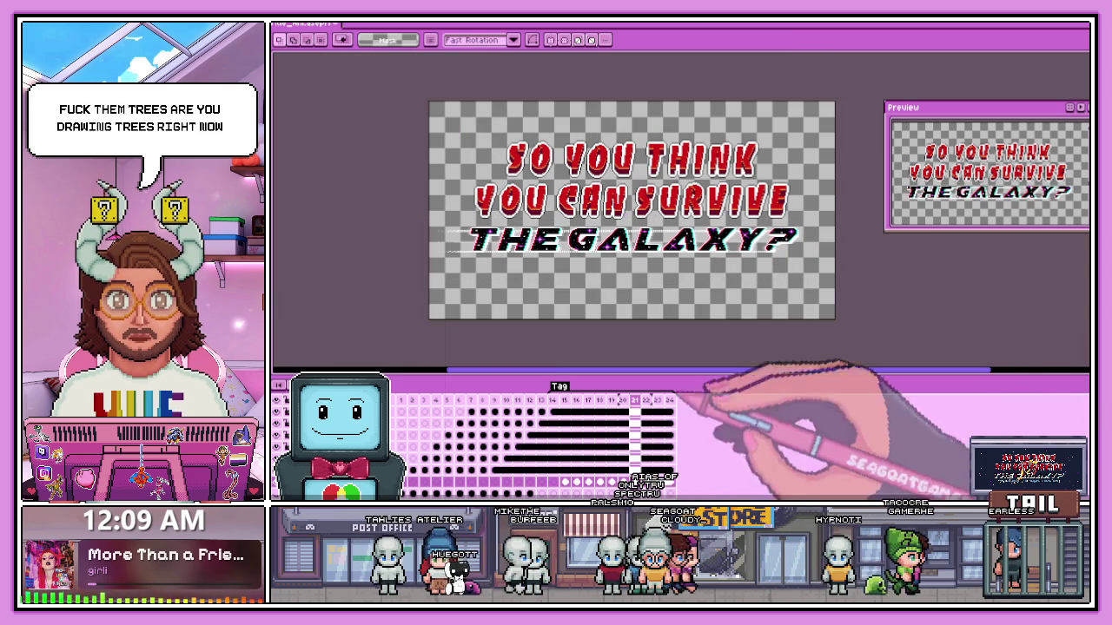
left_click(554, 483)
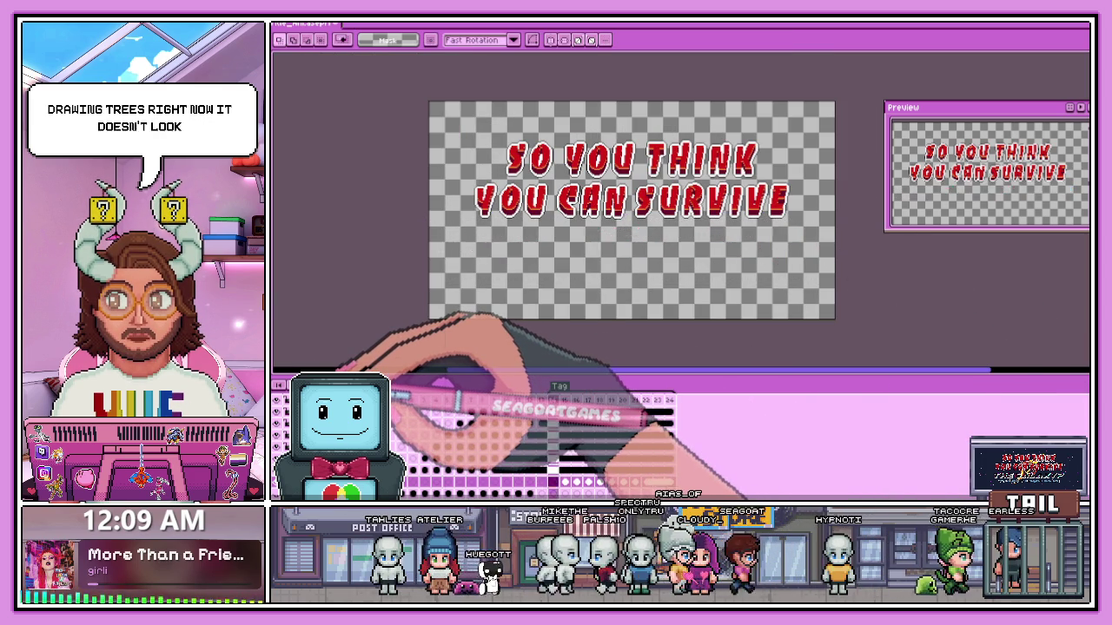
key("Return")
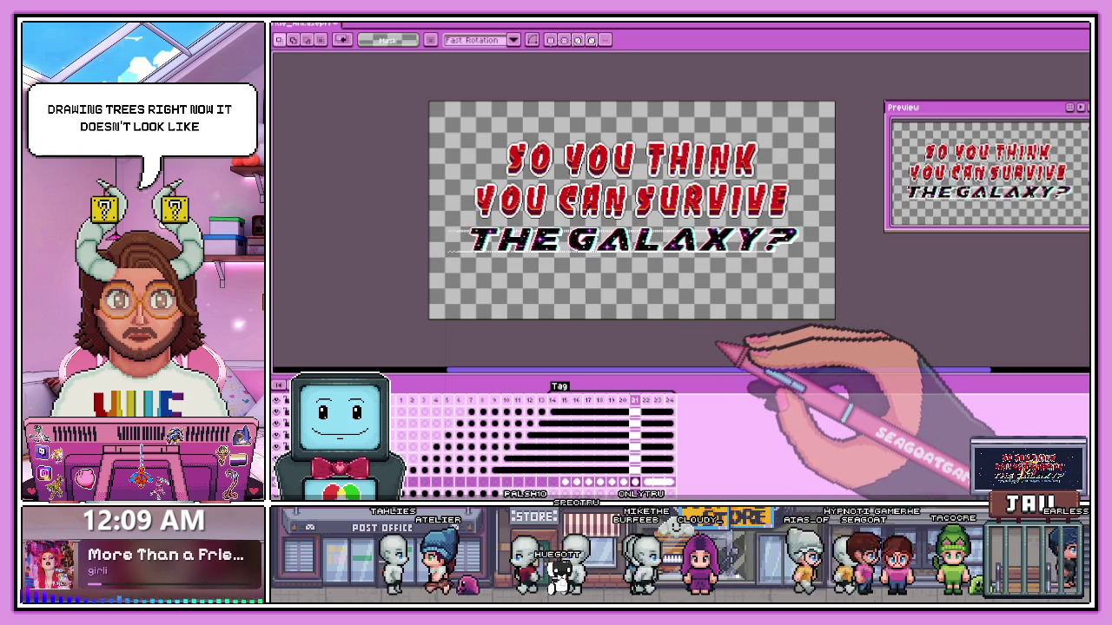
scroll(717, 344, "down", 1)
- Zoom around the canvas, then step ahead to frame 24 with the full title
scroll(732, 315, "up", 1)
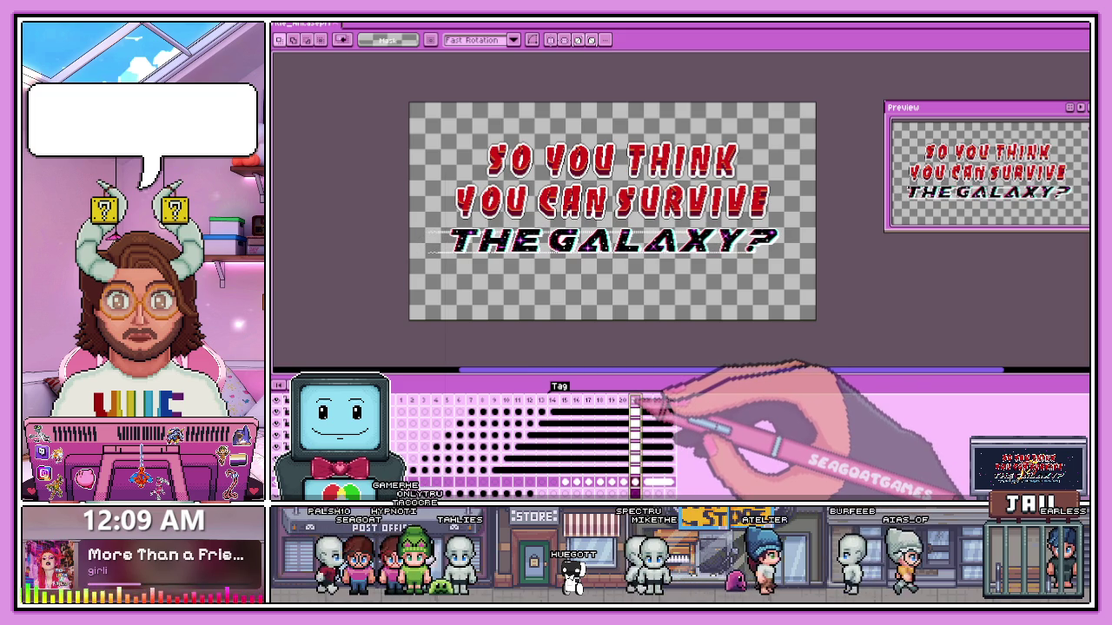
scroll(530, 243, "up", 1)
scroll(491, 242, "down", 2)
scroll(479, 240, "up", 1)
scroll(476, 250, "up", 1)
scroll(473, 259, "down", 1)
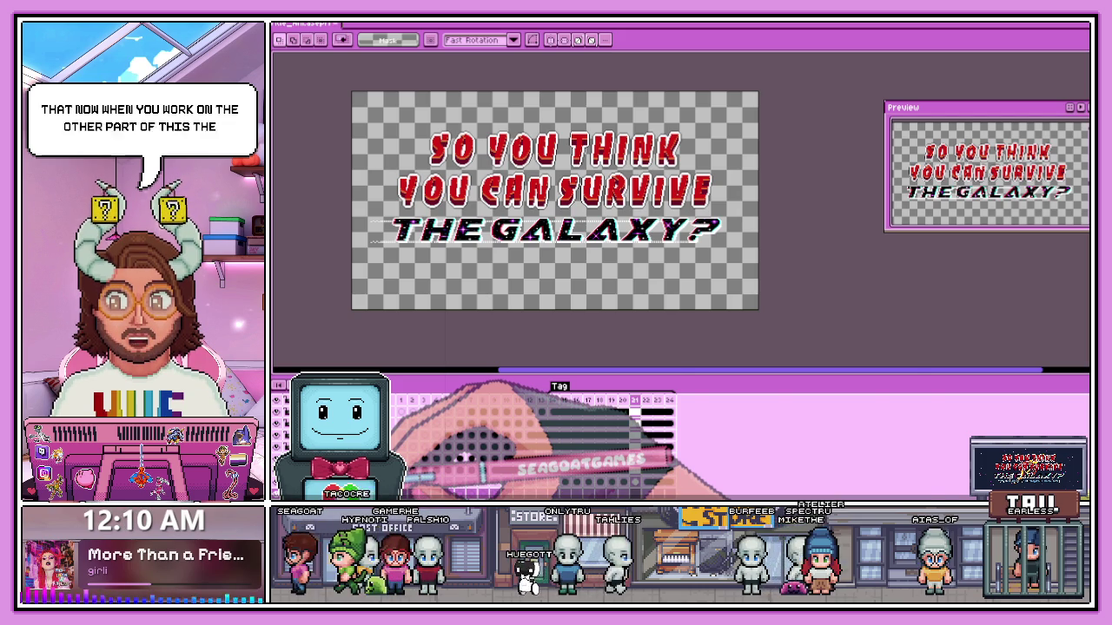
scroll(651, 330, "down", 2)
scroll(657, 261, "up", 2)
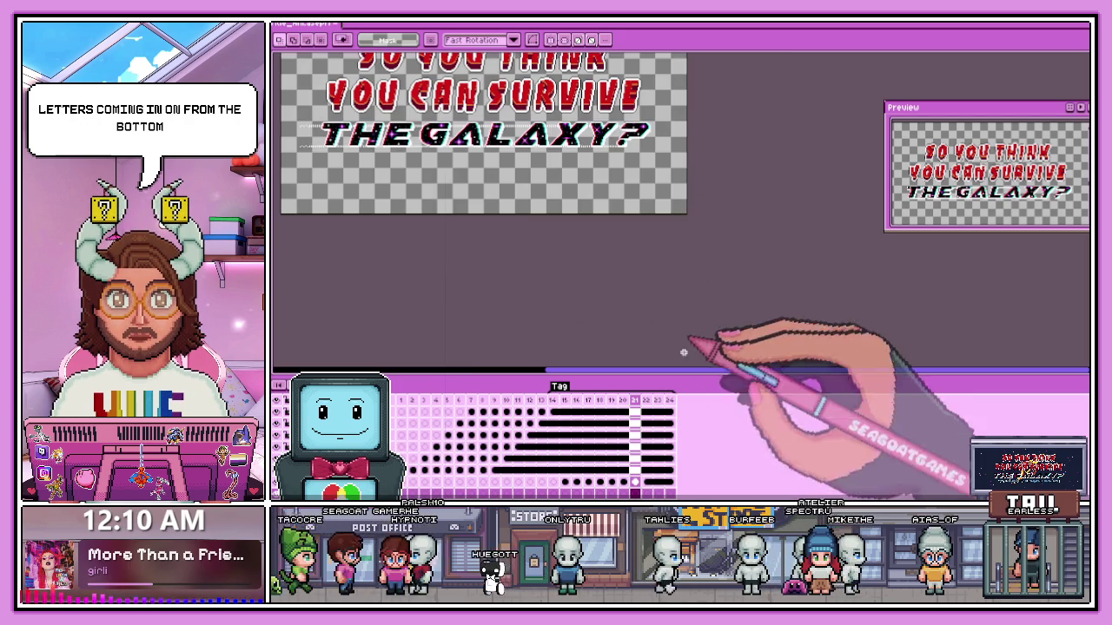
key("Right")
key("Right")
key("Right")
key("Right")
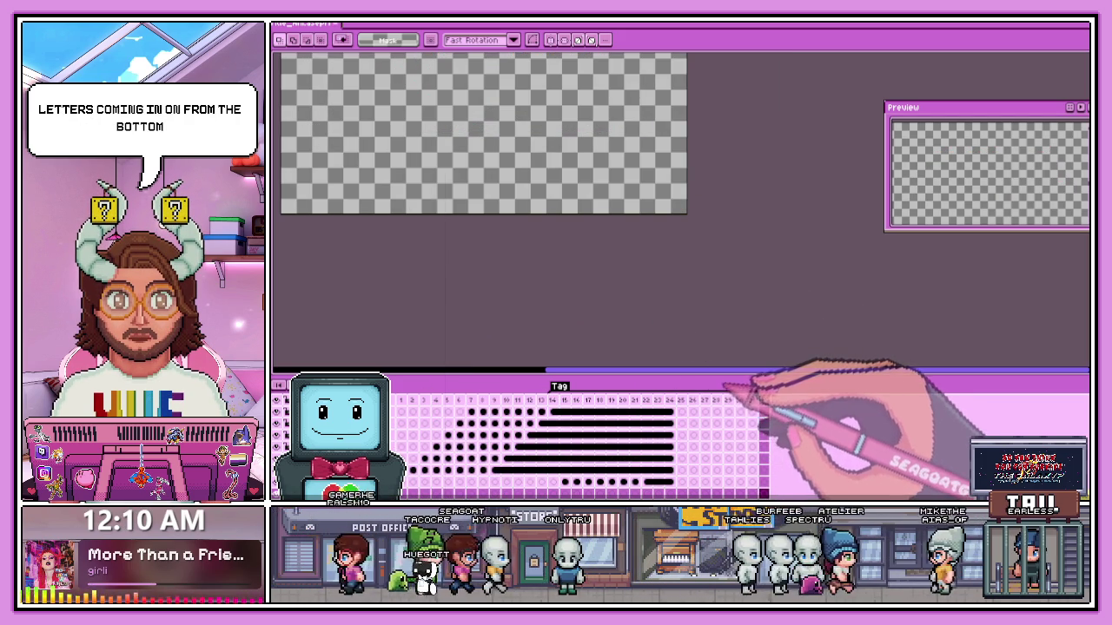
- Select cels in frames 24–32 across several layers, checking frames 24 and 25
left_click(670, 411)
left_click(763, 412, "shift")
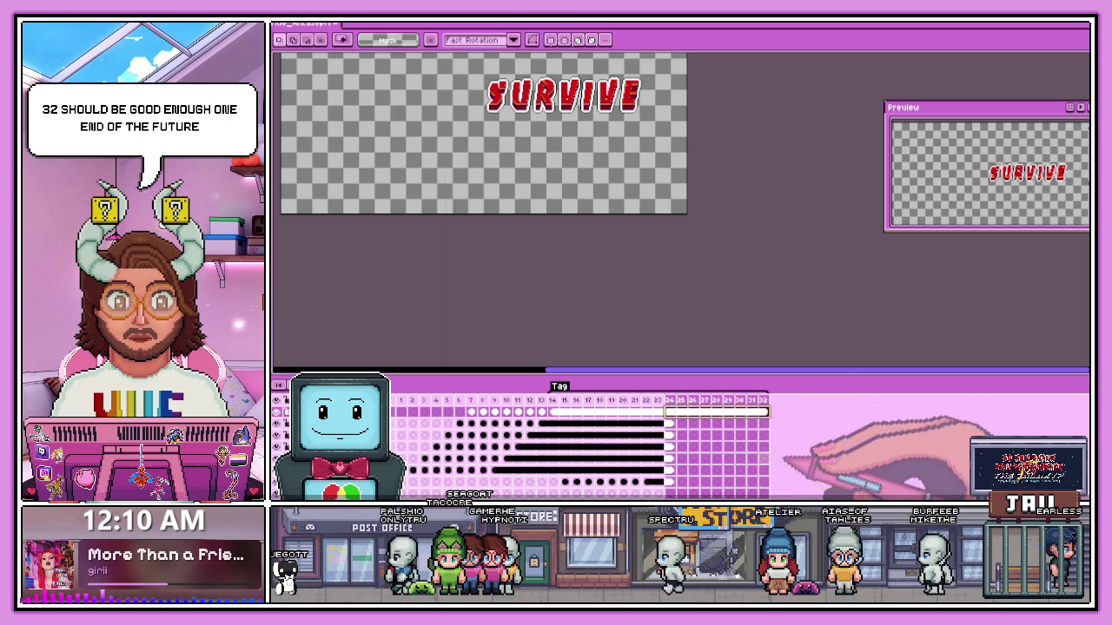
left_click(682, 423)
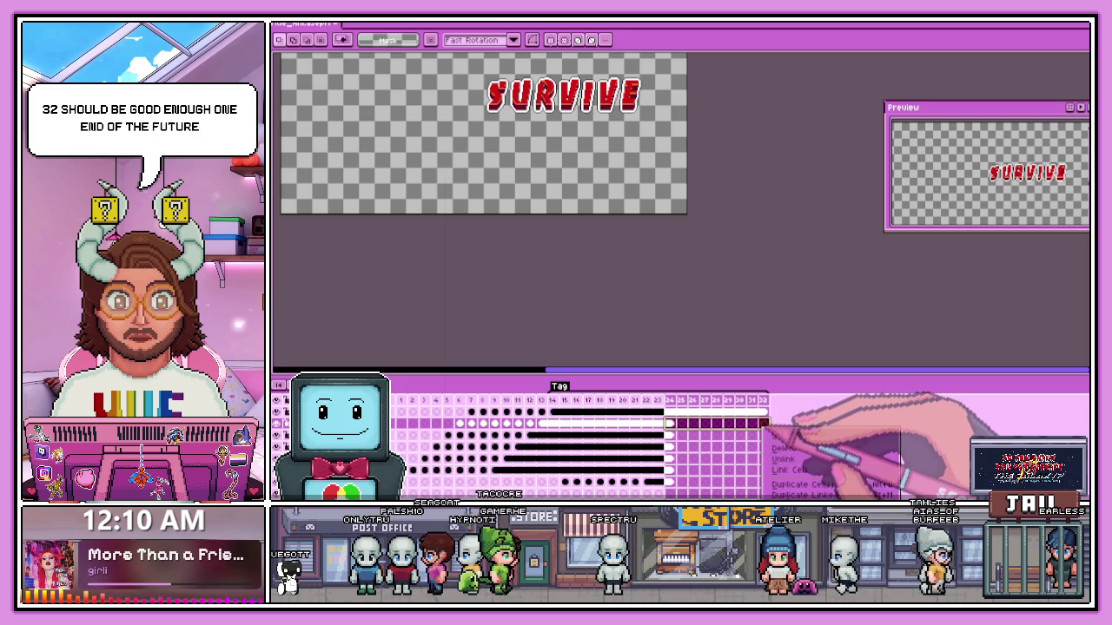
left_click(682, 435)
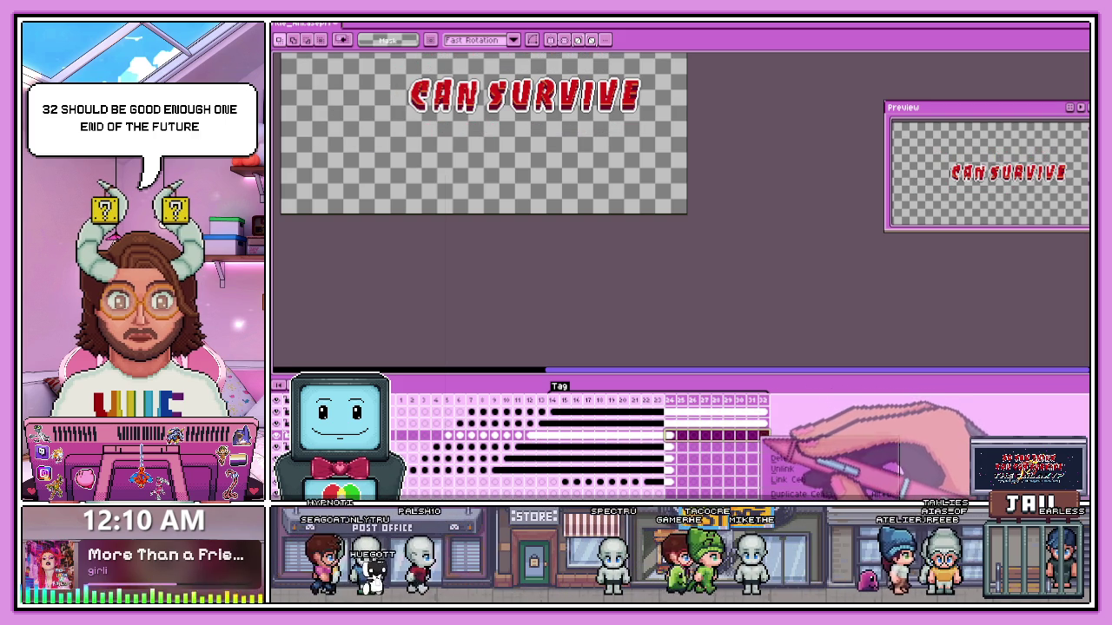
left_click(791, 479)
left_click_drag(671, 447, 710, 447)
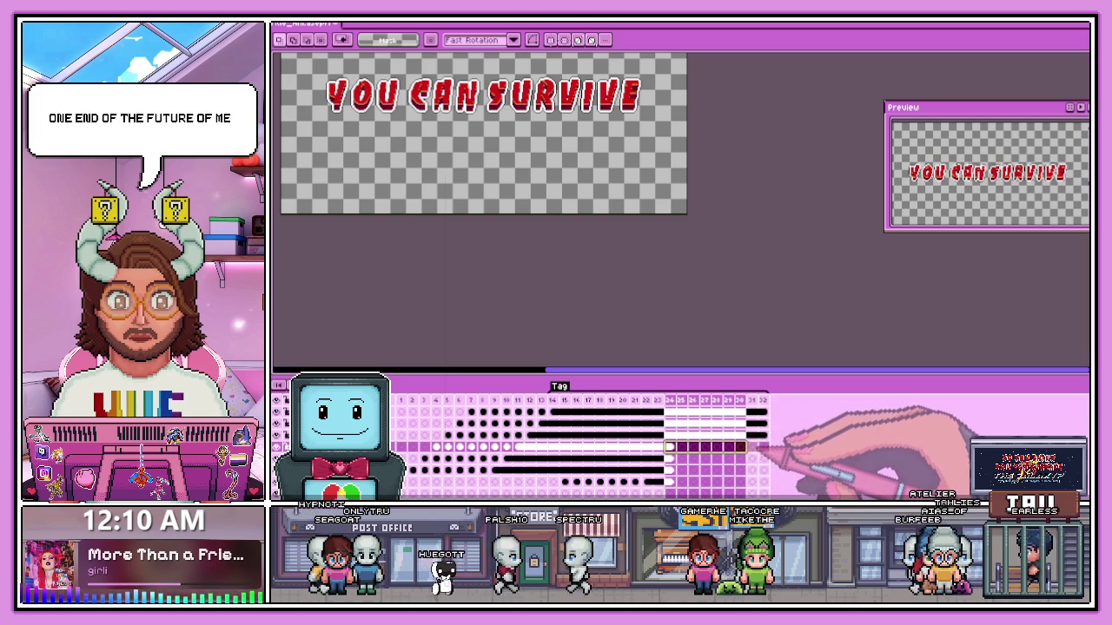
left_click(671, 452)
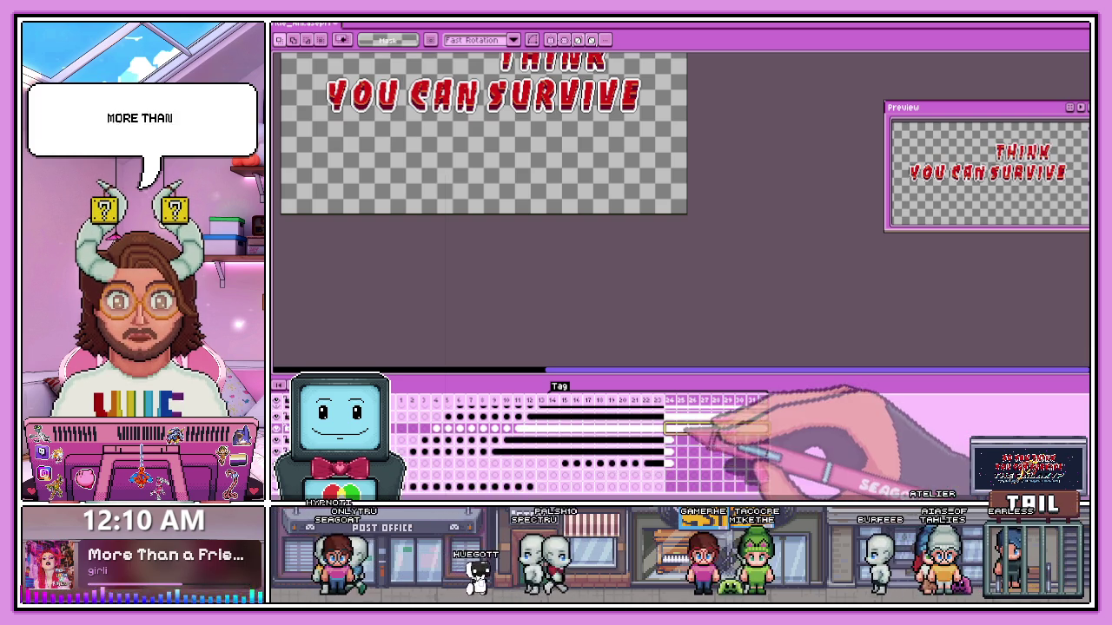
left_click(683, 452)
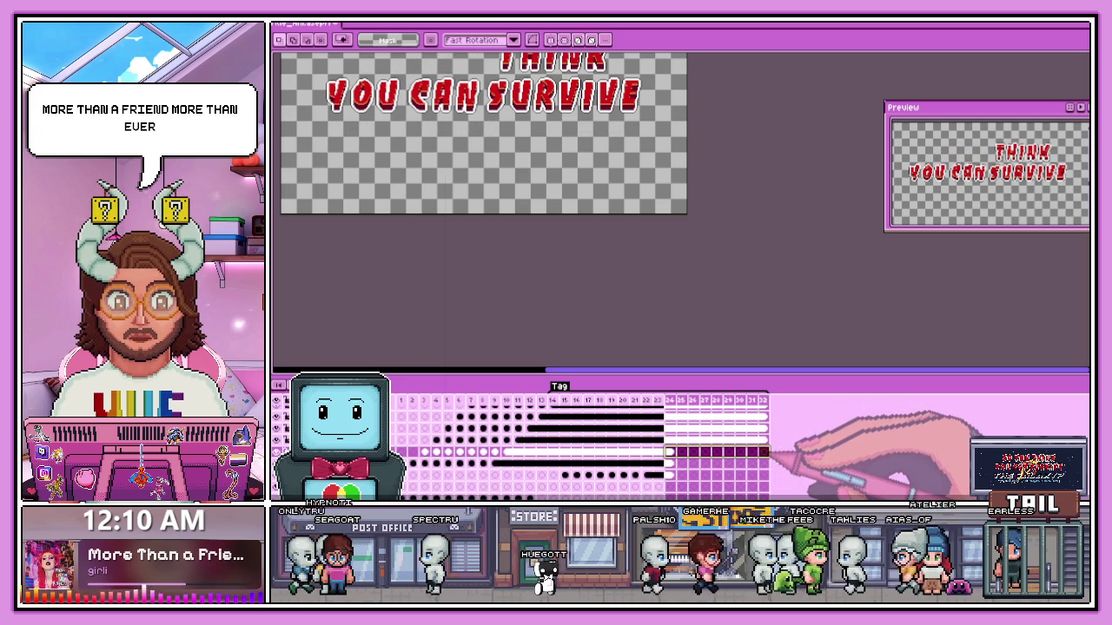
left_click(671, 463)
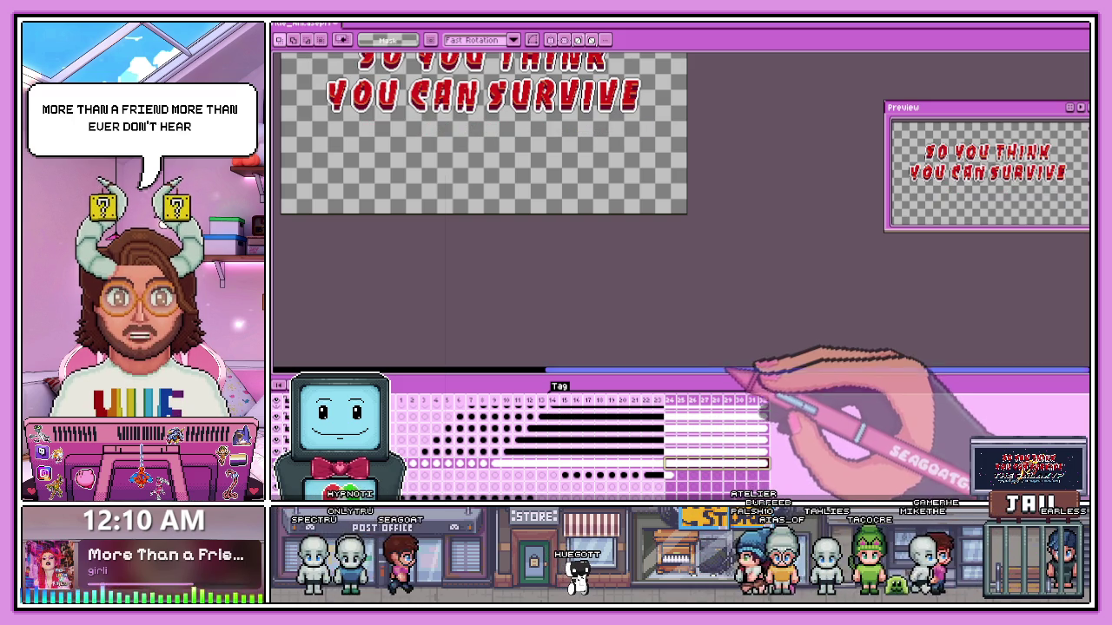
- Enlarge the timeline, select the Galaxy layer cels from frame 24 and link them
left_click_drag(733, 374, 799, 297)
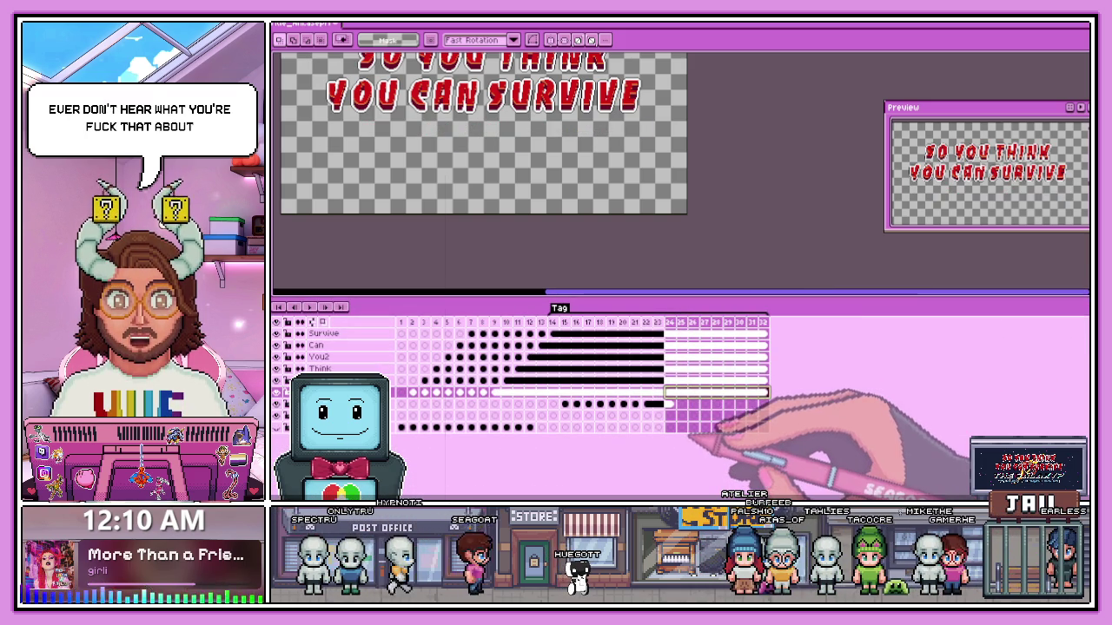
left_click(670, 404)
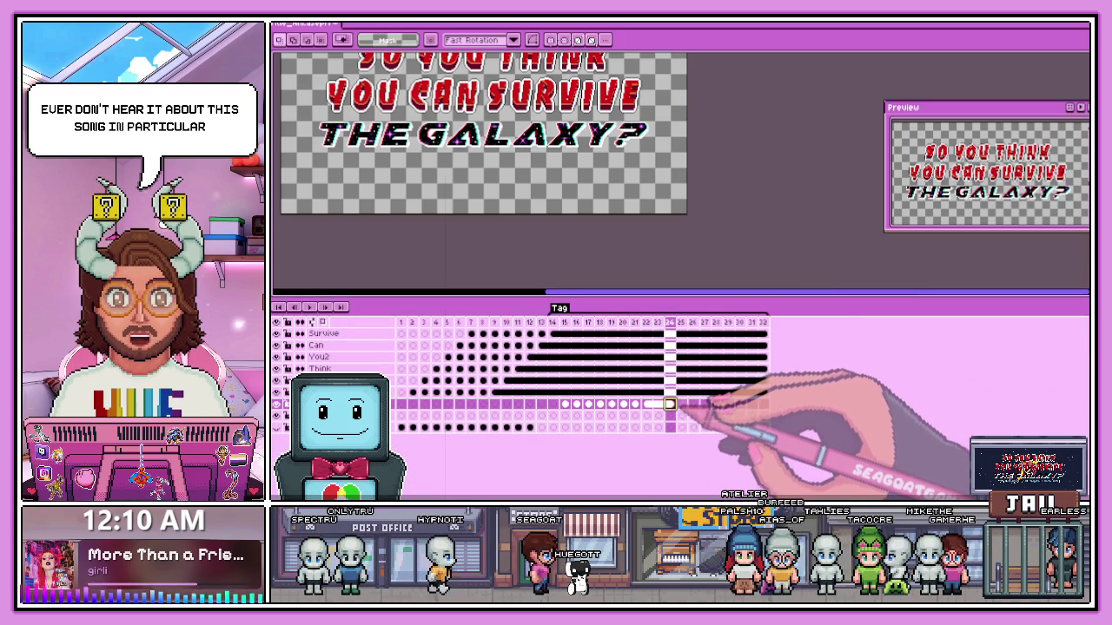
left_click(682, 404)
left_click_drag(727, 403, 757, 405)
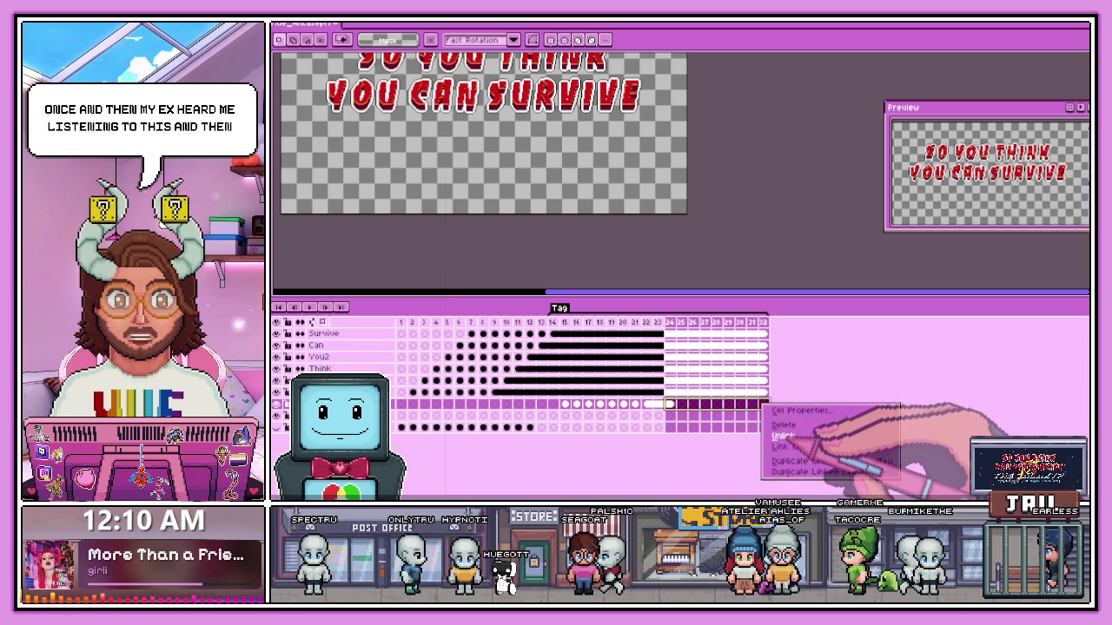
left_click(790, 447)
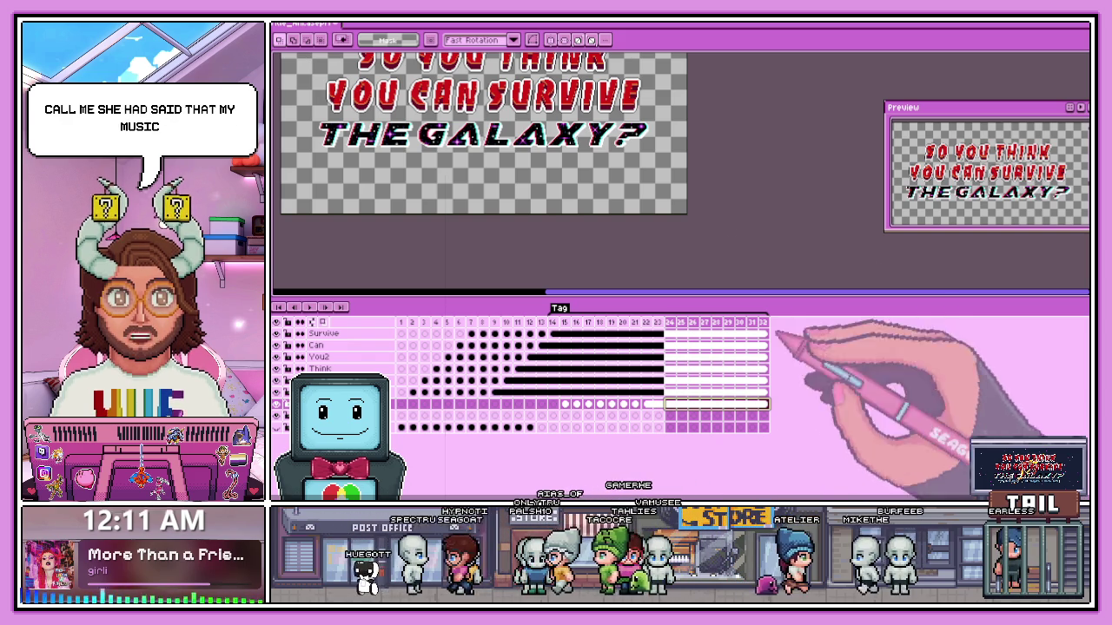
- Zoom the canvas and drag the canvas–timeline divider down to enlarge the canvas area
scroll(686, 194, "down", 2)
scroll(600, 193, "up", 1)
scroll(602, 193, "down", 1)
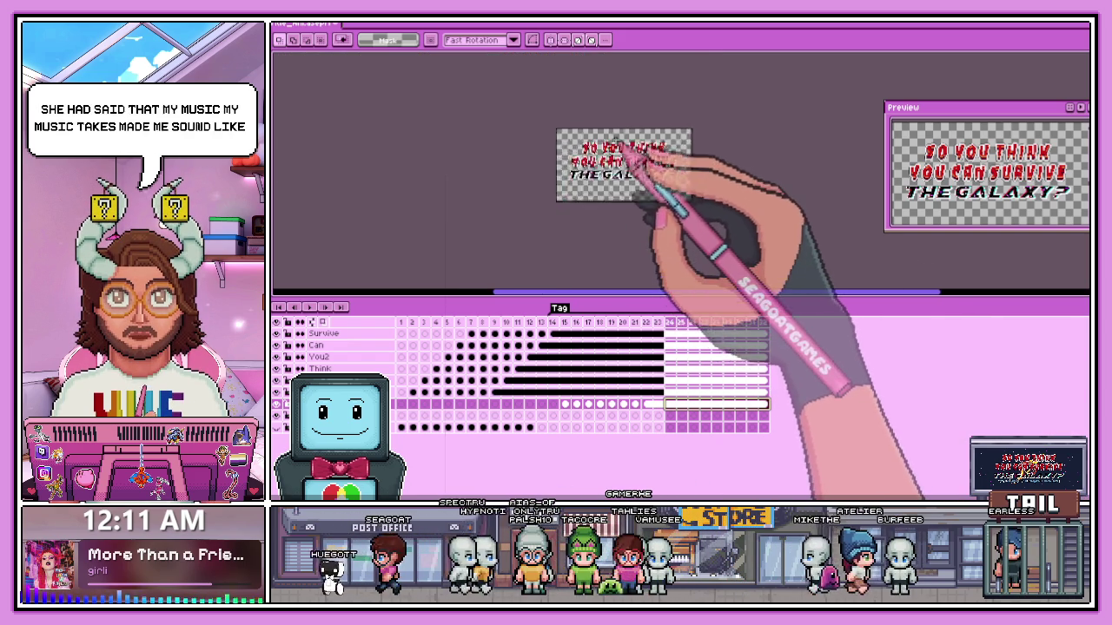
scroll(600, 194, "up", 1)
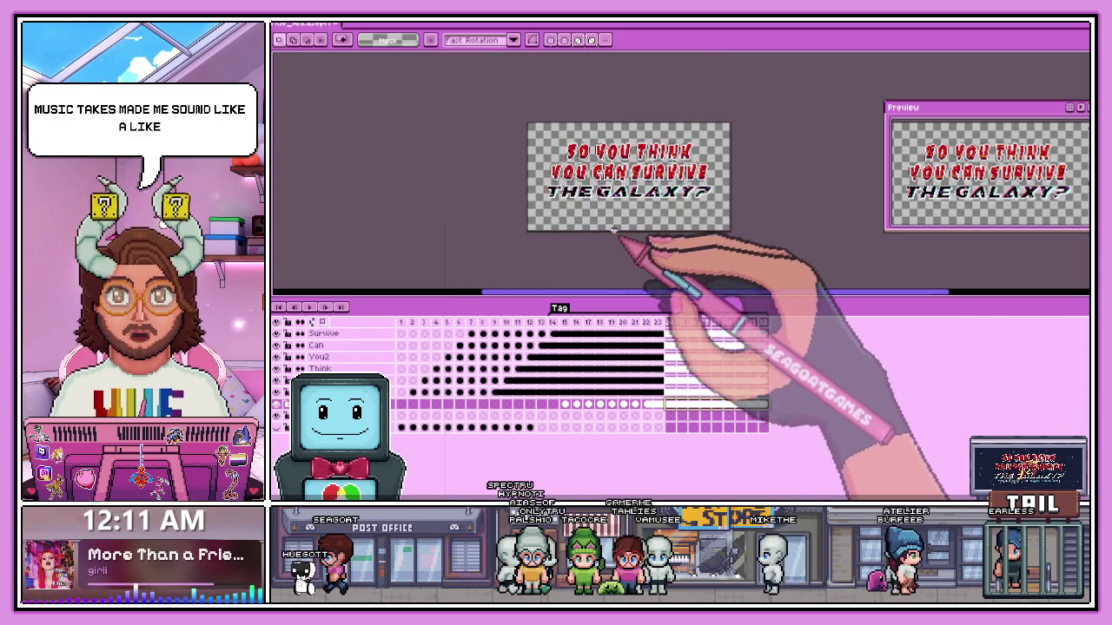
scroll(597, 142, "up", 1)
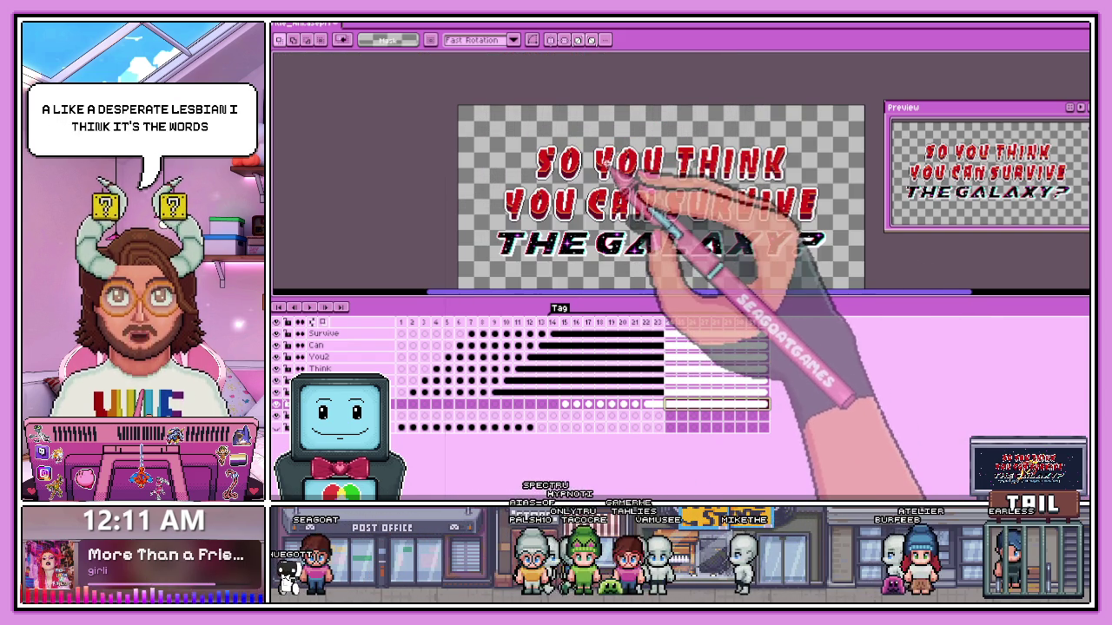
scroll(622, 173, "down", 1)
scroll(626, 184, "up", 1)
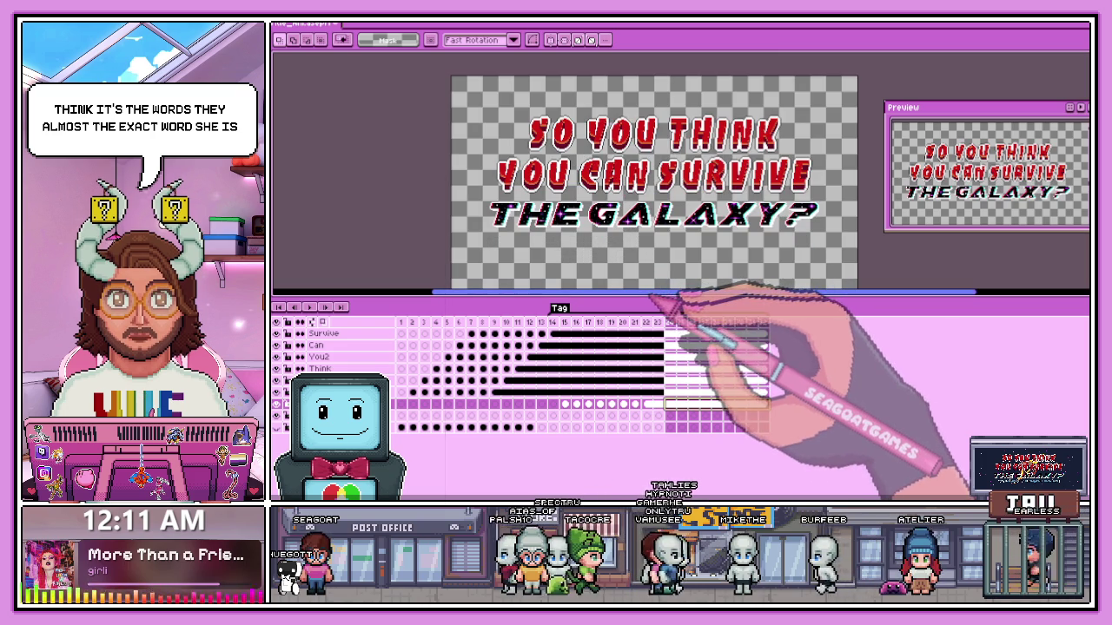
left_click_drag(652, 298, 651, 320)
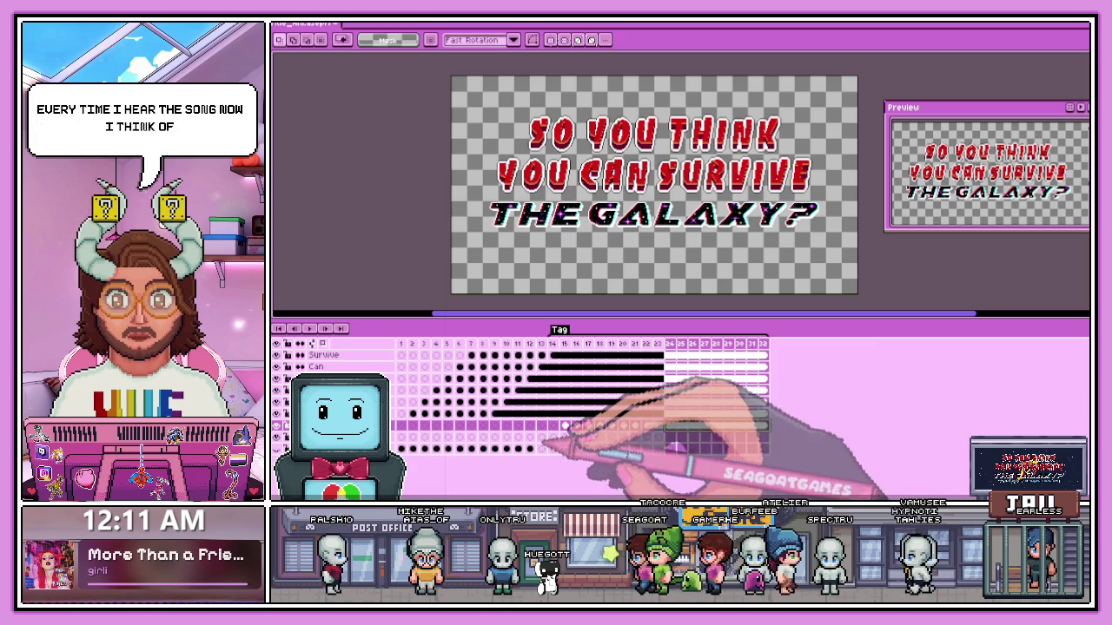
- On frame 1, marquee-select the subtitle area, then jump to the last full-title frame
left_click(402, 344)
scroll(608, 218, "up", 1)
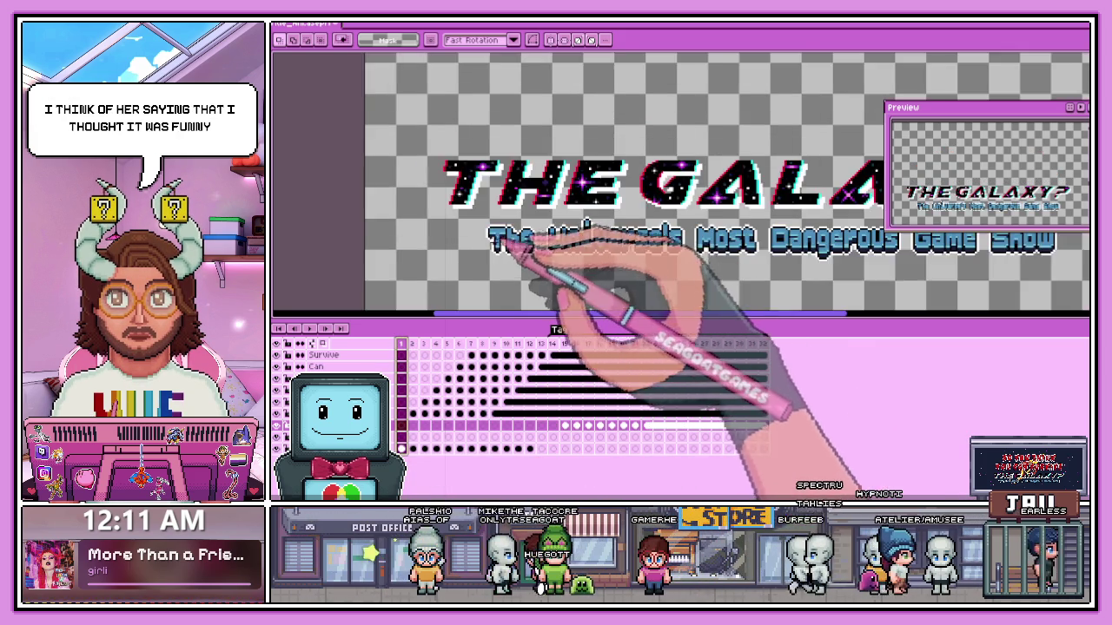
scroll(608, 217, "down", 1)
left_click_drag(476, 233, 780, 268)
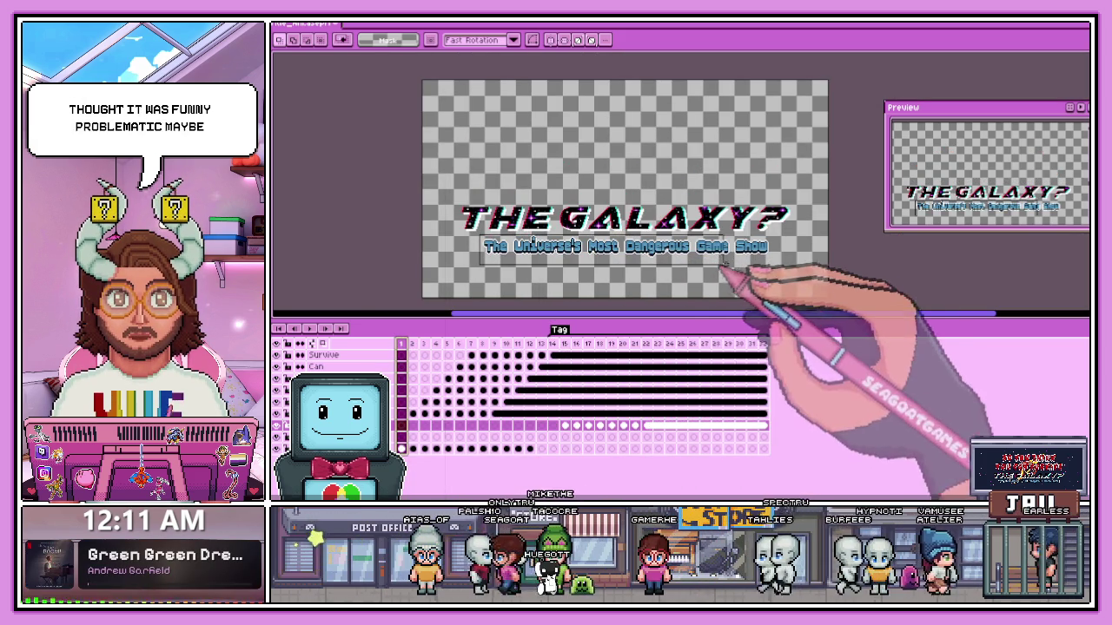
left_click(763, 427)
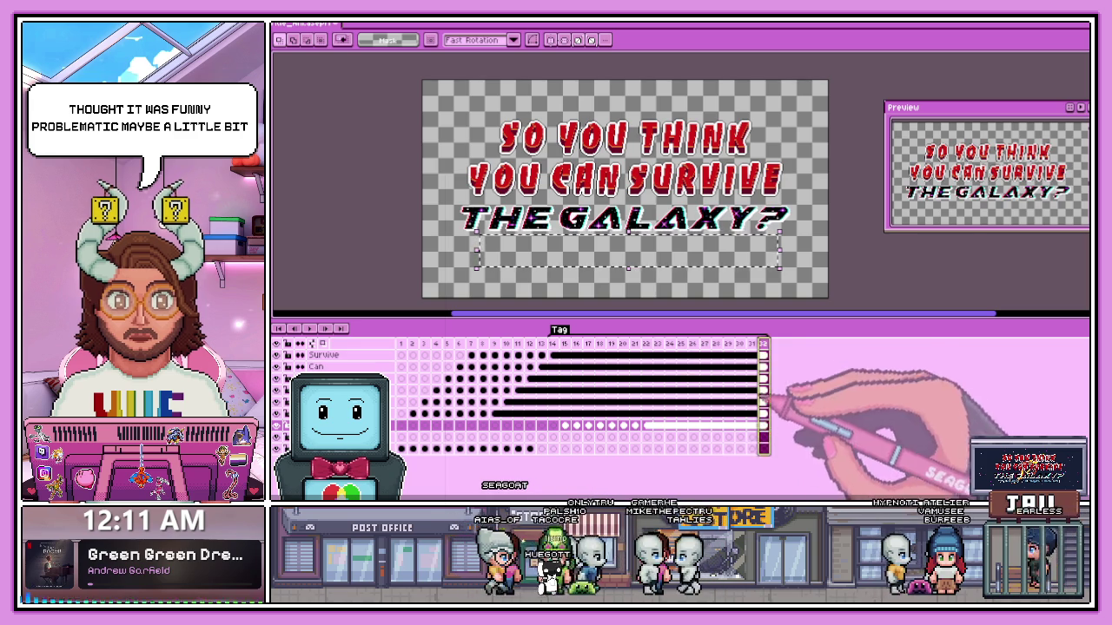
- Open and close the animation tag settings, try pasting twice and discard, then view frame 12
double_click(563, 330)
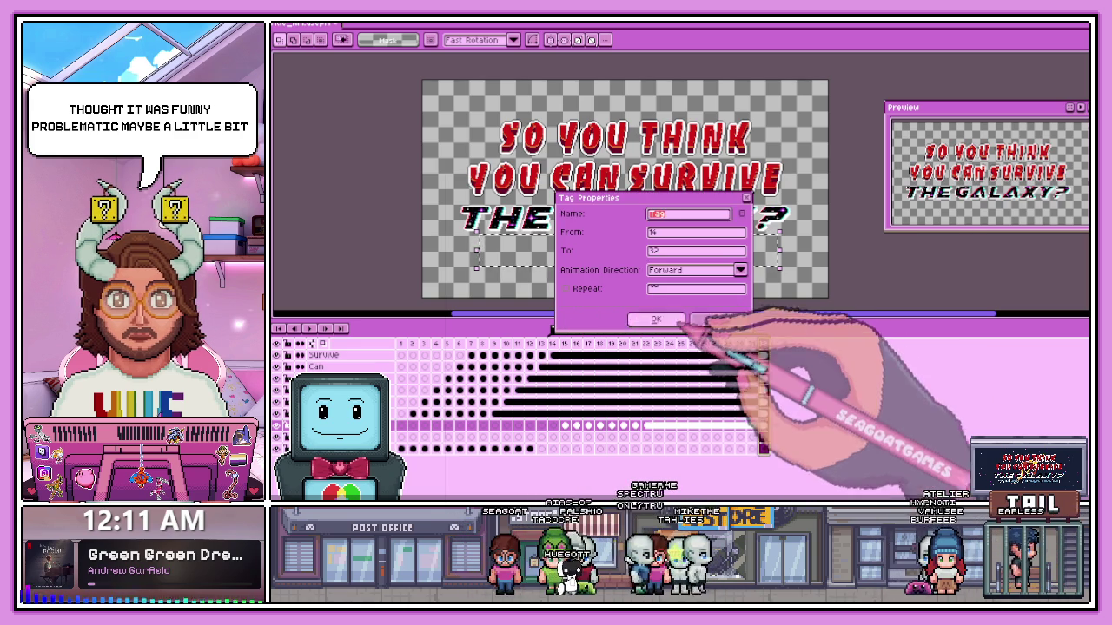
left_click(660, 319)
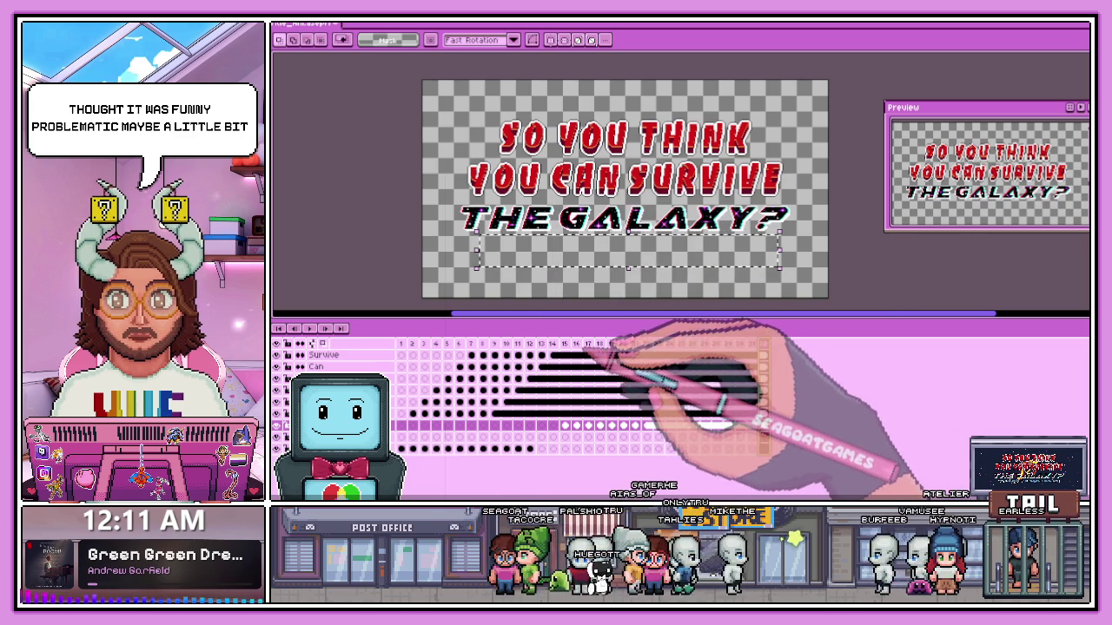
key("ctrl+v")
key("Escape")
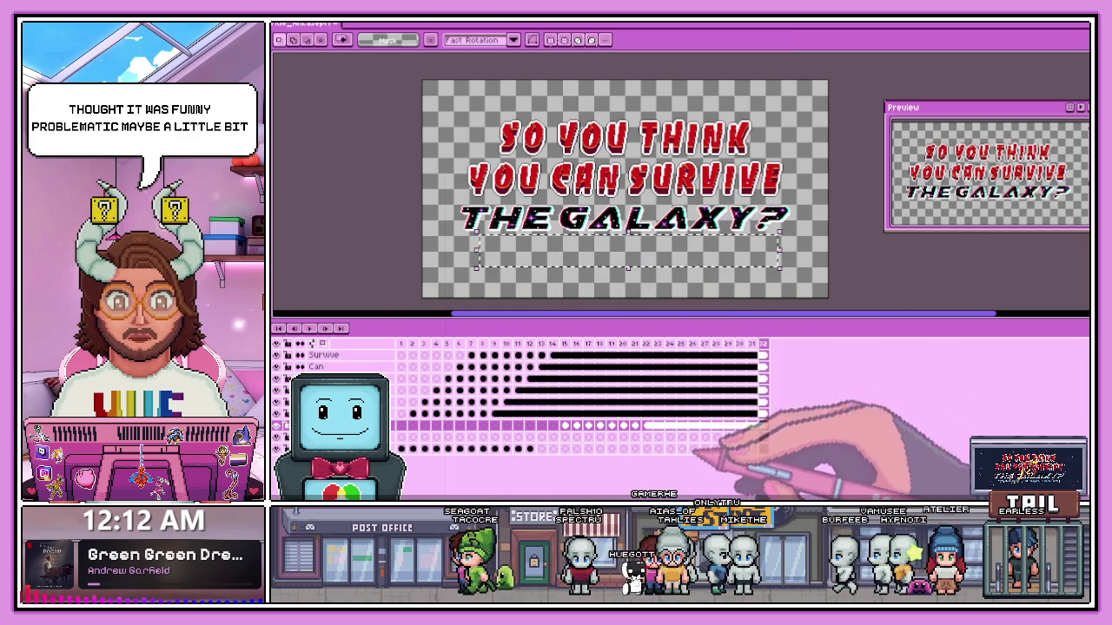
key("ctrl+v")
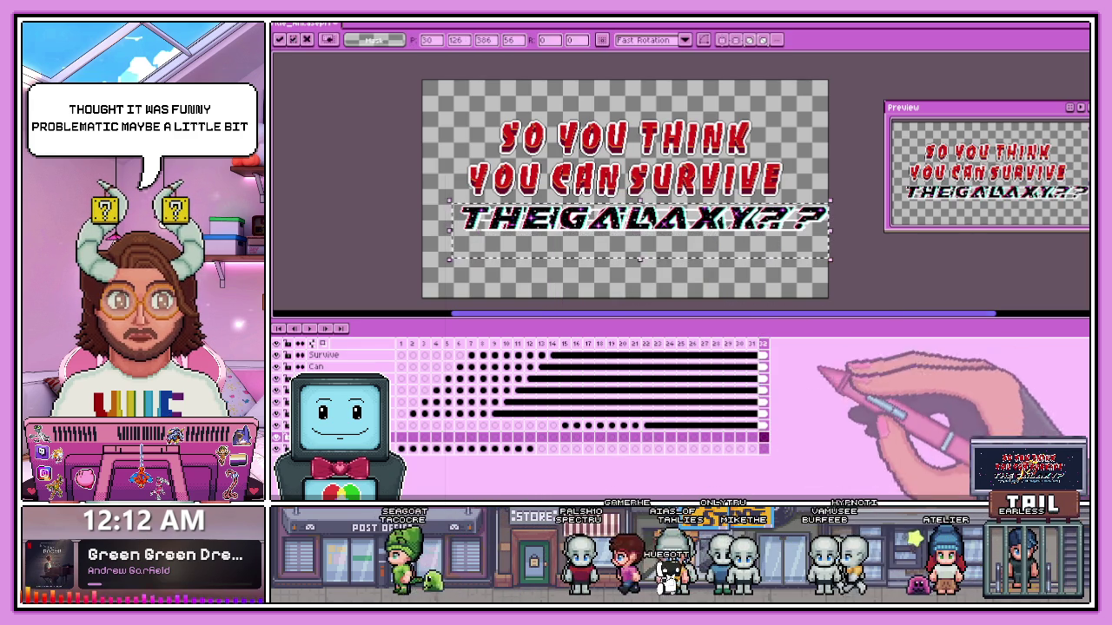
key("Escape")
left_click(530, 344)
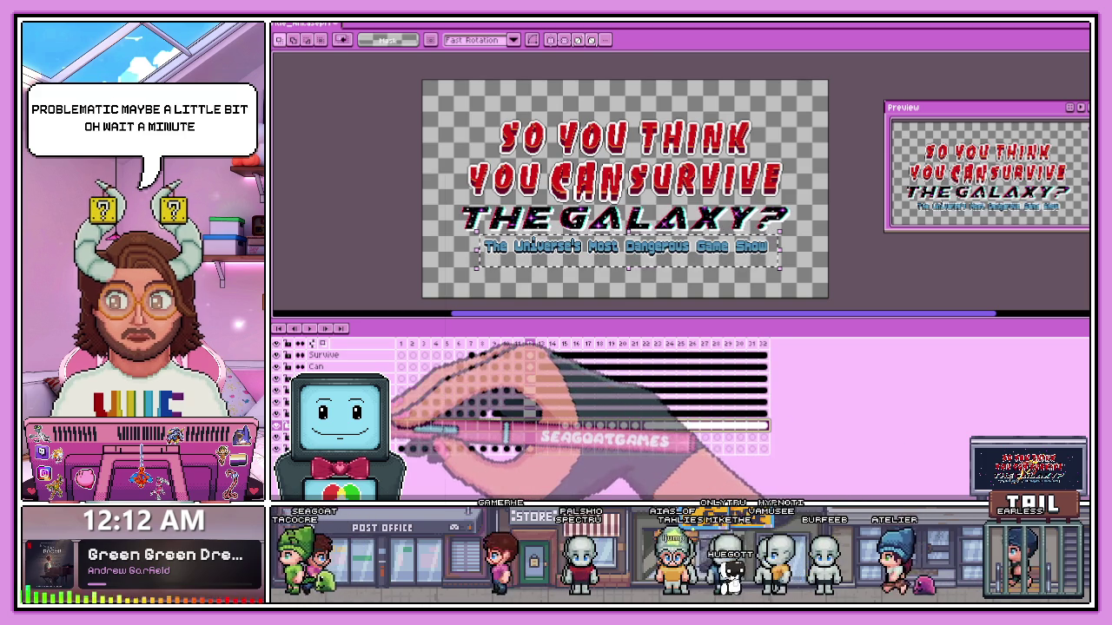
- Review The Galaxy Copy layer's properties at frame 15, then scrub forward to frame 22
right_click(295, 424)
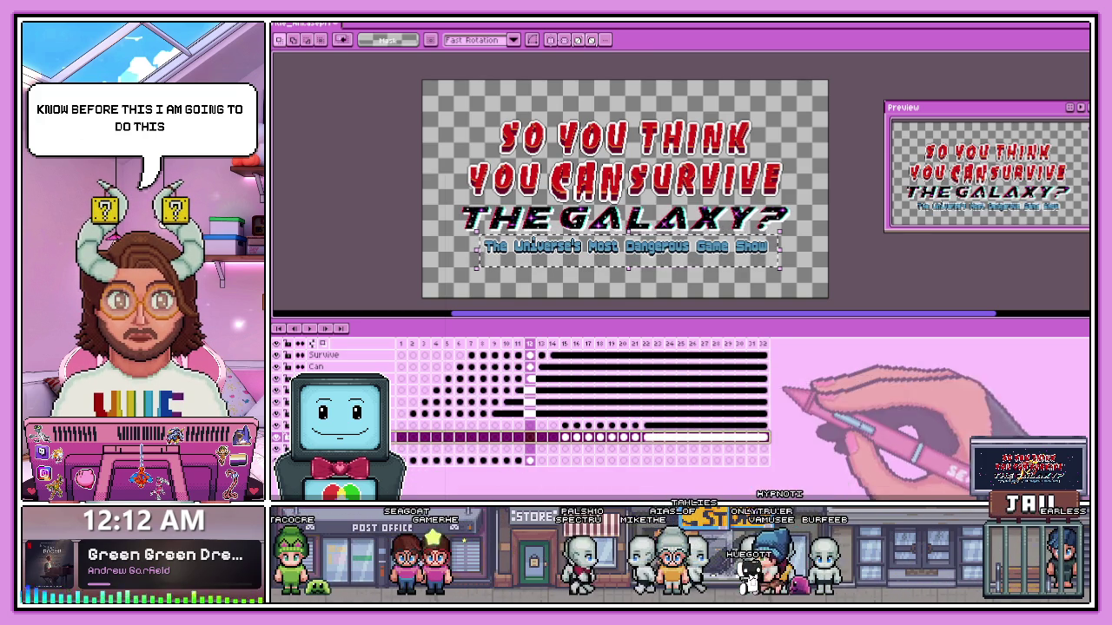
left_click(565, 437)
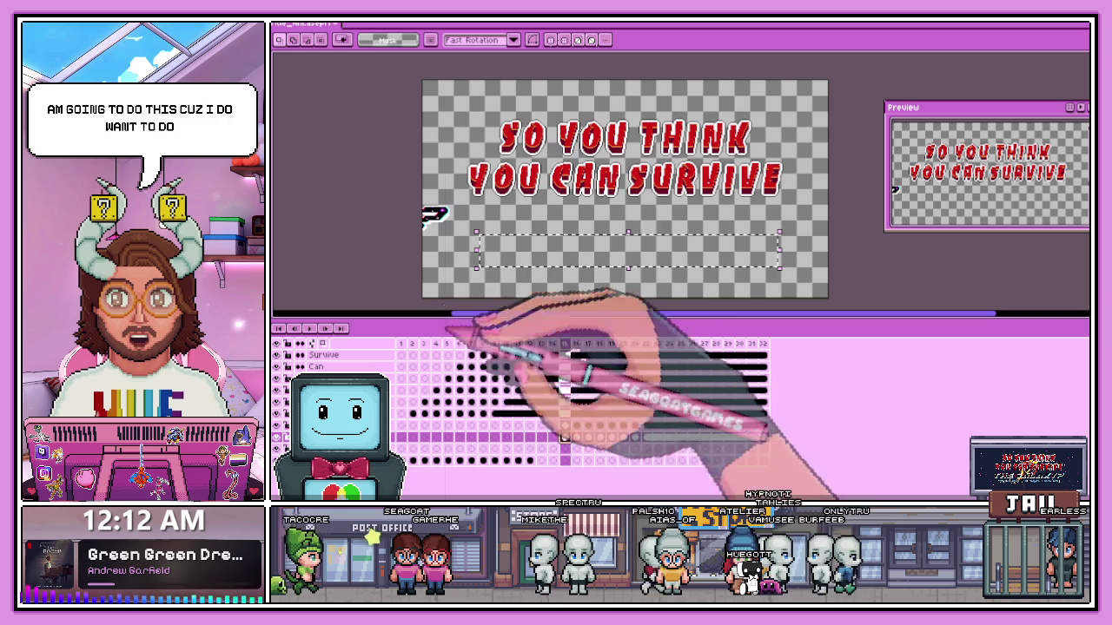
key("shift+p")
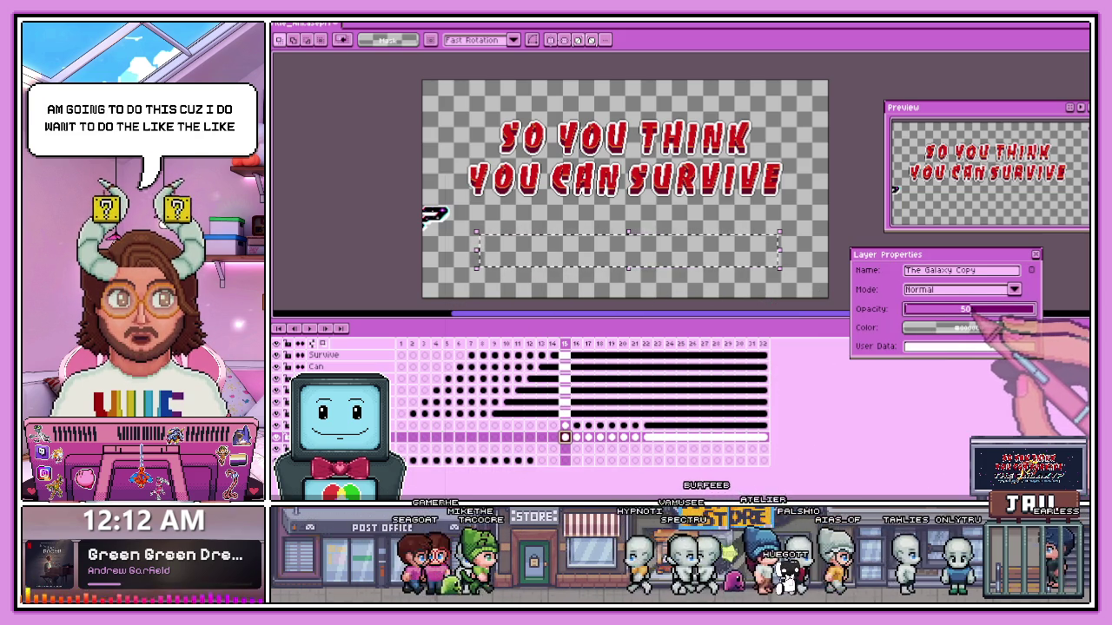
key("Return")
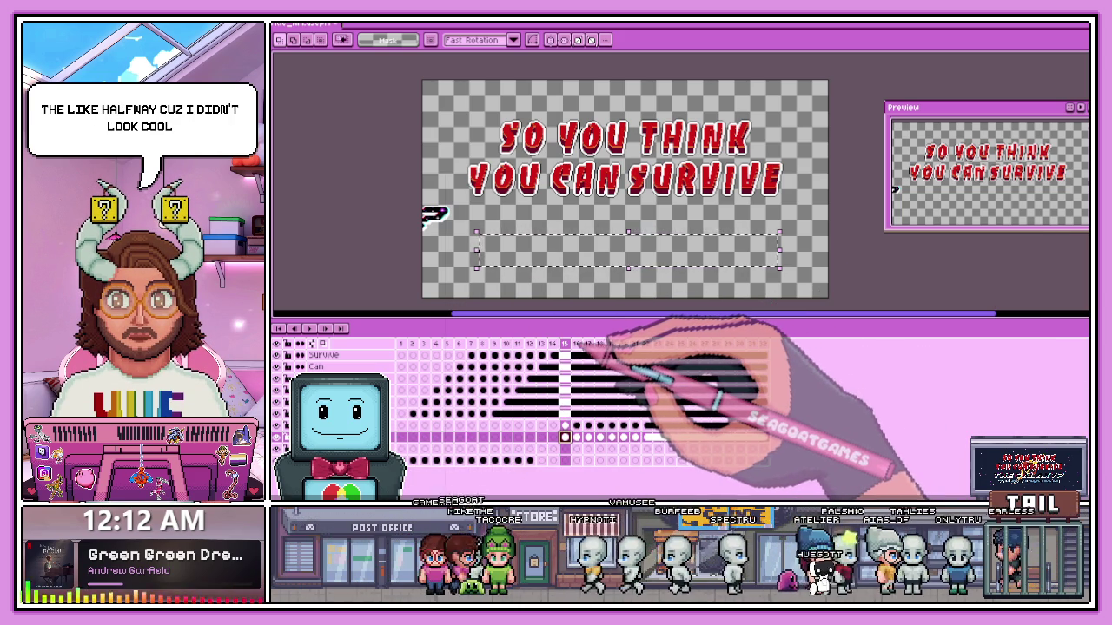
left_click_drag(565, 344, 646, 344)
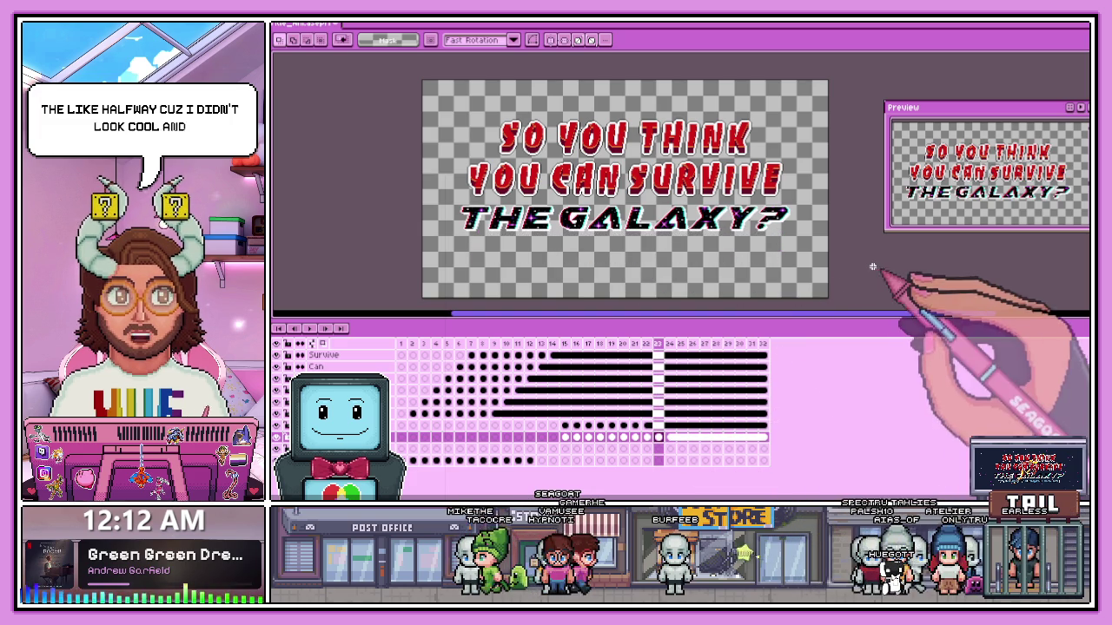
- Select cels 24–32, step to frame 20, and marquee-select the THE GALAXY? line
left_click(670, 437)
left_click_drag(670, 437, 762, 436)
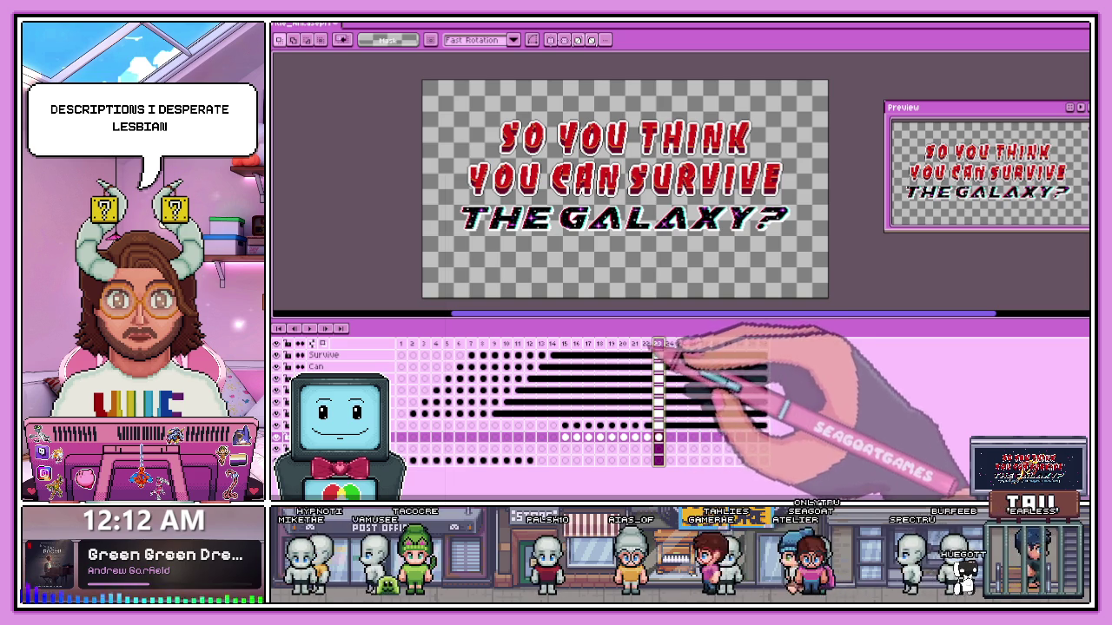
key("Return")
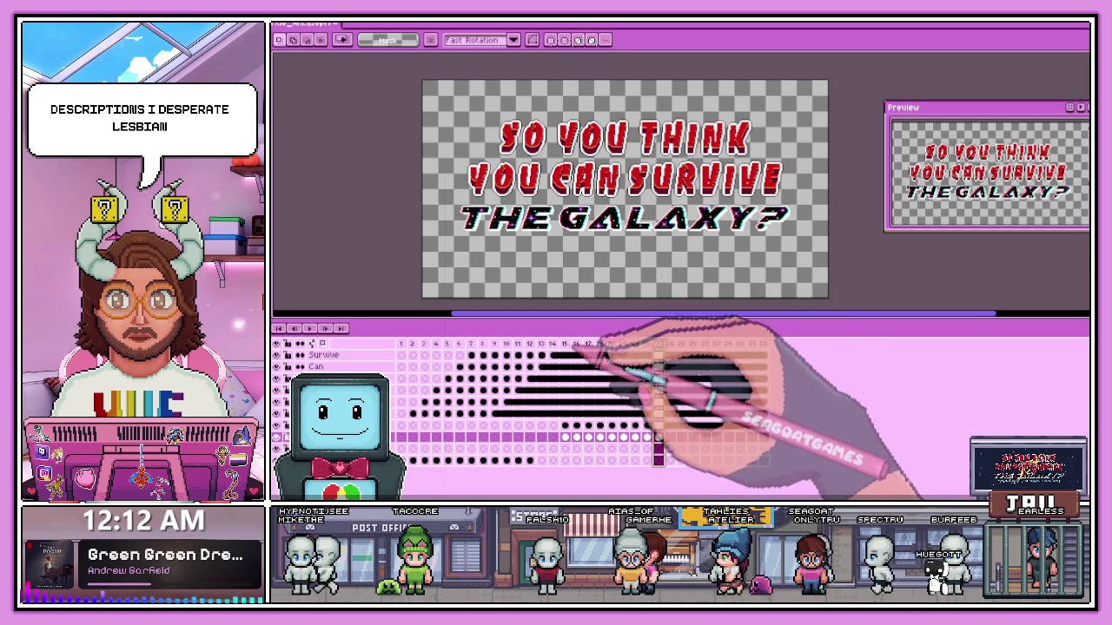
left_click_drag(422, 197, 817, 257)
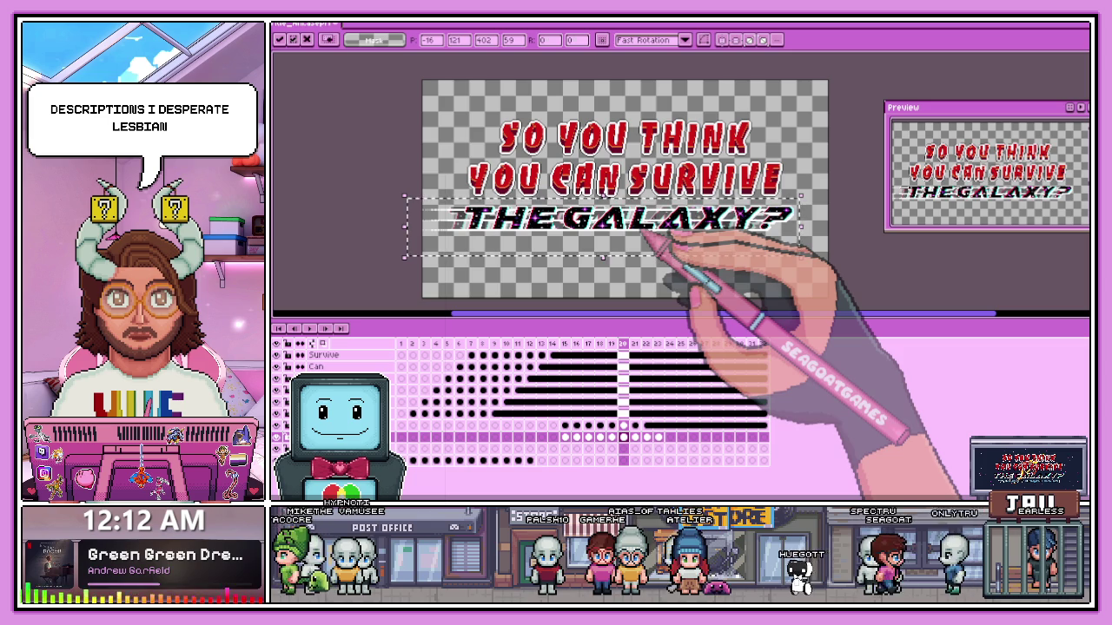
- Nudge THE GALAXY? a few pixels left on frames 21 and 19
scroll(657, 231, "up", 1)
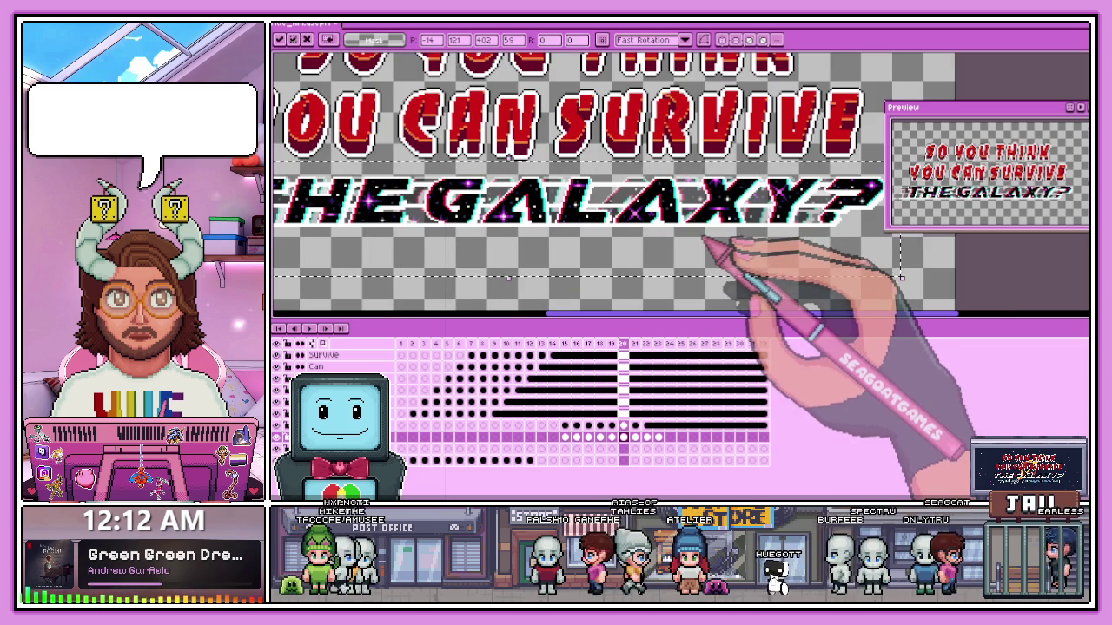
left_click(635, 437)
key("Left")
key("Left")
key("Left")
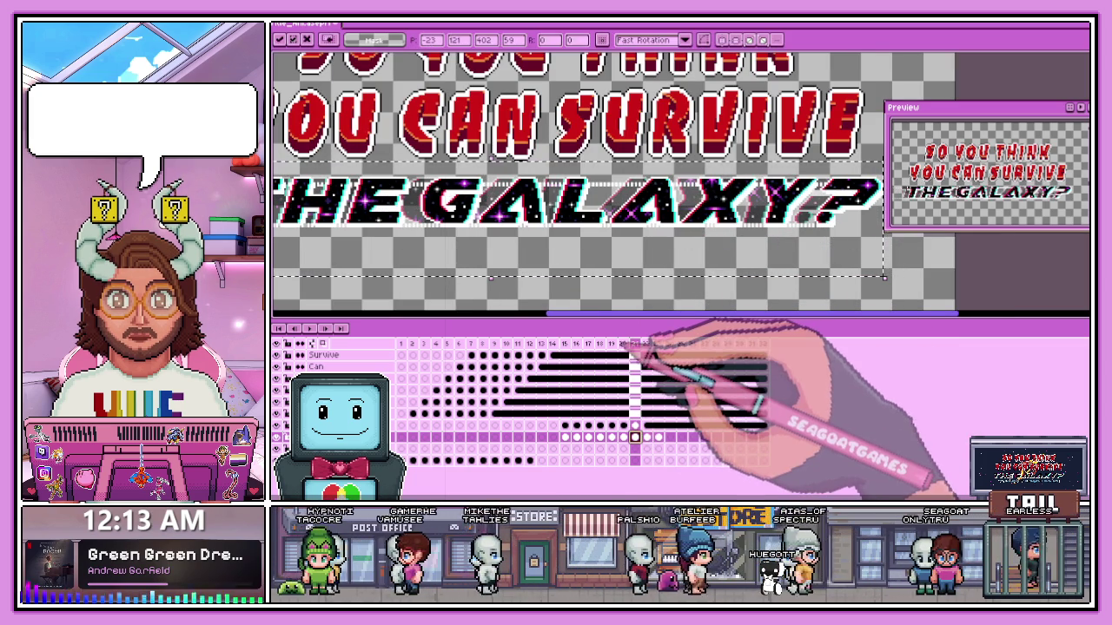
left_click(612, 344)
key("Left")
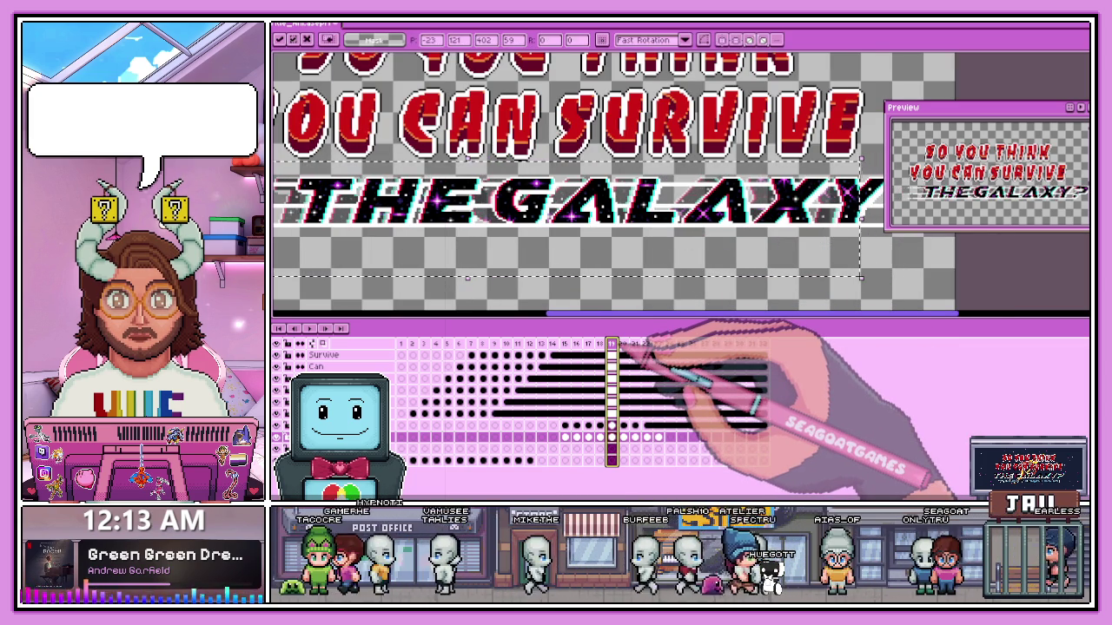
- Step back through frames 18 to 15 to check the shifted line
left_click(600, 344)
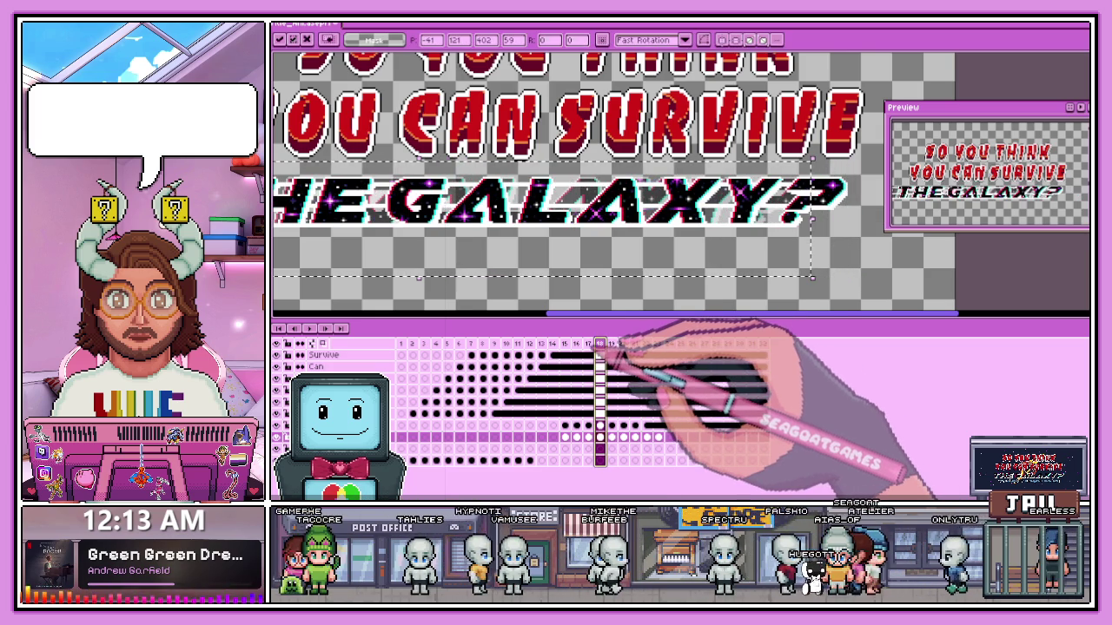
left_click(588, 344)
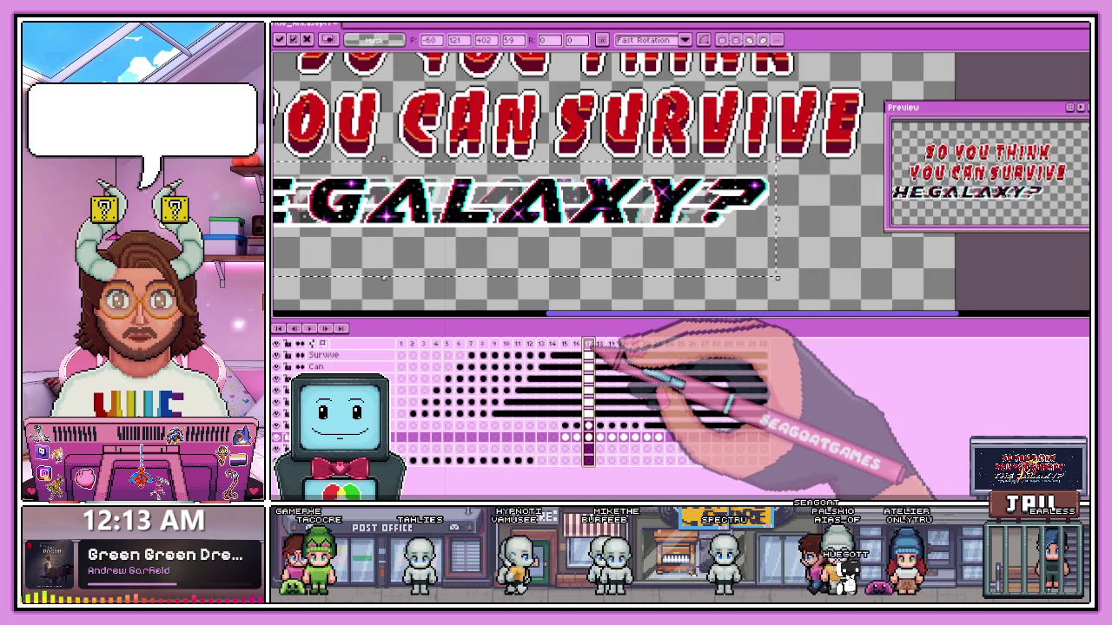
left_click(576, 344)
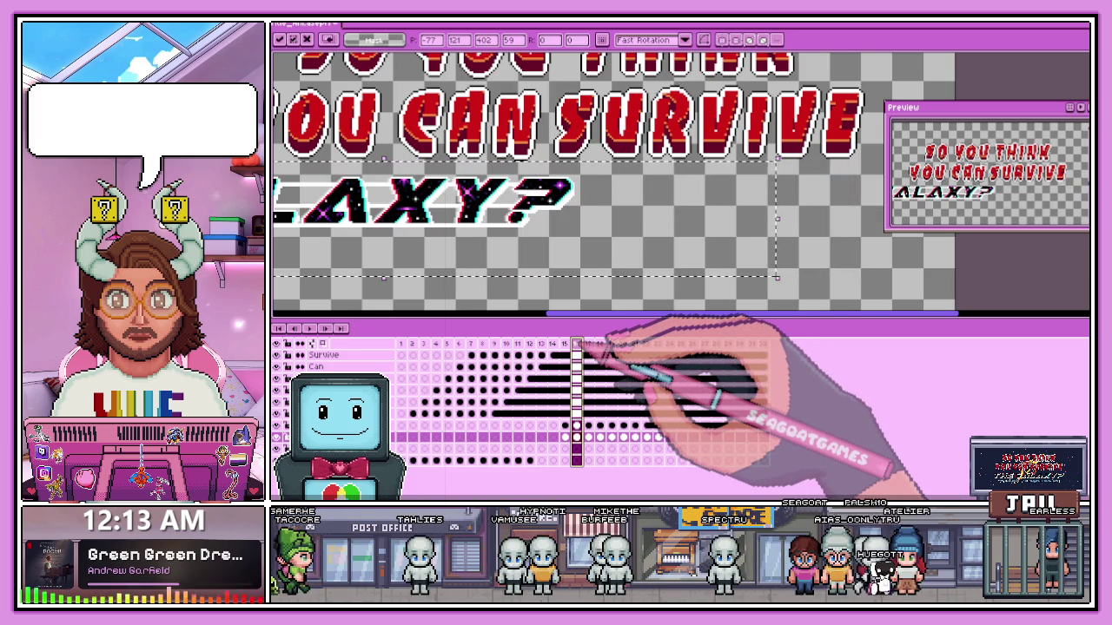
left_click(564, 344)
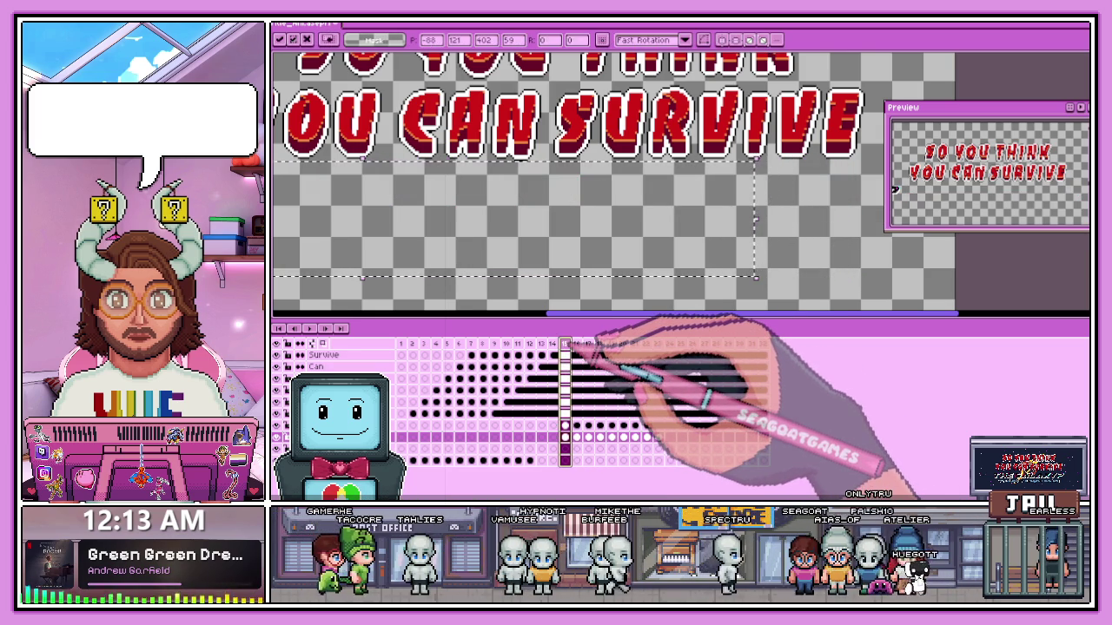
scroll(591, 295, "down", 2)
scroll(408, 265, "up", 3)
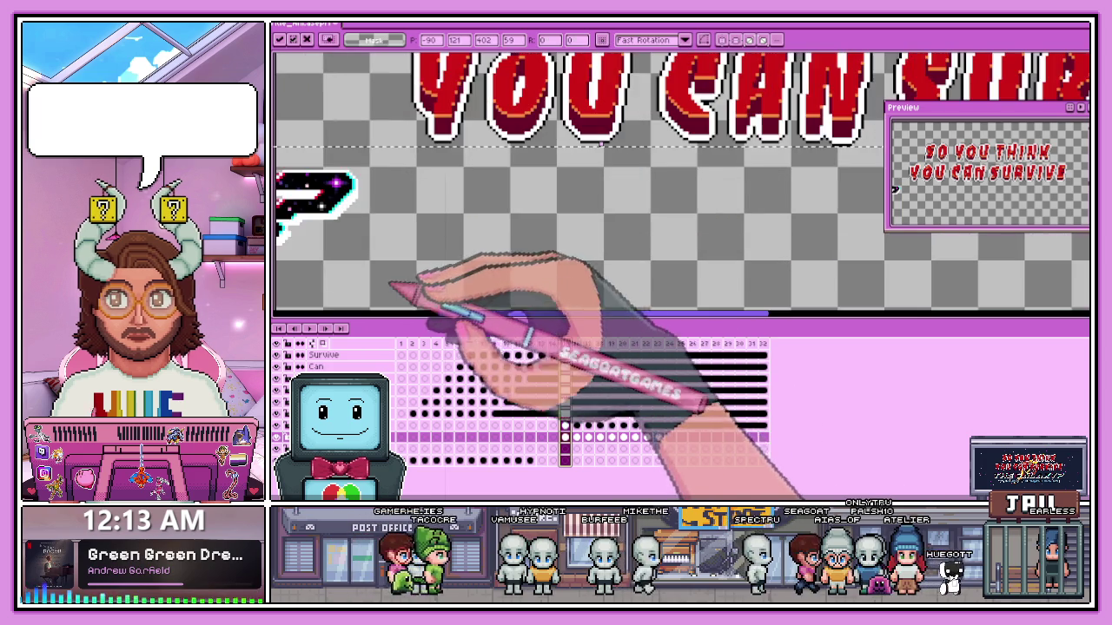
scroll(430, 295, "down", 2)
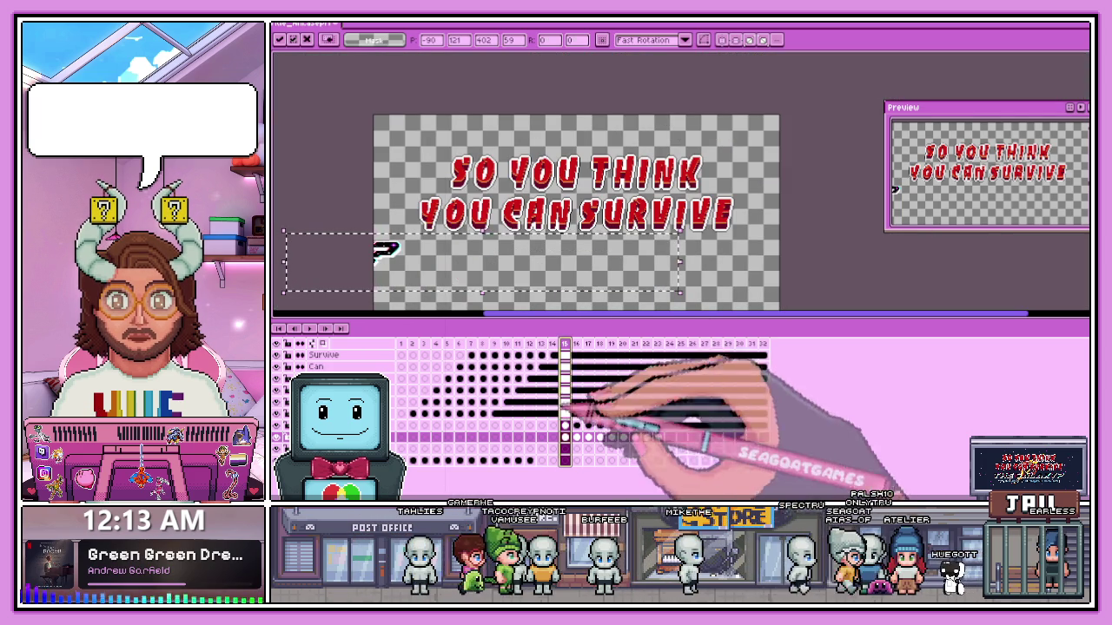
- On frame 22, select THE GALAXY? and transform it slightly right, applying the shift
left_click(647, 426)
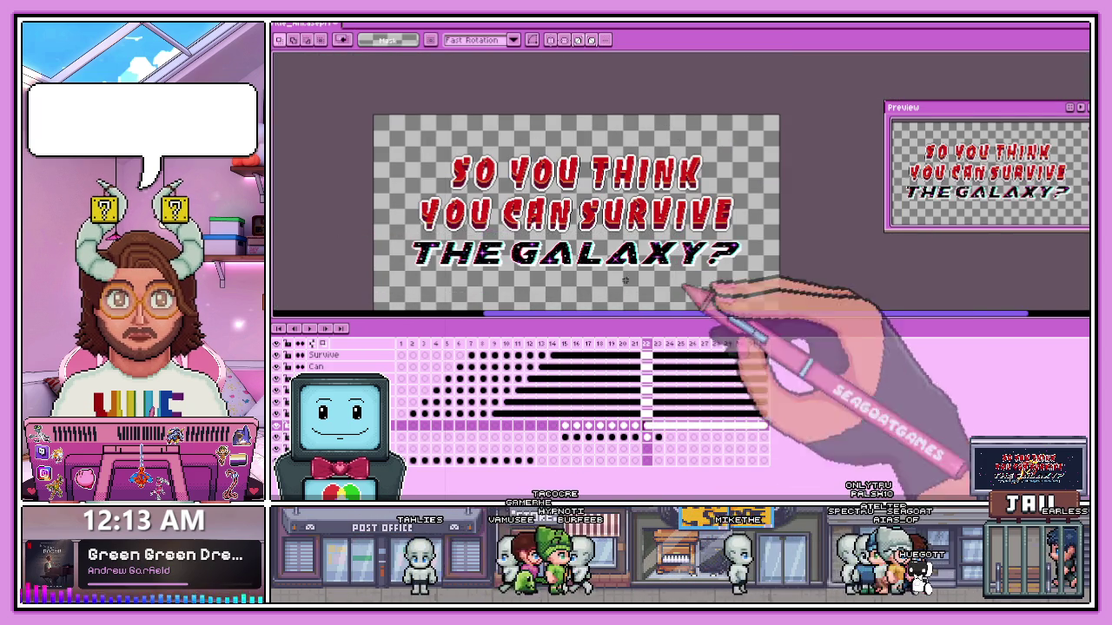
left_click_drag(404, 237, 779, 292)
left_click(780, 293)
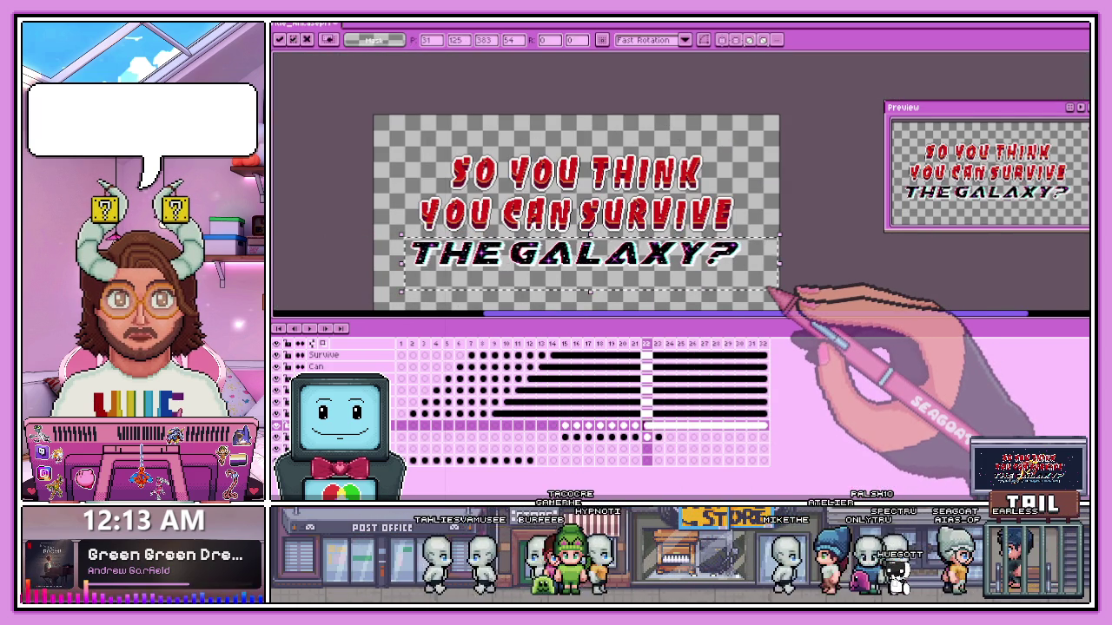
left_click(650, 426)
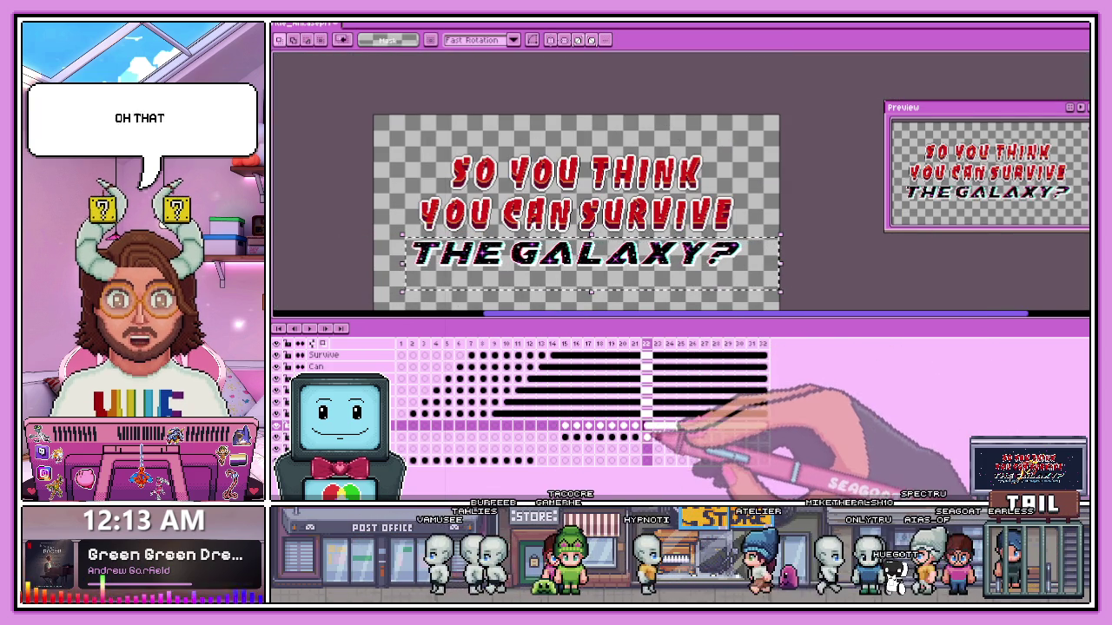
left_click(647, 437)
key("ctrl+t")
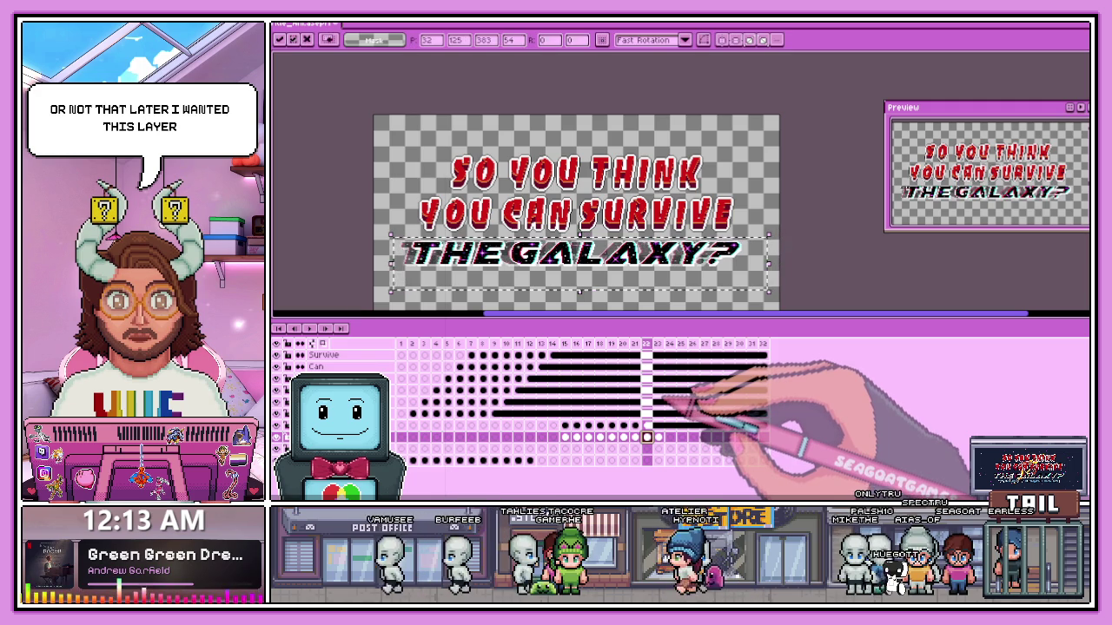
left_click(659, 437)
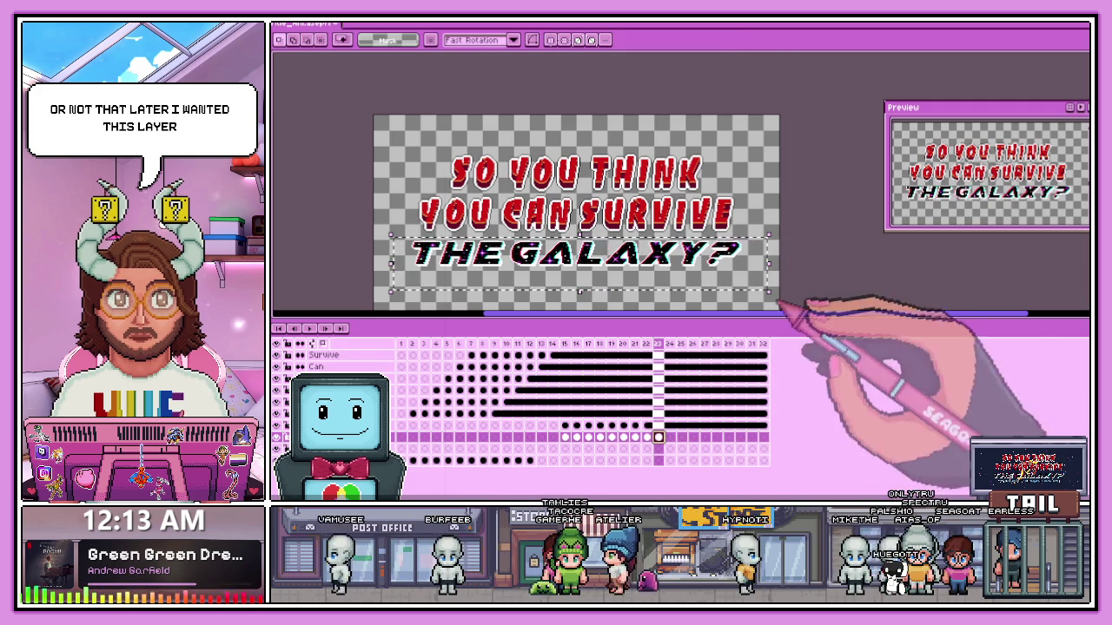
- Rewind to an early frame and play the title animation
left_click(447, 344)
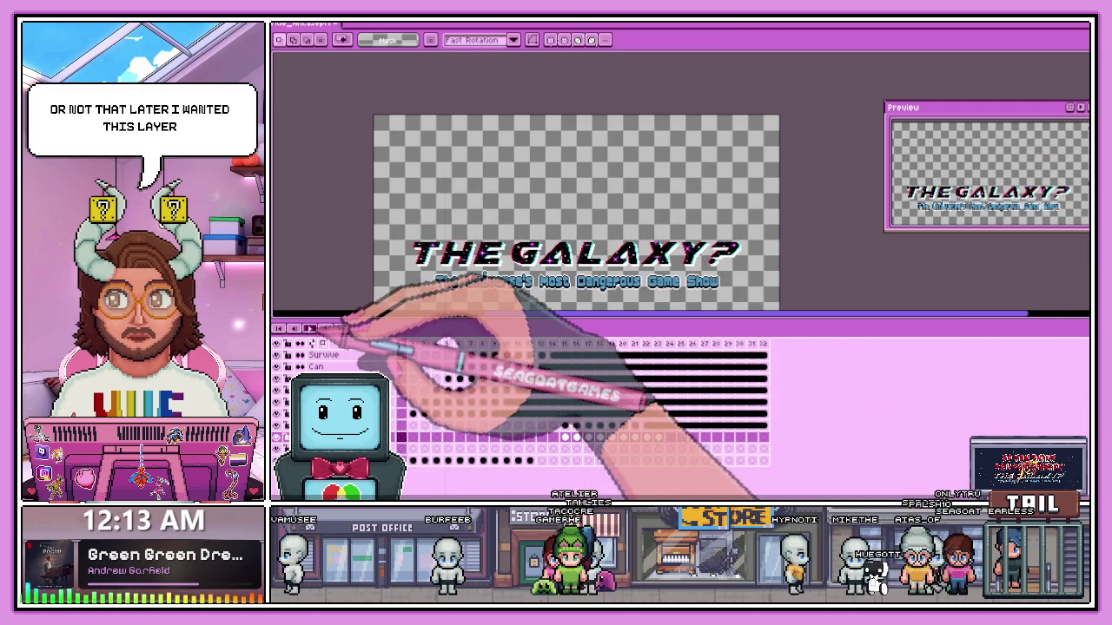
scroll(596, 261, "up", 2)
key("Return")
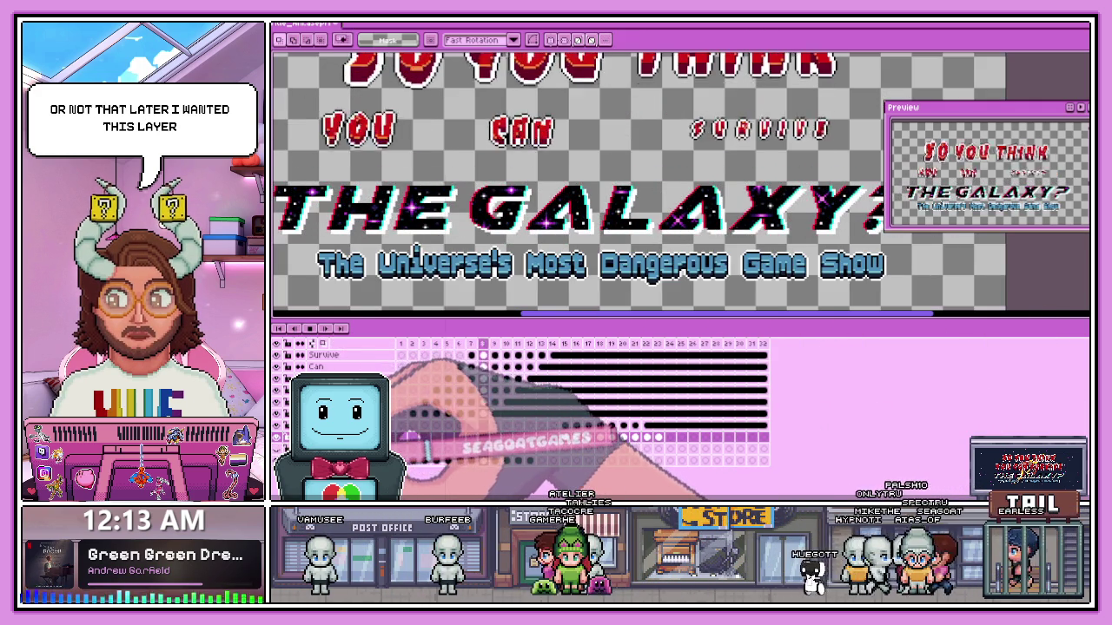
scroll(599, 286, "down", 2)
scroll(600, 286, "up", 1)
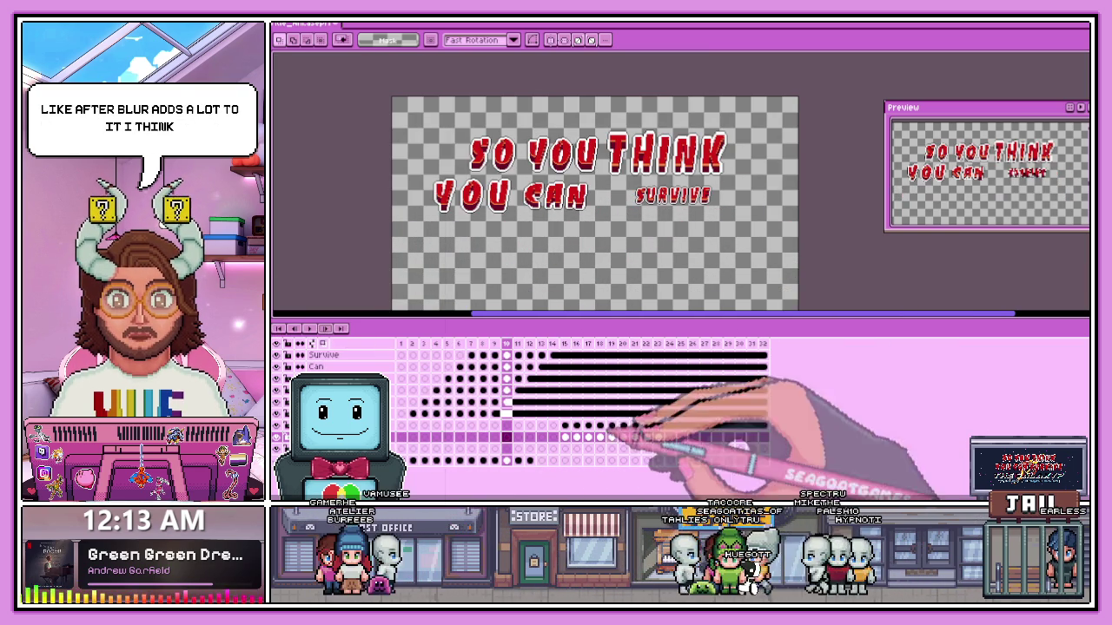
scroll(660, 248, "up", 2)
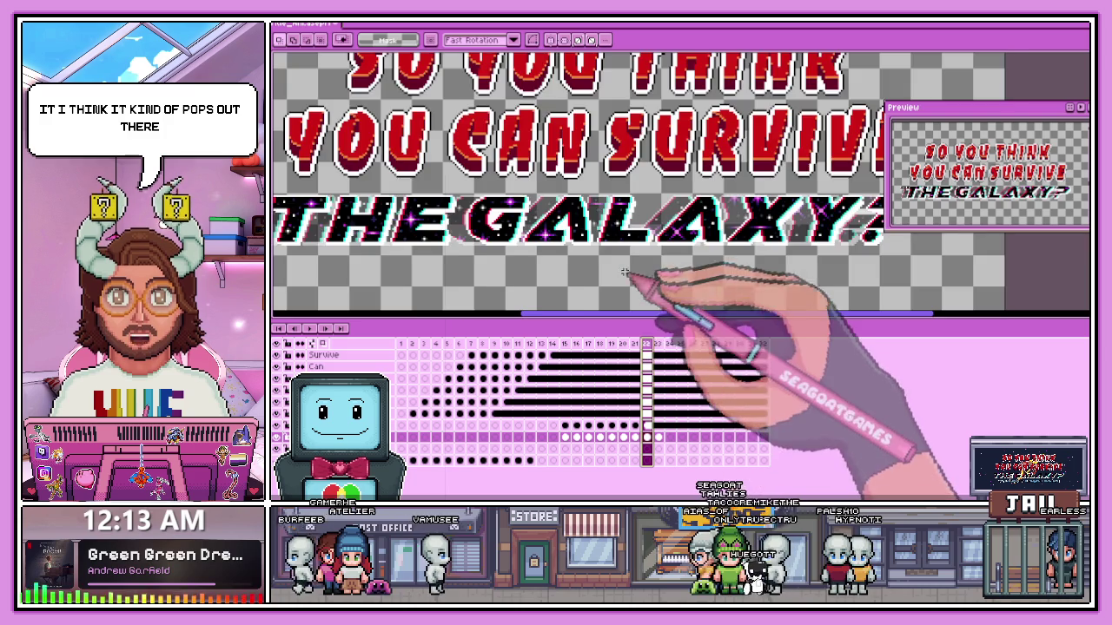
- On frame 23, select THE GALAXY?, cancel the transform, and return to an early frame
left_click_drag(655, 358, 665, 349)
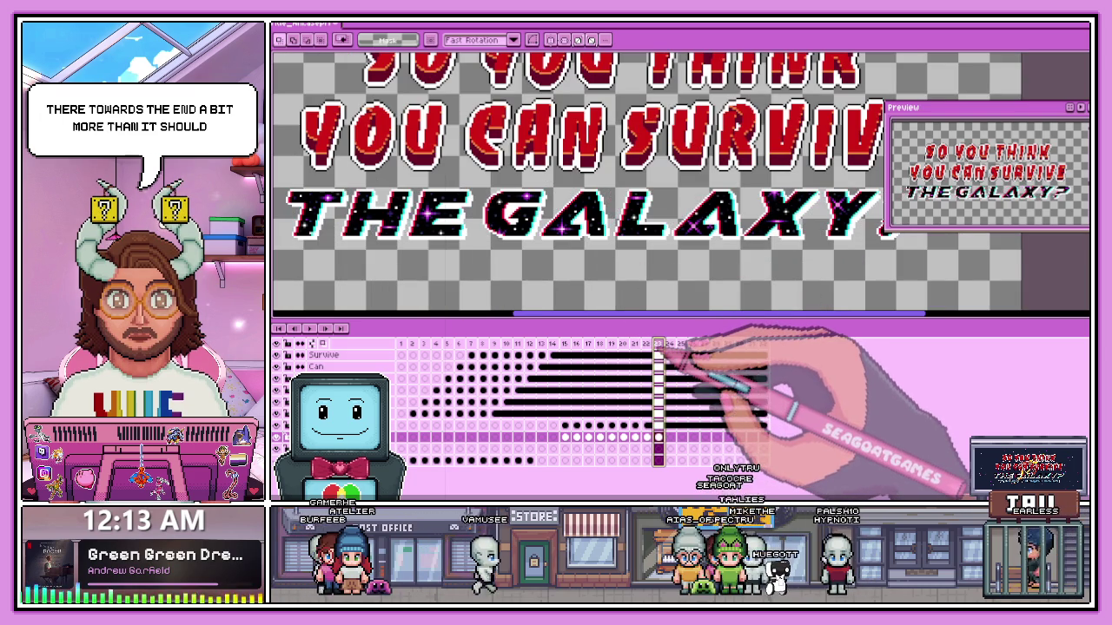
scroll(347, 239, "down", 2)
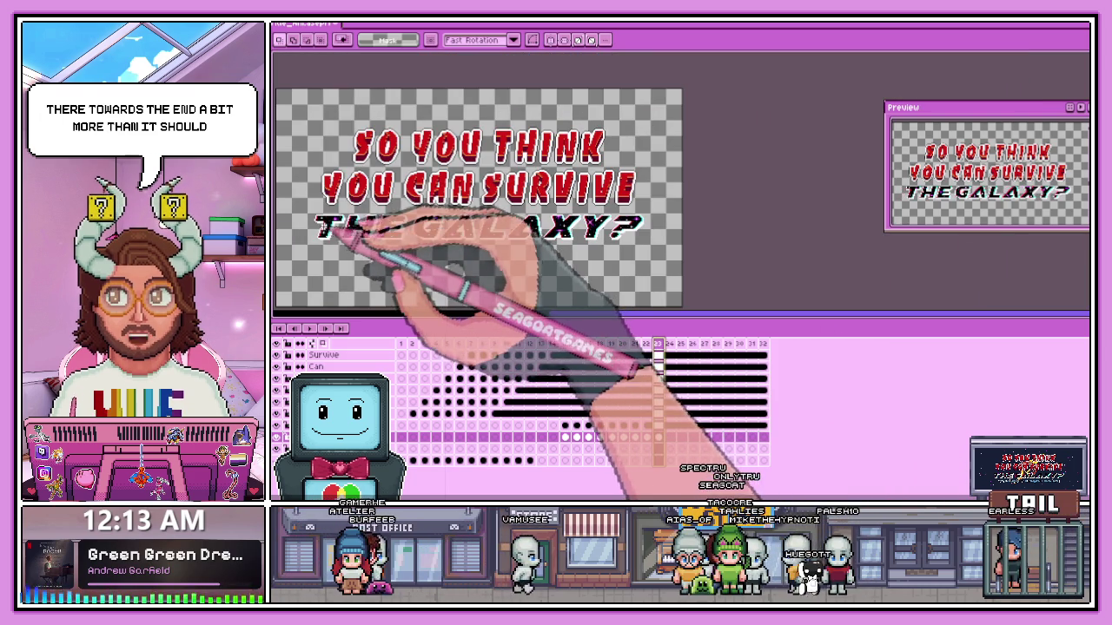
left_click_drag(301, 211, 684, 254)
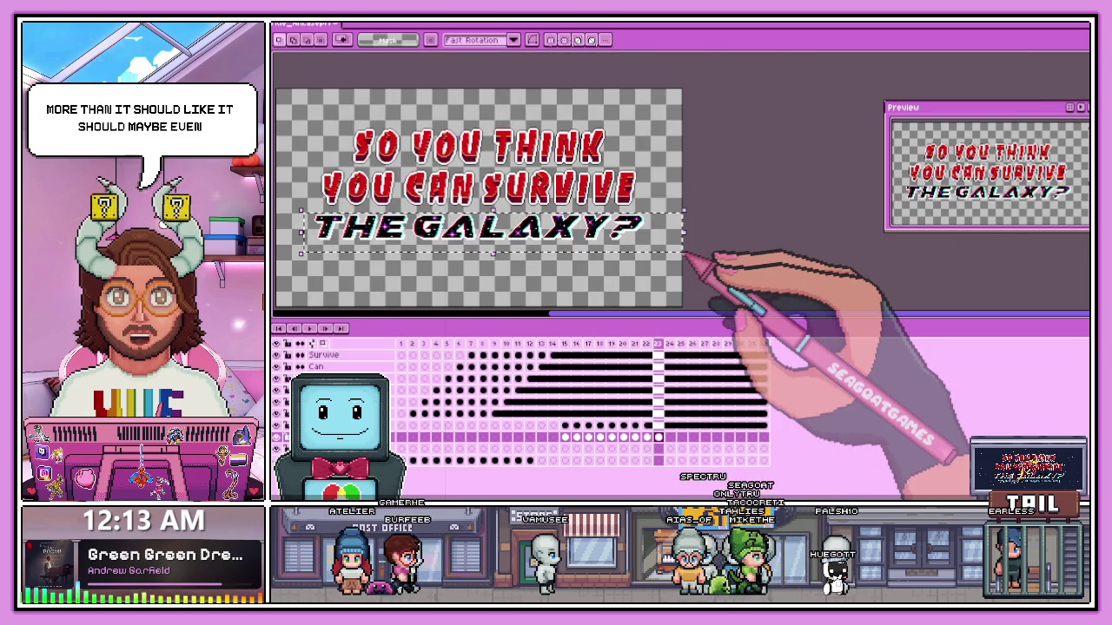
left_click(684, 253)
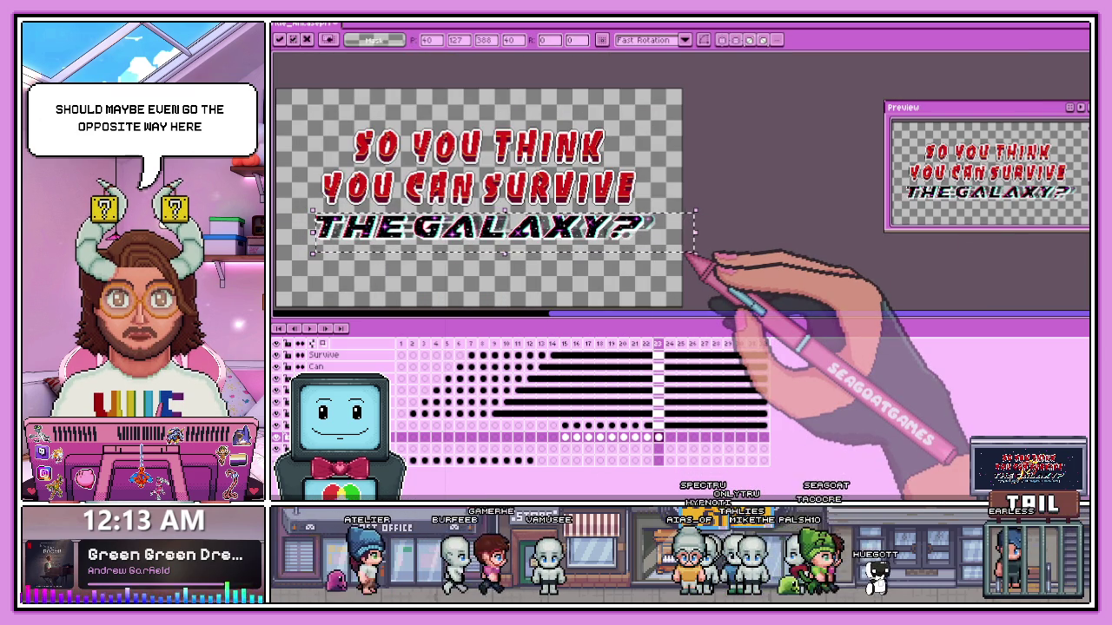
key("ctrl+d")
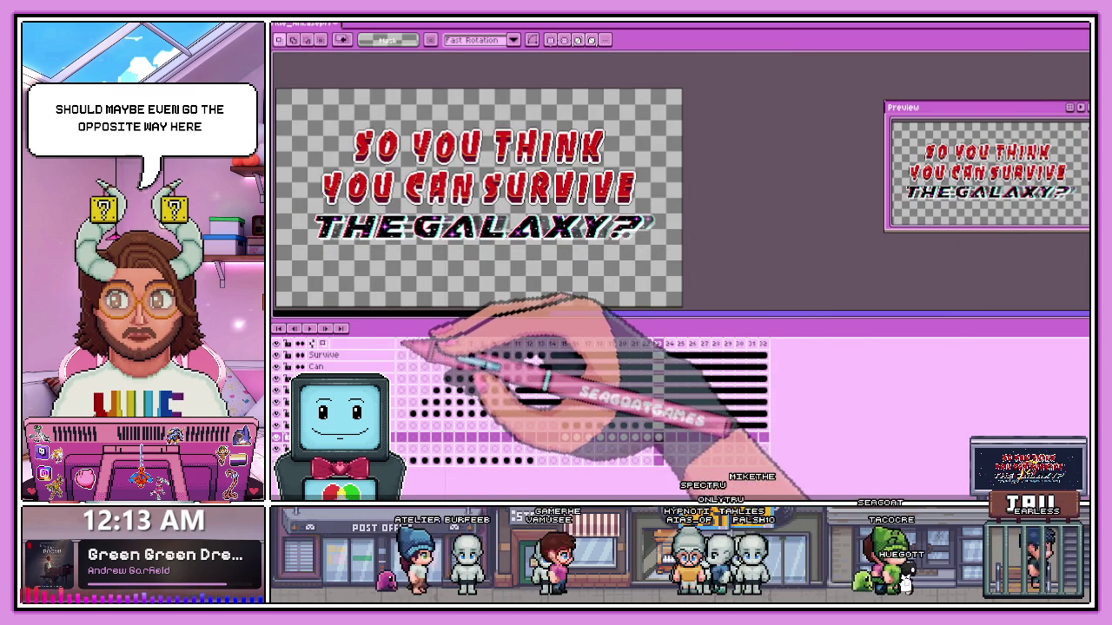
left_click(424, 344)
scroll(600, 288, "up", 1)
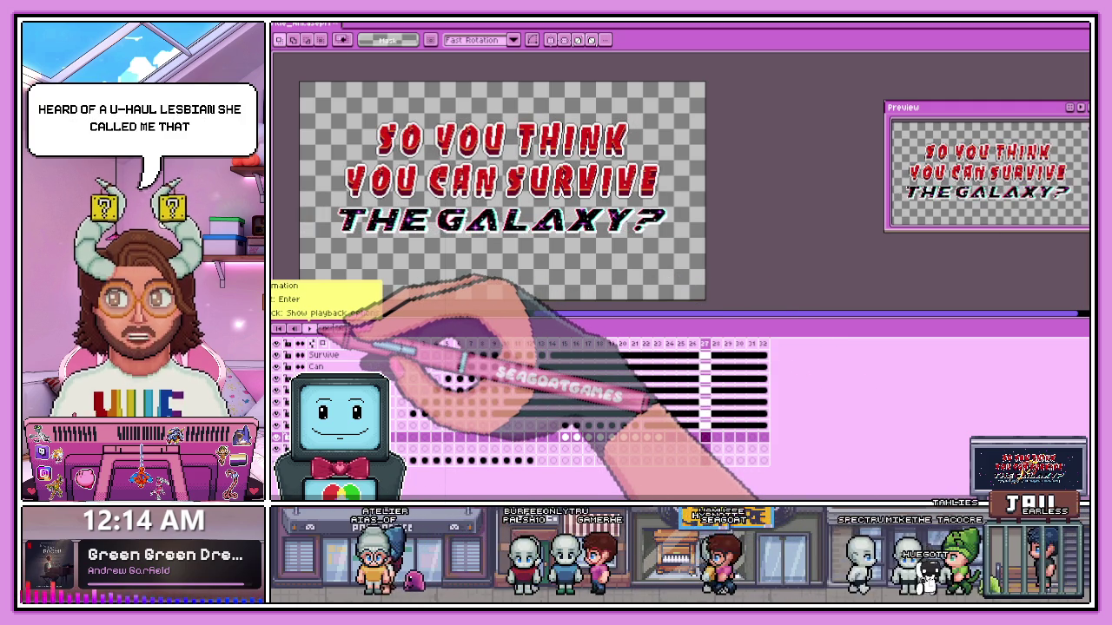
left_click_drag(461, 277, 614, 246)
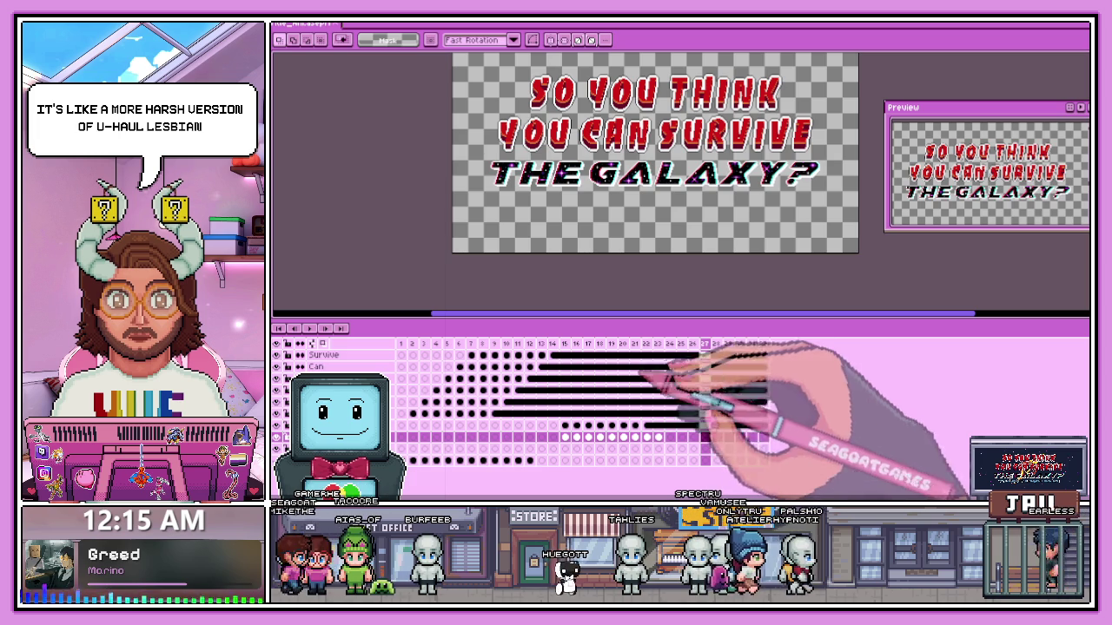
left_click(670, 344)
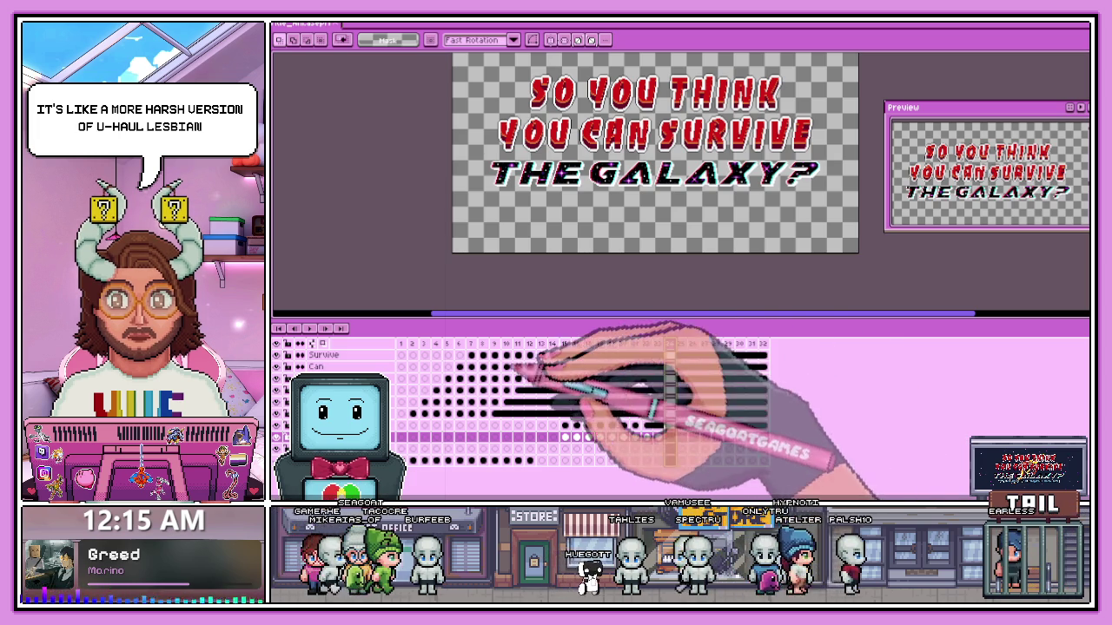
- Rewind to the first frame, then jump via frame 24 to the last frame with the subtitle
left_click(309, 328)
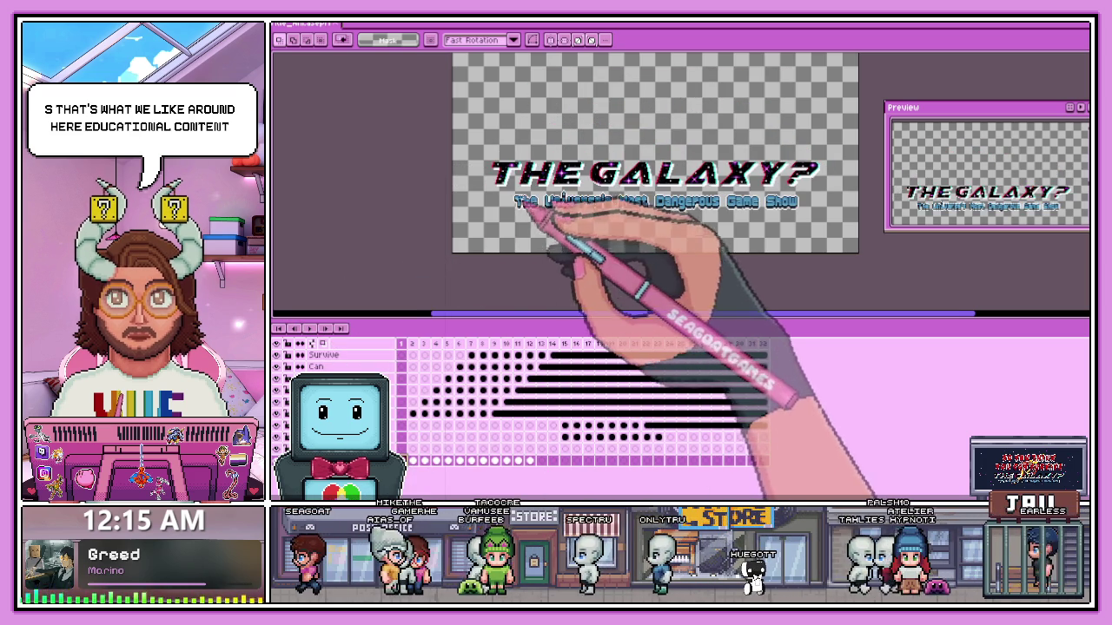
scroll(508, 205, "up", 2)
scroll(608, 217, "down", 2)
scroll(739, 247, "down", 2)
scroll(787, 245, "up", 3)
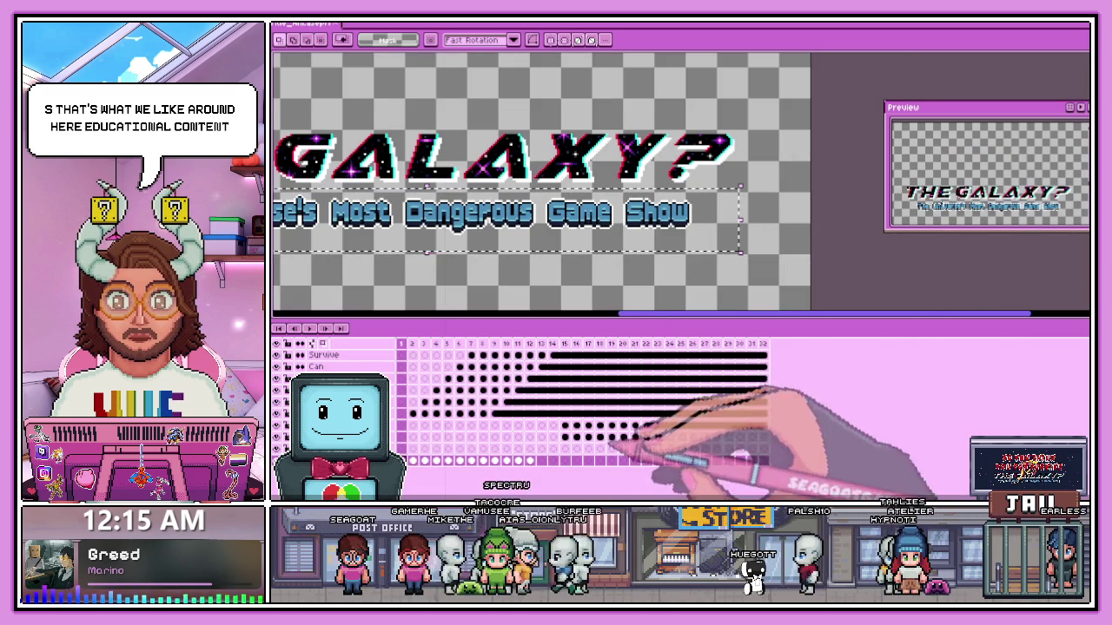
left_click(670, 449)
left_click(765, 449)
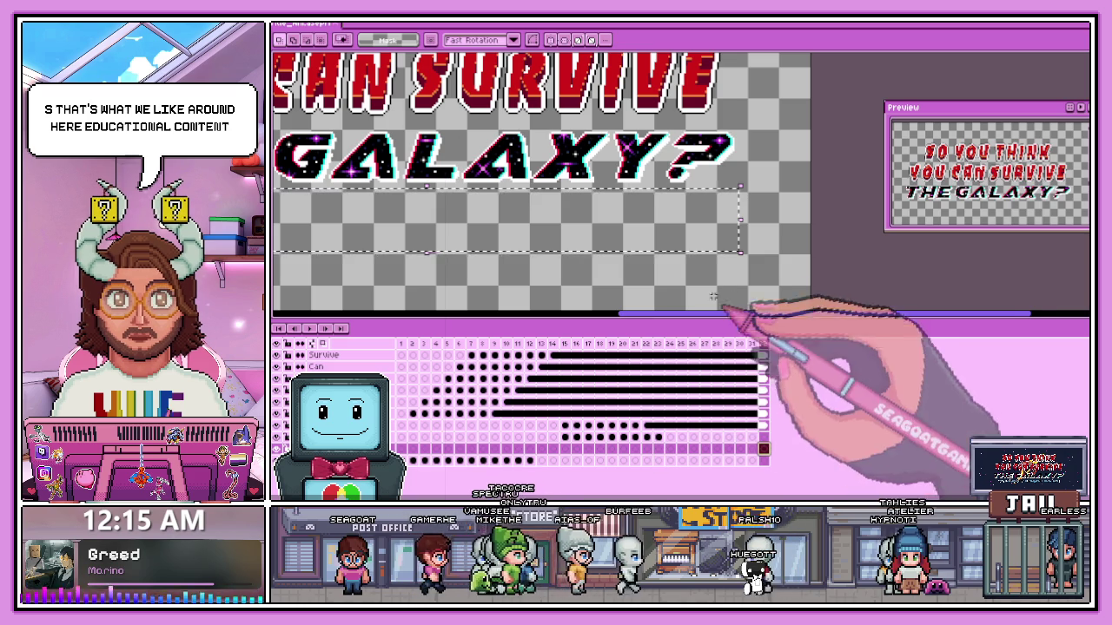
scroll(694, 300, "down", 3)
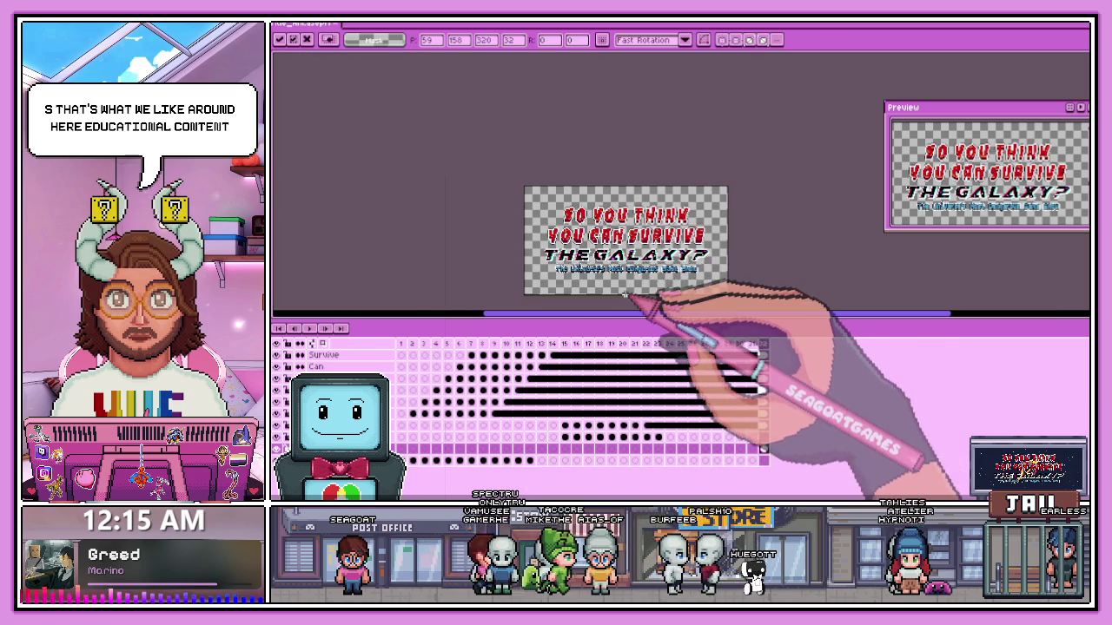
scroll(652, 296, "up", 2)
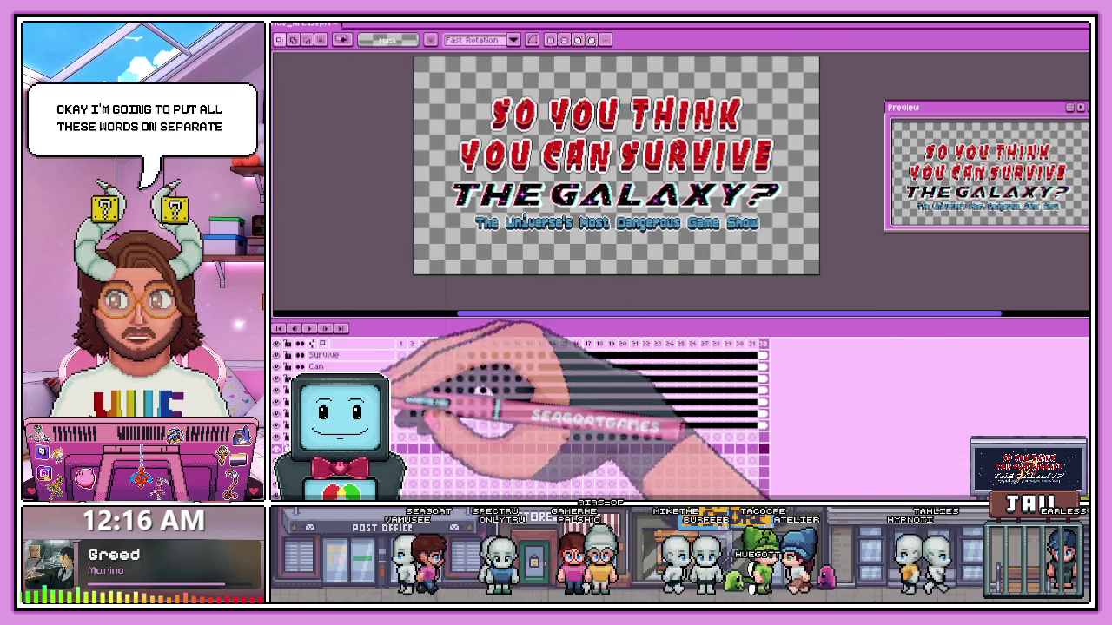
- Enlarge the timeline to show all layers and pick the bottom layer's late-frame cel
left_click_drag(534, 316, 527, 278)
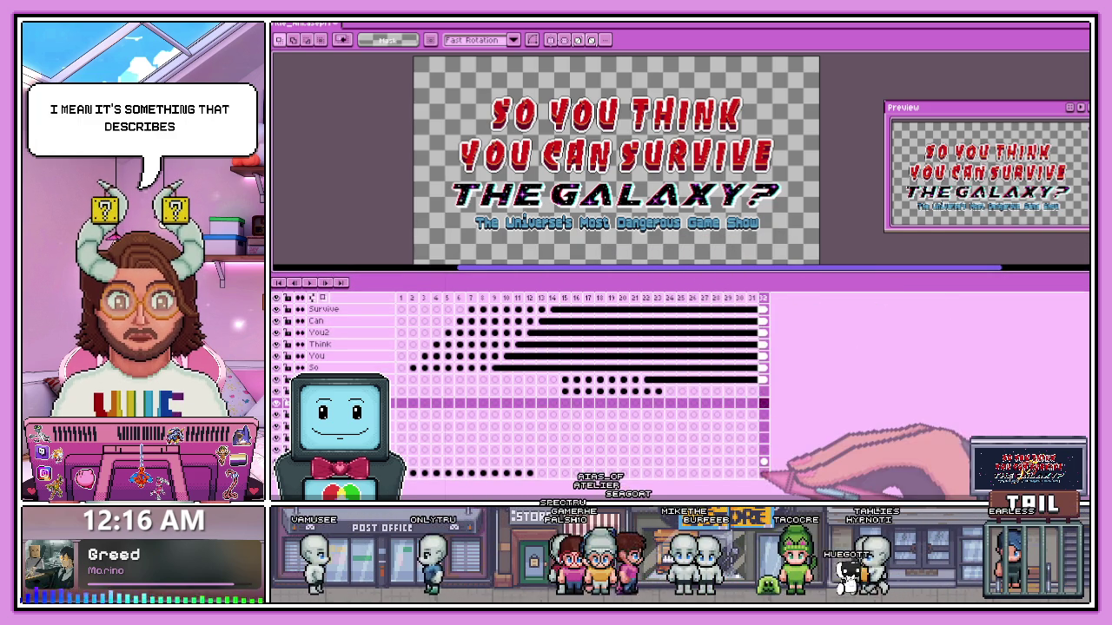
left_click(763, 461)
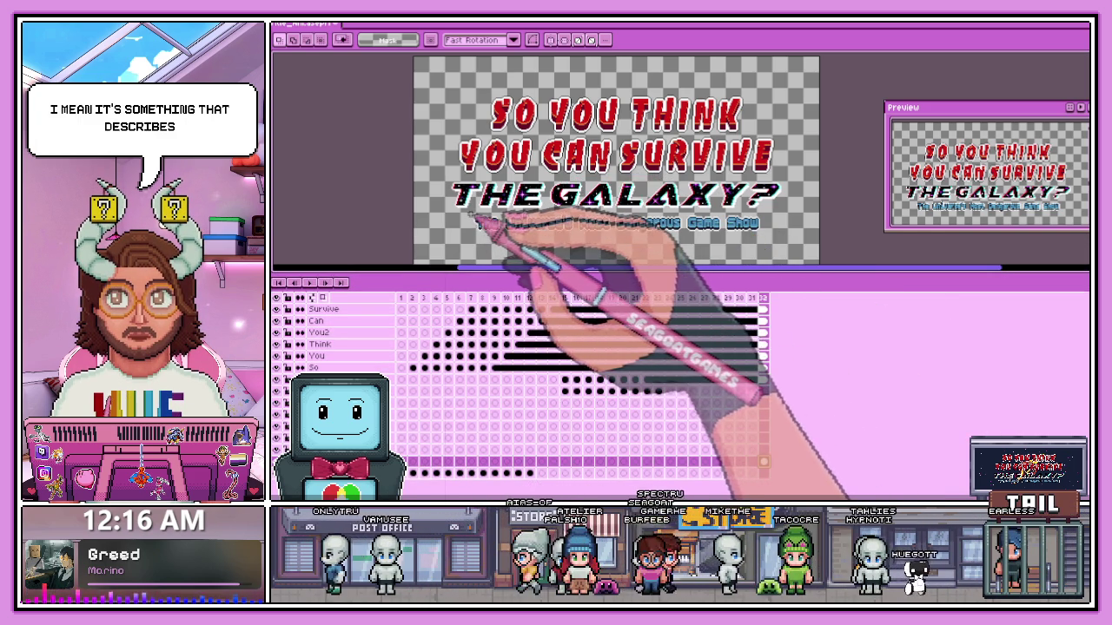
scroll(513, 227, "up", 2)
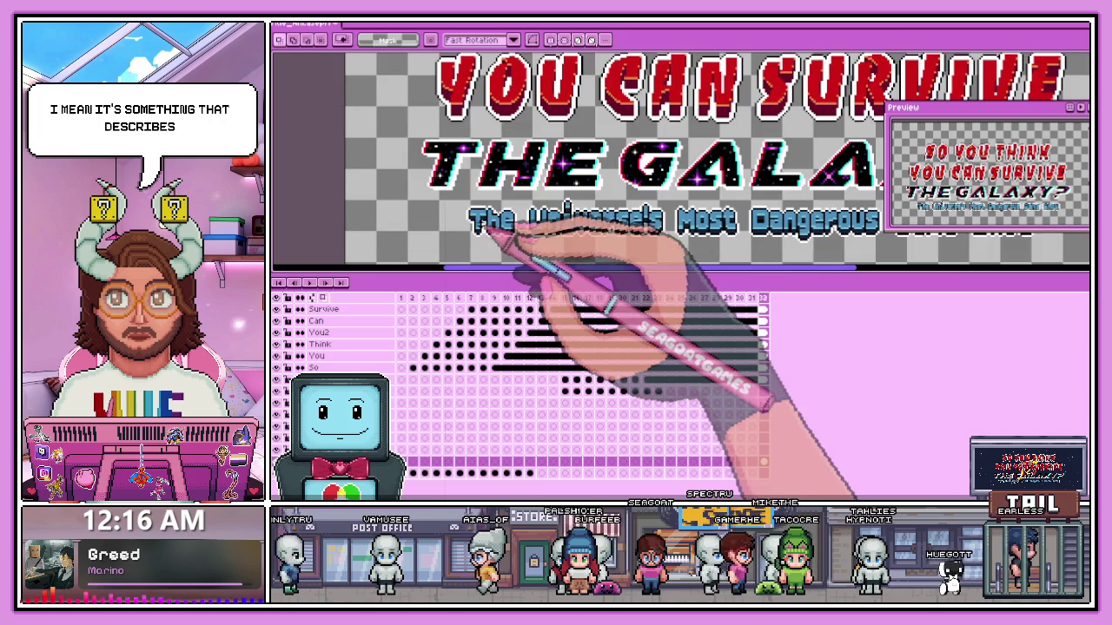
scroll(765, 265, "down", 2)
scroll(783, 258, "up", 3)
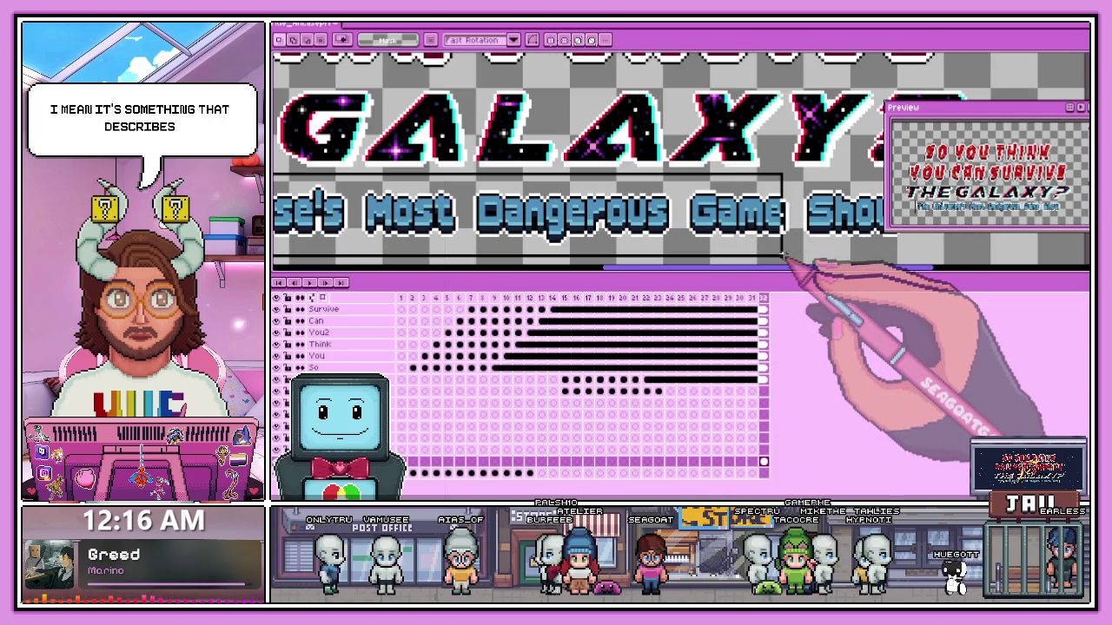
- Delete the word 'Show' from the subtitle on this frame and view frame 31 above
left_click_drag(782, 258, 793, 259)
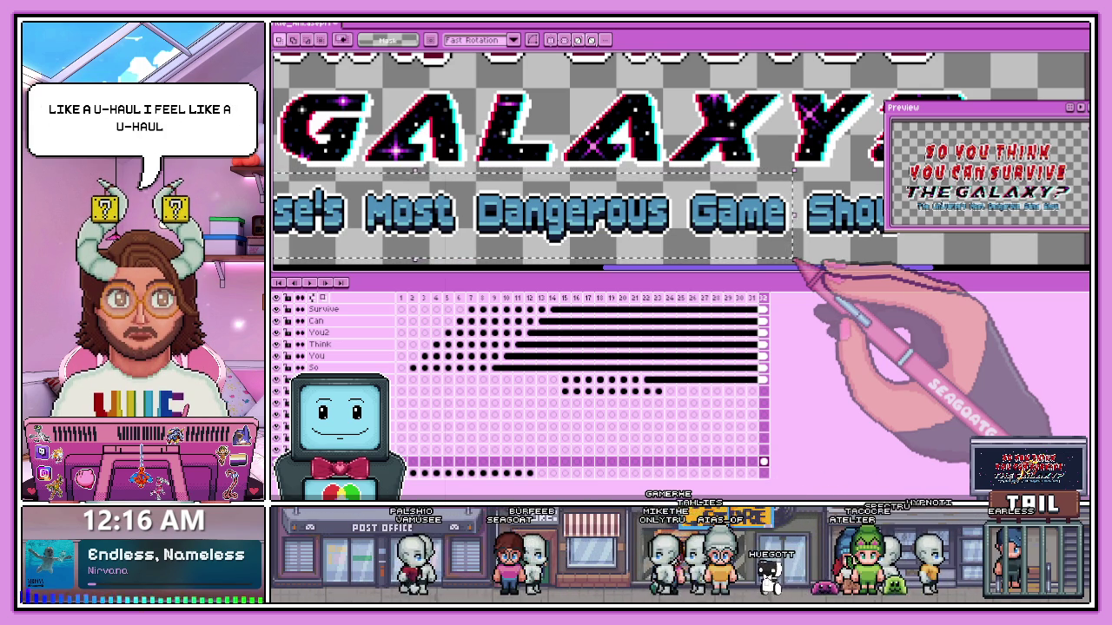
scroll(662, 211, "down", 1)
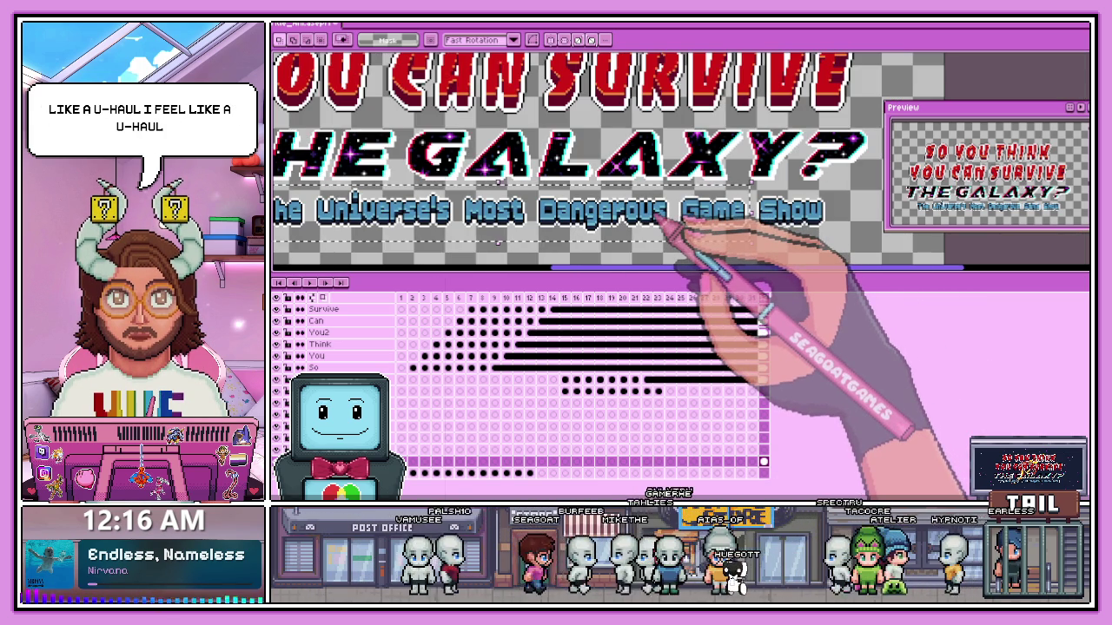
key("Delete")
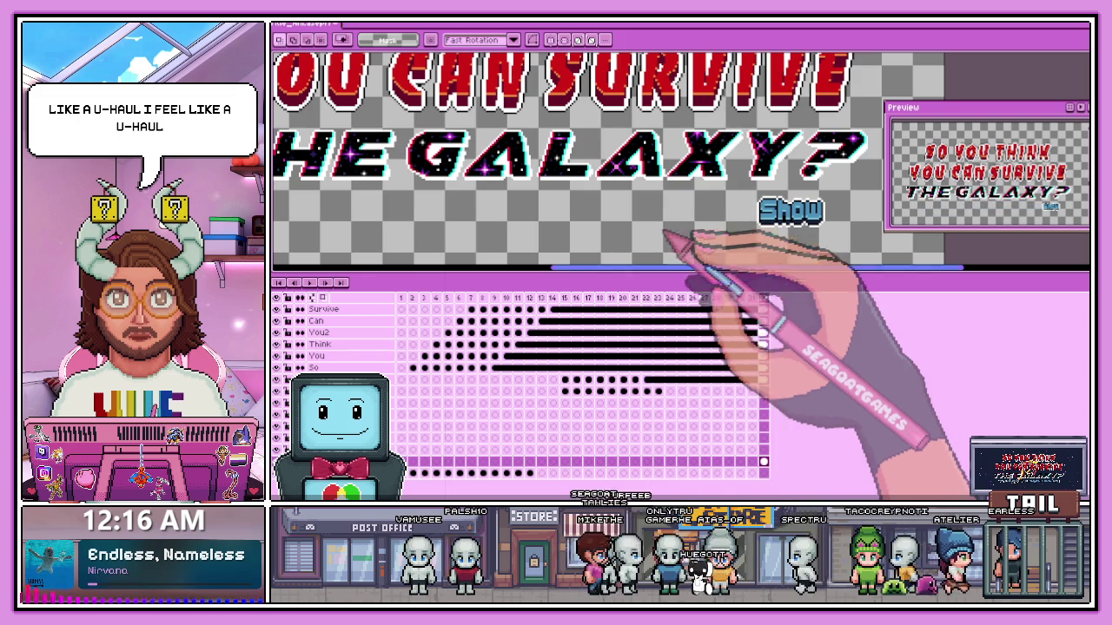
left_click(752, 450)
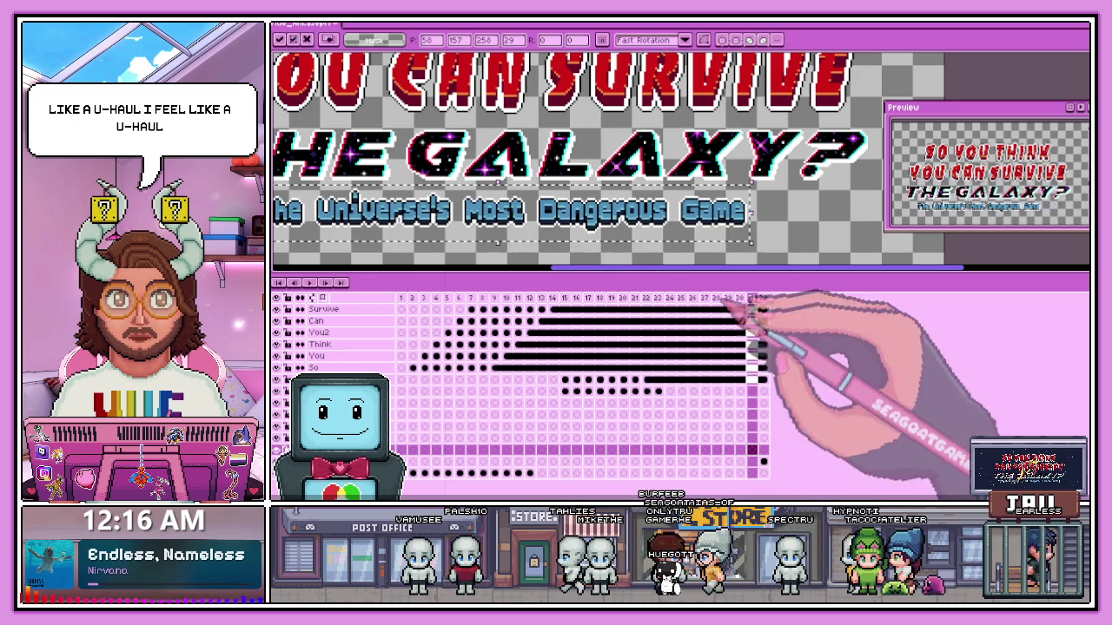
scroll(810, 226, "down", 1)
scroll(558, 235, "up", 1)
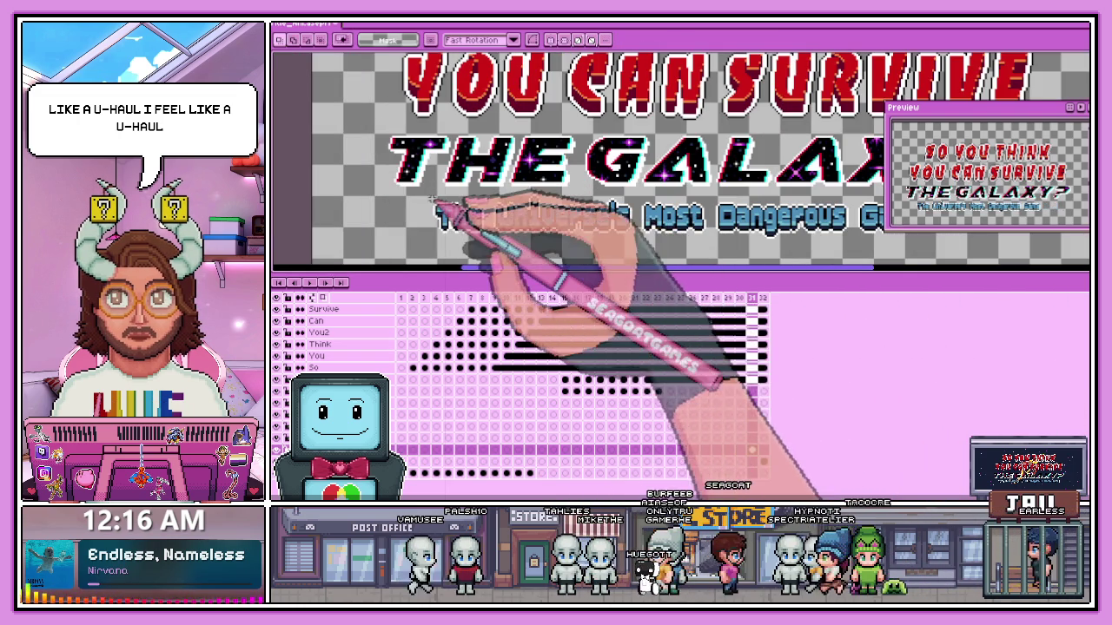
scroll(718, 259, "down", 1)
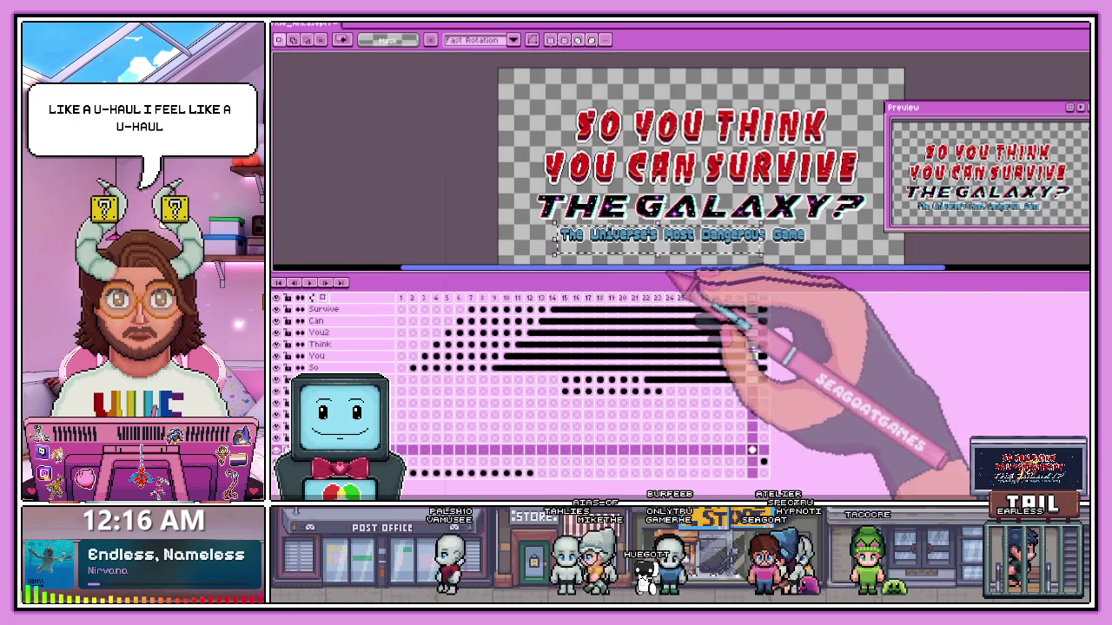
- Delete the words 'The Universe's Most Dangerous' from the subtitle cel
scroll(600, 249, "down", 1)
scroll(599, 245, "up", 2)
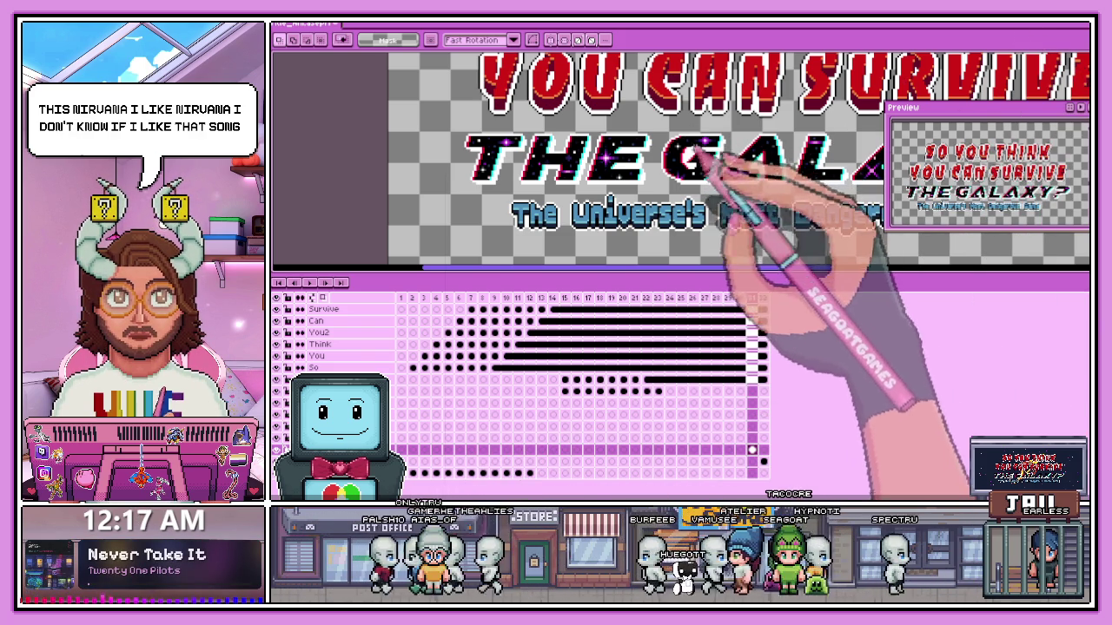
scroll(747, 247, "down", 3)
scroll(754, 245, "up", 1)
scroll(721, 238, "up", 2)
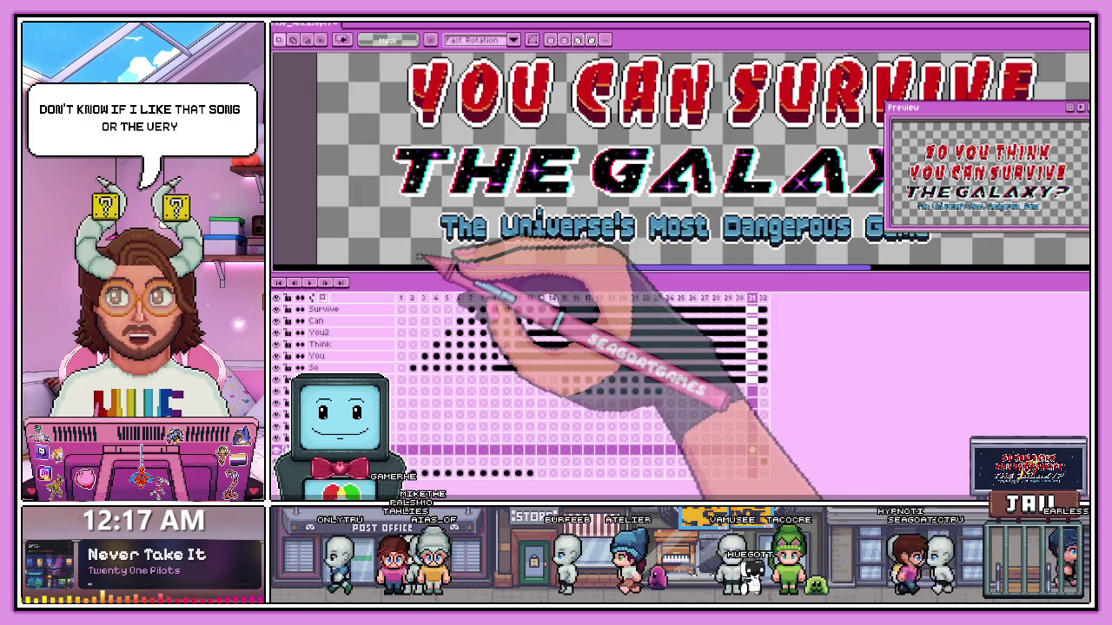
mouse_move(419, 211)
left_mouse_down()
mouse_move(855, 255)
mouse_move(863, 219)
left_mouse_up()
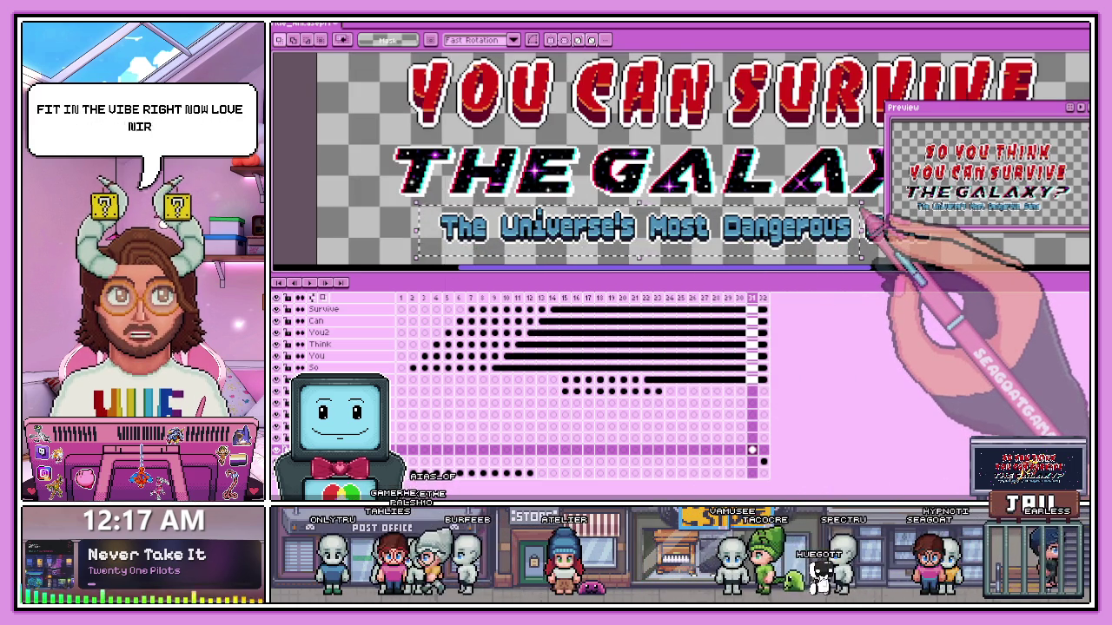
key("Delete")
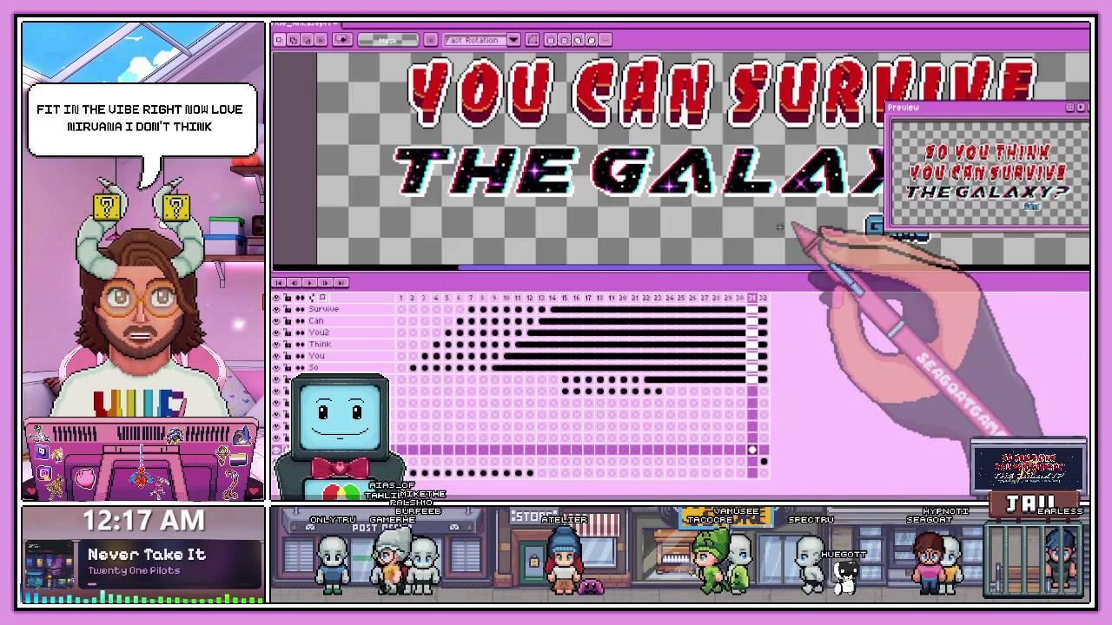
- Erase the word 'Game' from the frame 31 cel on the lower layer
left_click(740, 437)
scroll(671, 261, "down", 3)
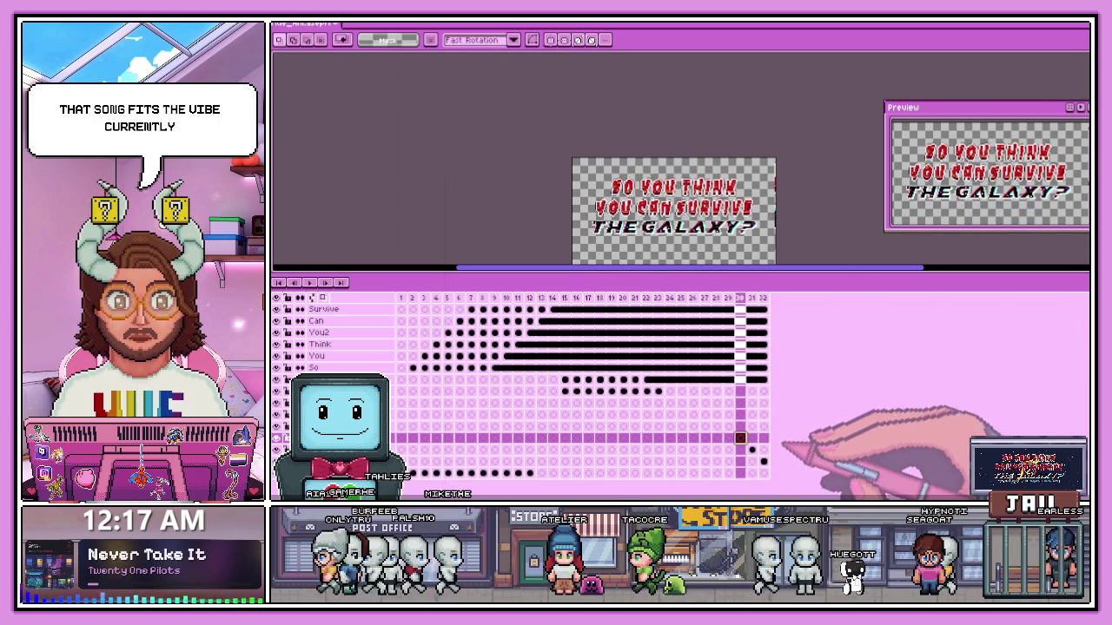
left_click(763, 298)
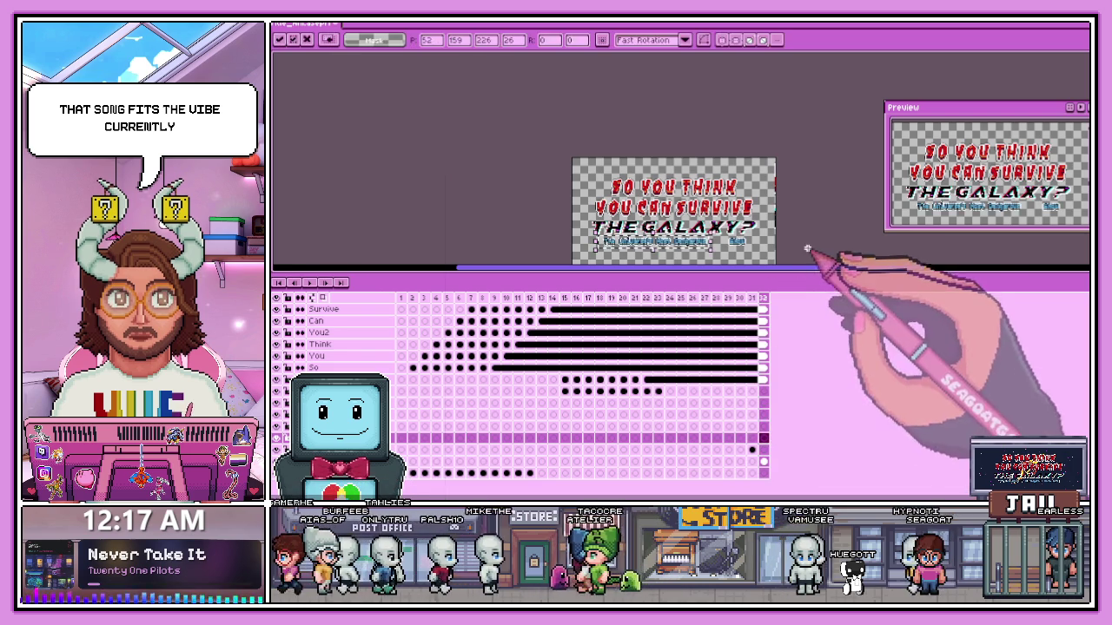
left_click(753, 450)
scroll(734, 258, "up", 2)
left_click_drag(608, 174, 703, 221)
left_click(763, 449)
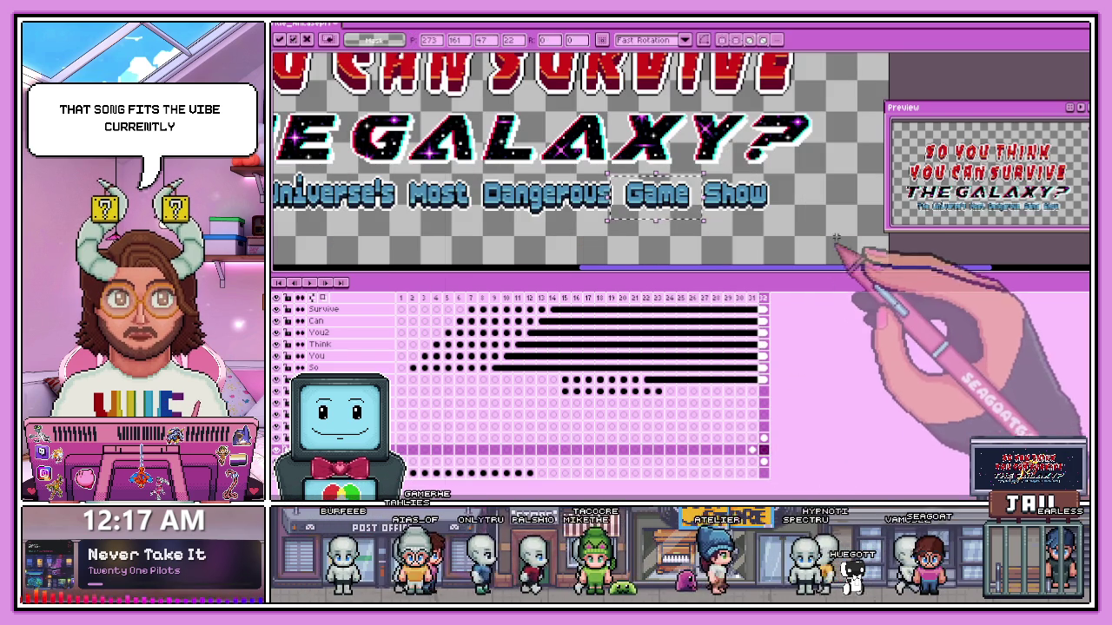
left_click(751, 450)
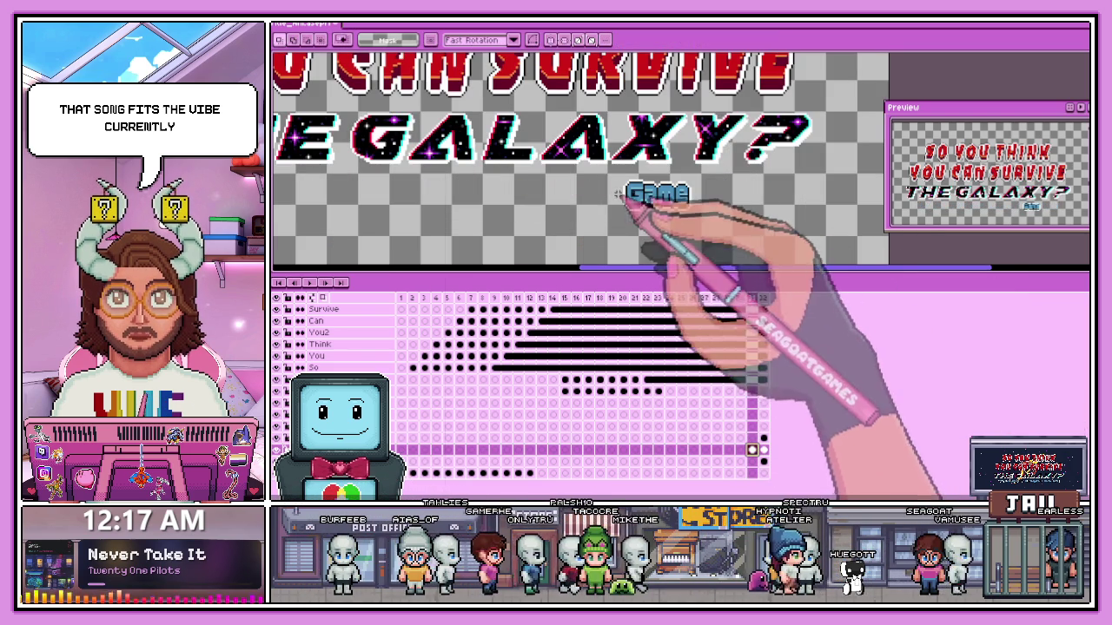
key("Delete")
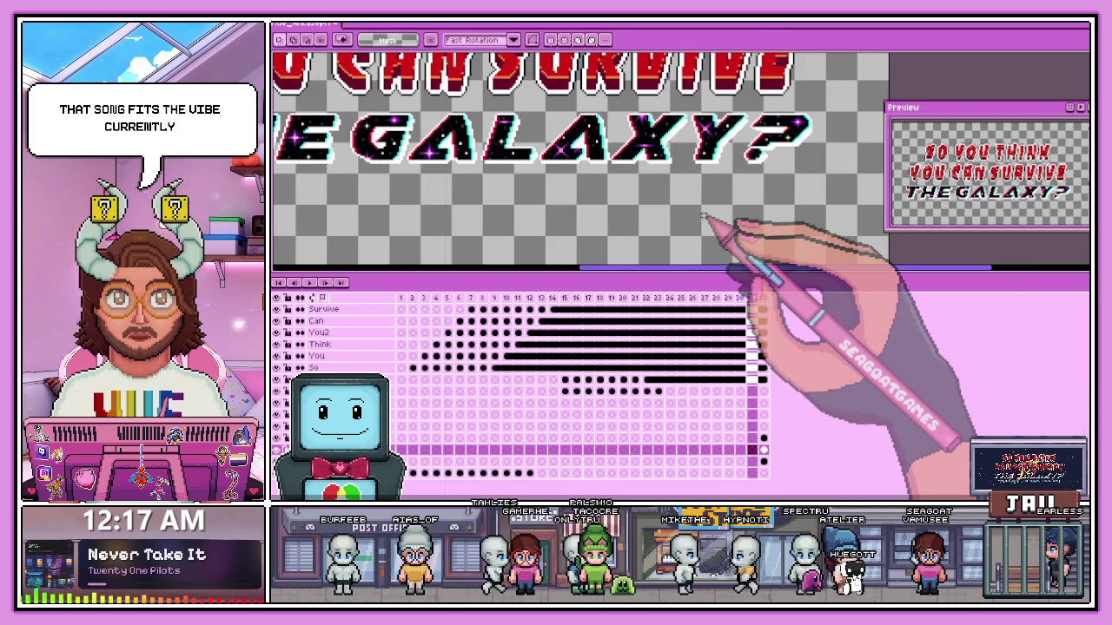
- On the layer below at frame 32, delete every subtitle word except 'Show'
key("Down")
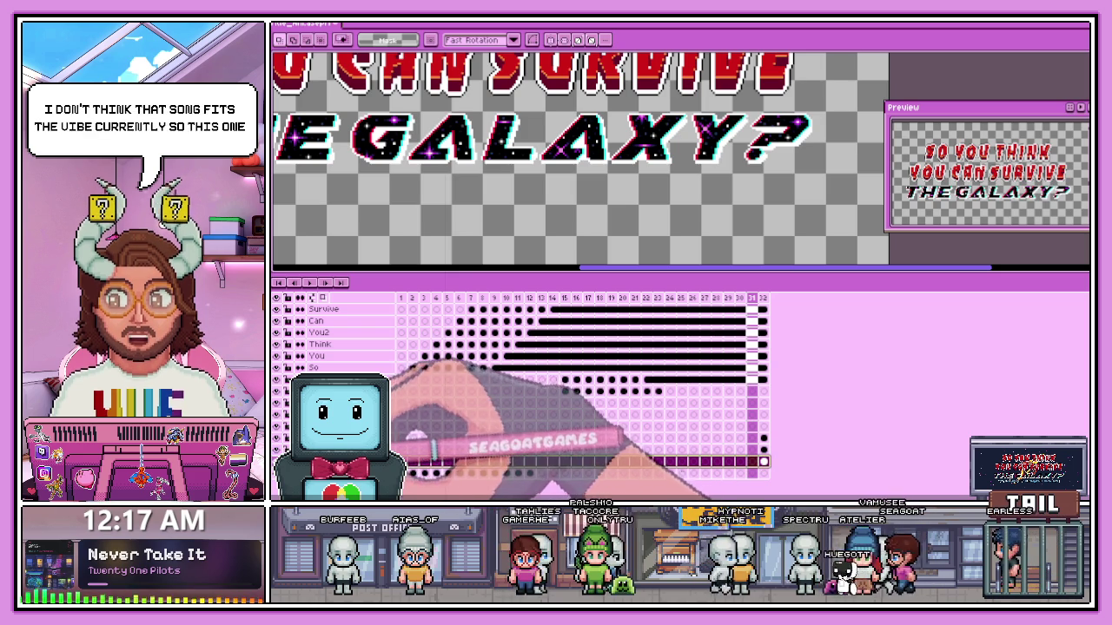
scroll(573, 156, "down", 3)
scroll(573, 157, "up", 2)
left_click(763, 462)
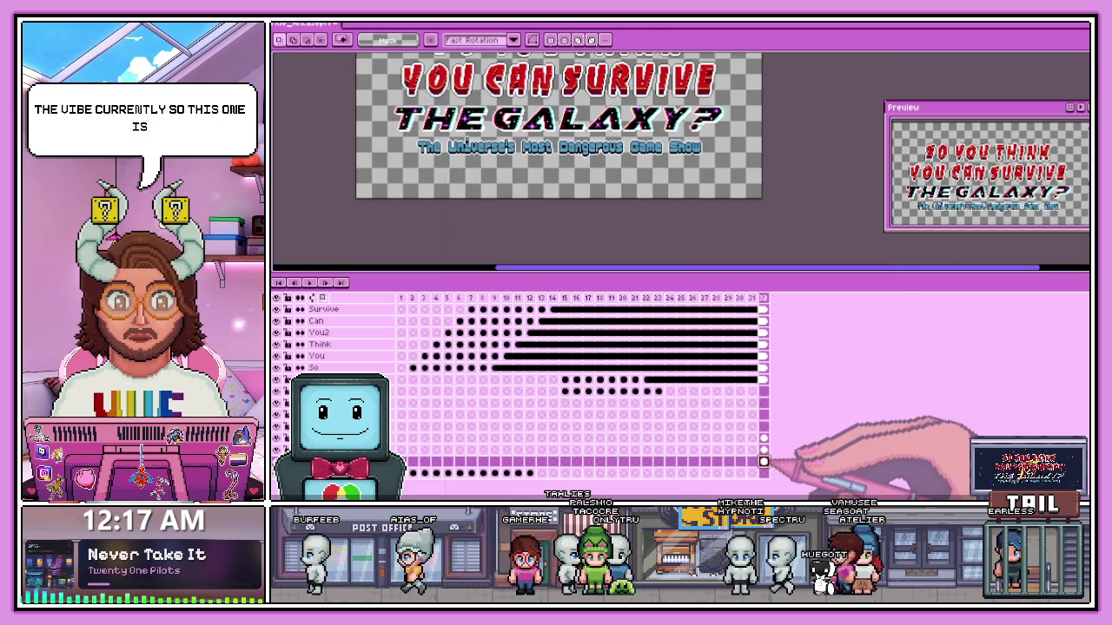
left_click_drag(416, 139, 664, 157)
key("Delete")
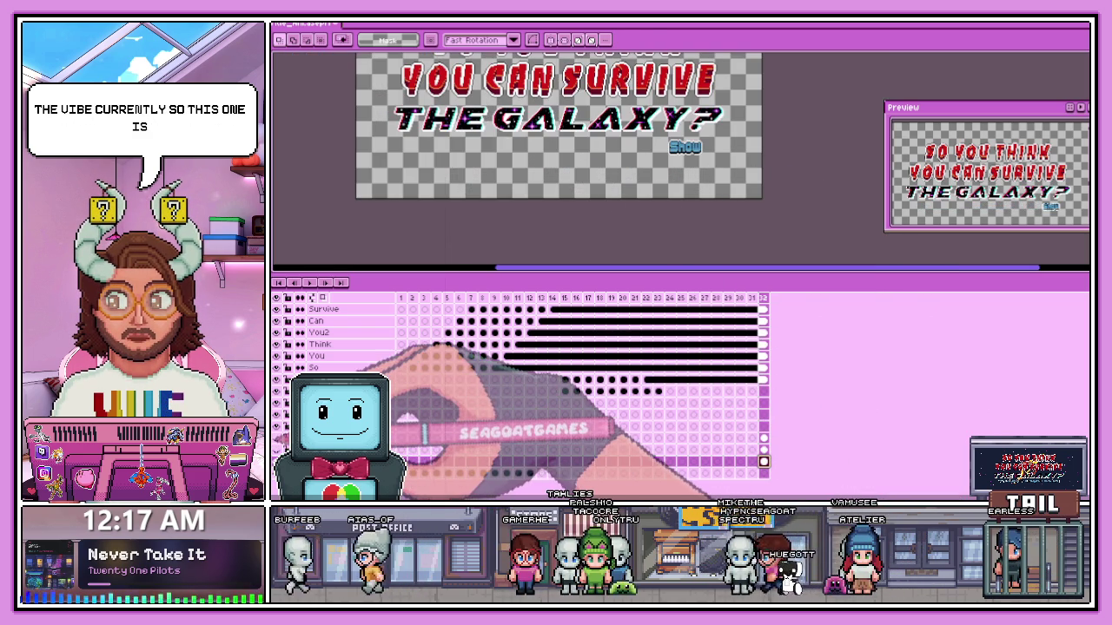
- Rename the subtitle layer to 'Game' in Layer Properties and select the whole layer
double_click(339, 461)
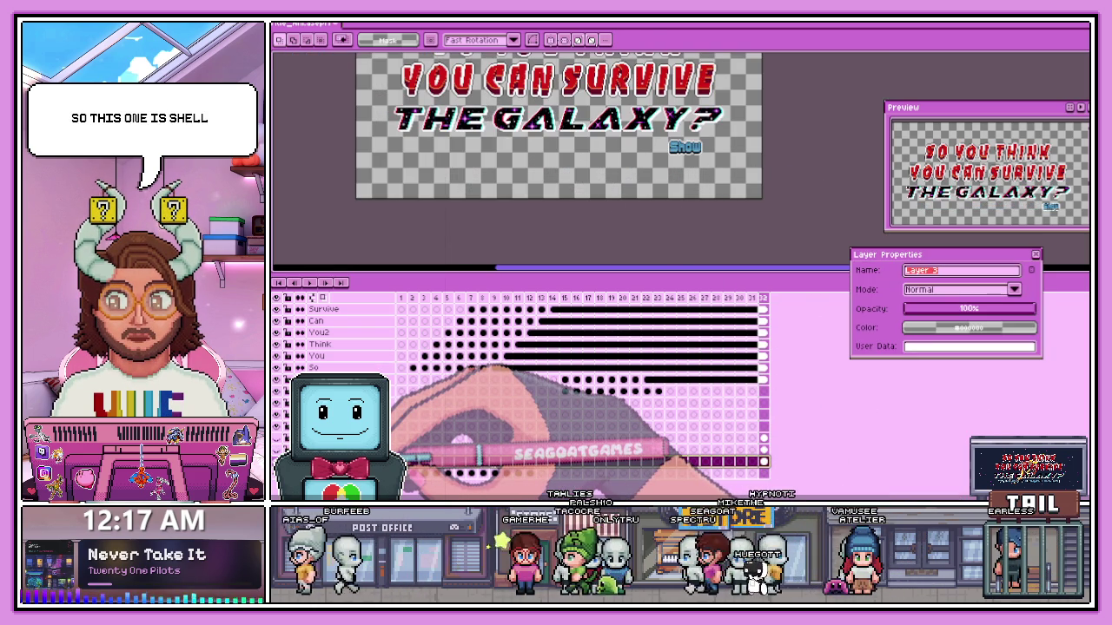
key("Return")
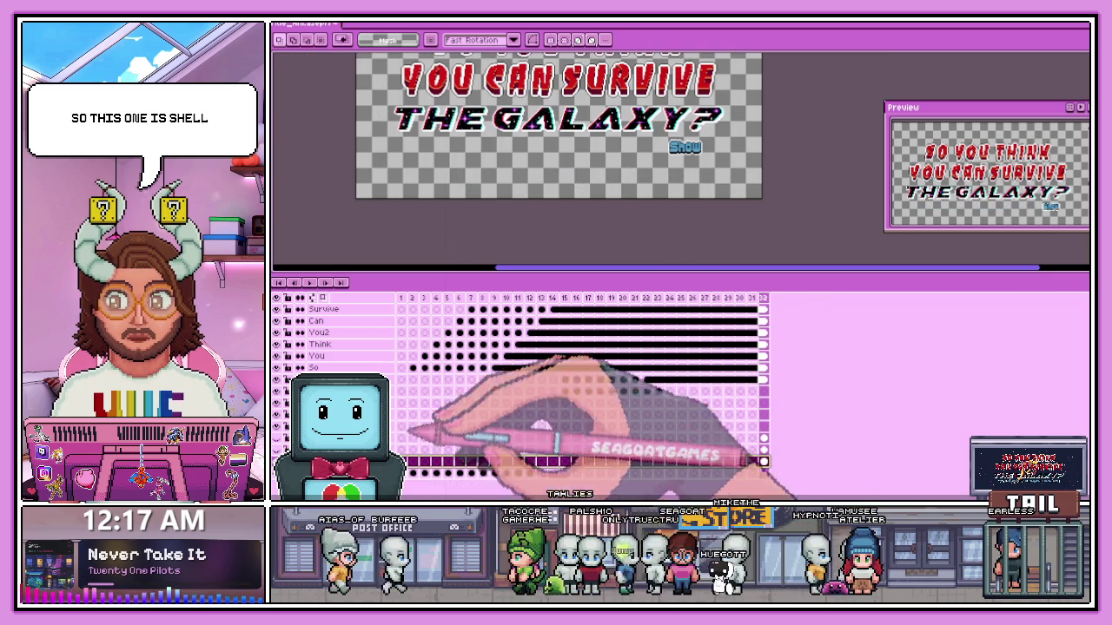
scroll(565, 156, "down", 3)
scroll(565, 156, "up", 1)
scroll(564, 156, "up", 2)
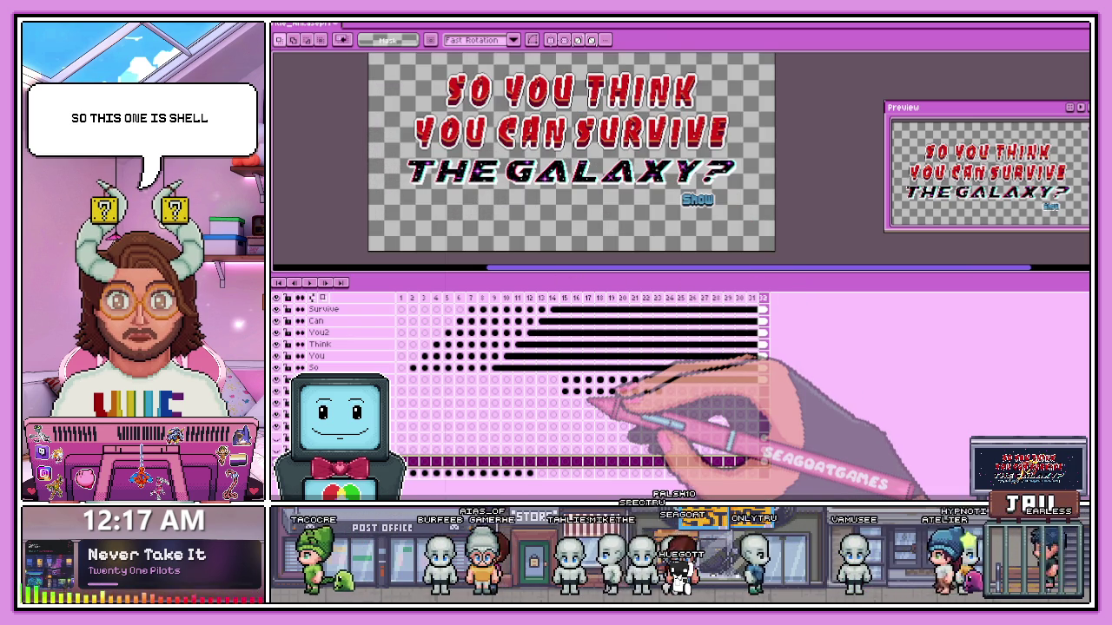
left_click(763, 450)
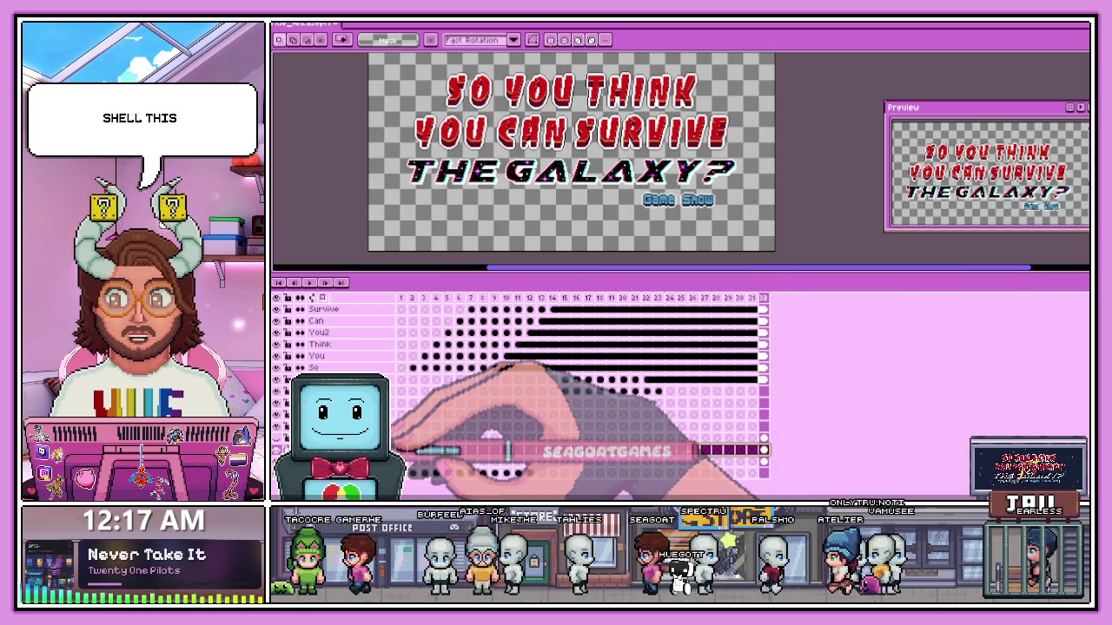
double_click(395, 450)
type("e")
key("Return")
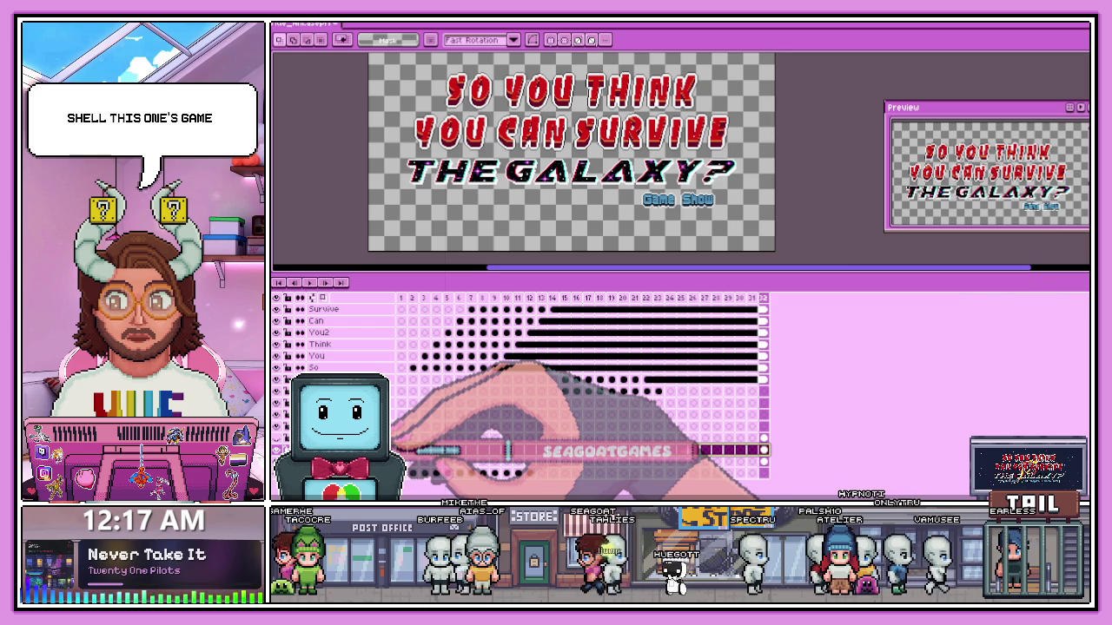
left_click(396, 450)
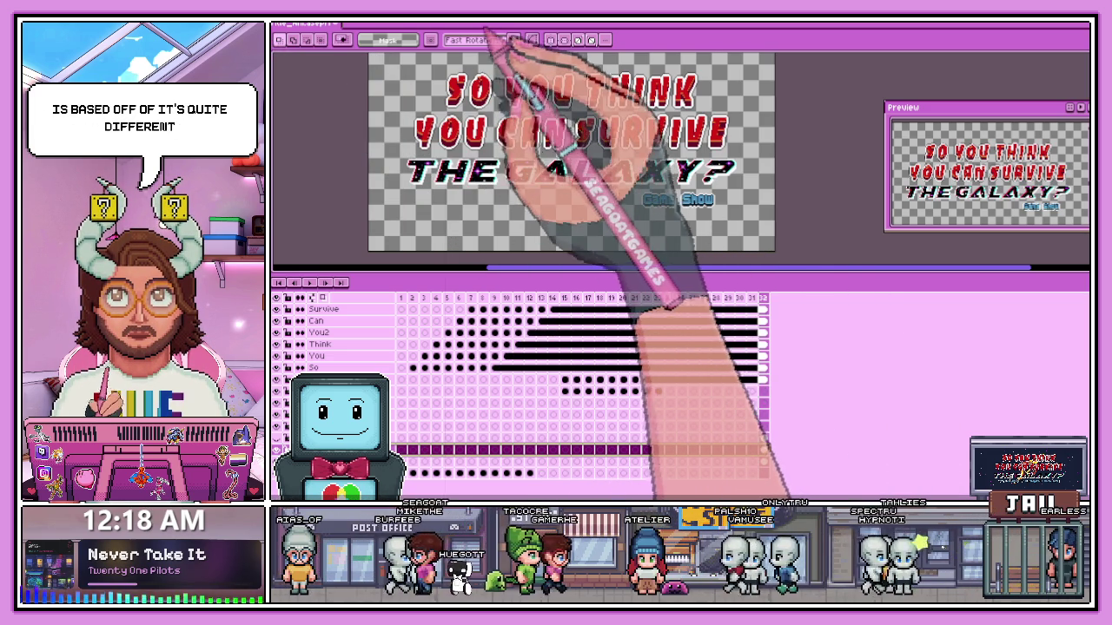
- Browse the Frame menu, dismiss it, and switch to the browser's itch.io game page
left_click(319, 24)
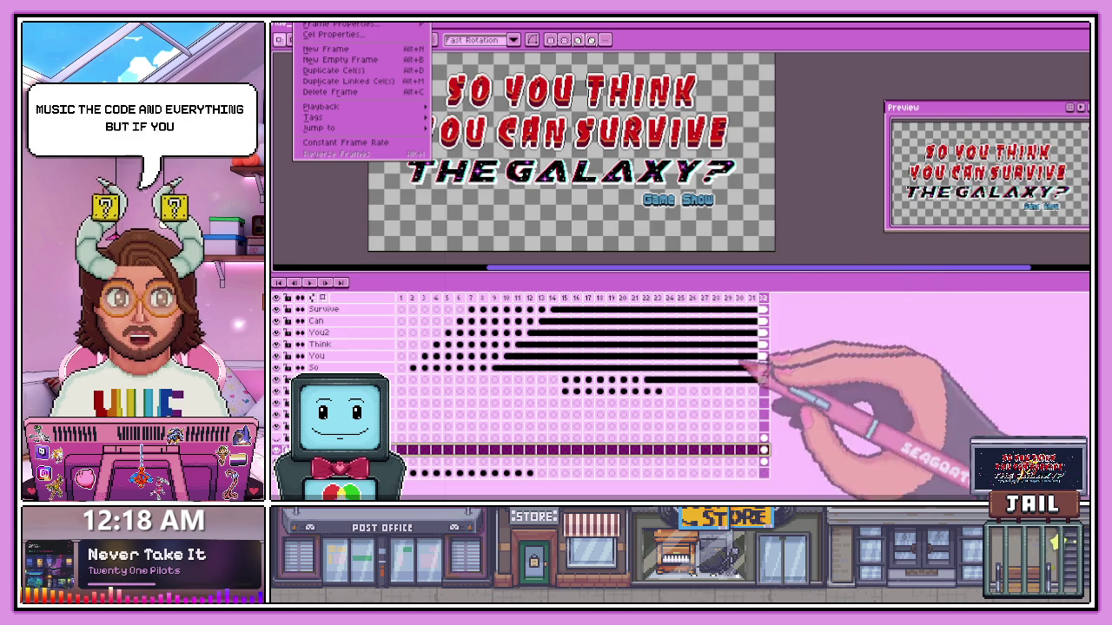
key("Escape")
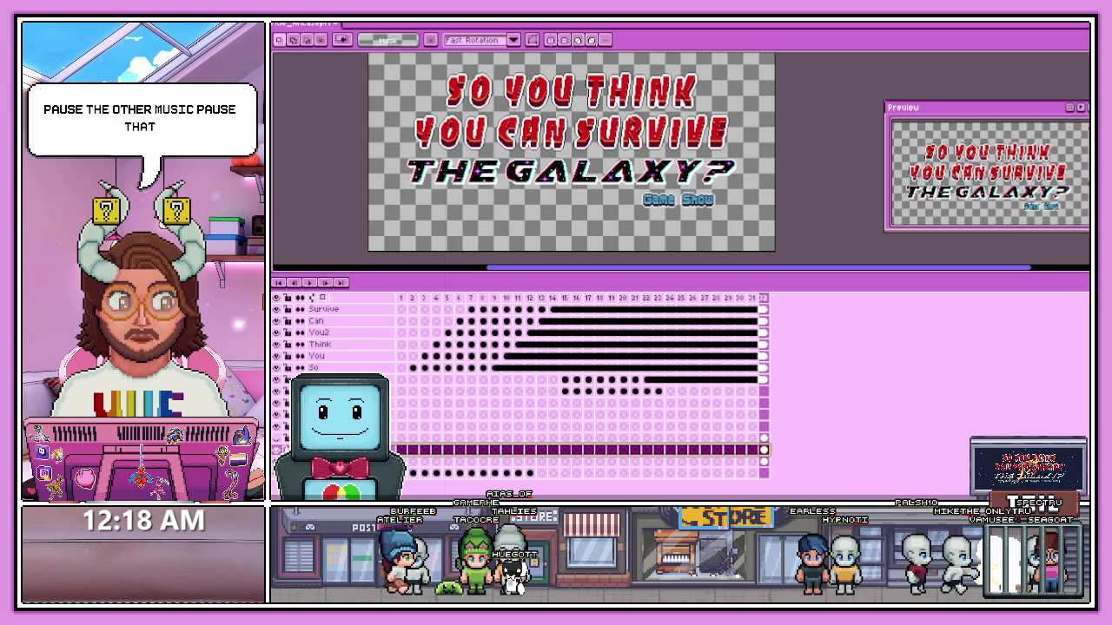
key("alt+Tab")
- Scroll to the embedded Go Live Again in Cyberspace game and play it to reach the Shop
scroll(660, 365, "down", 1)
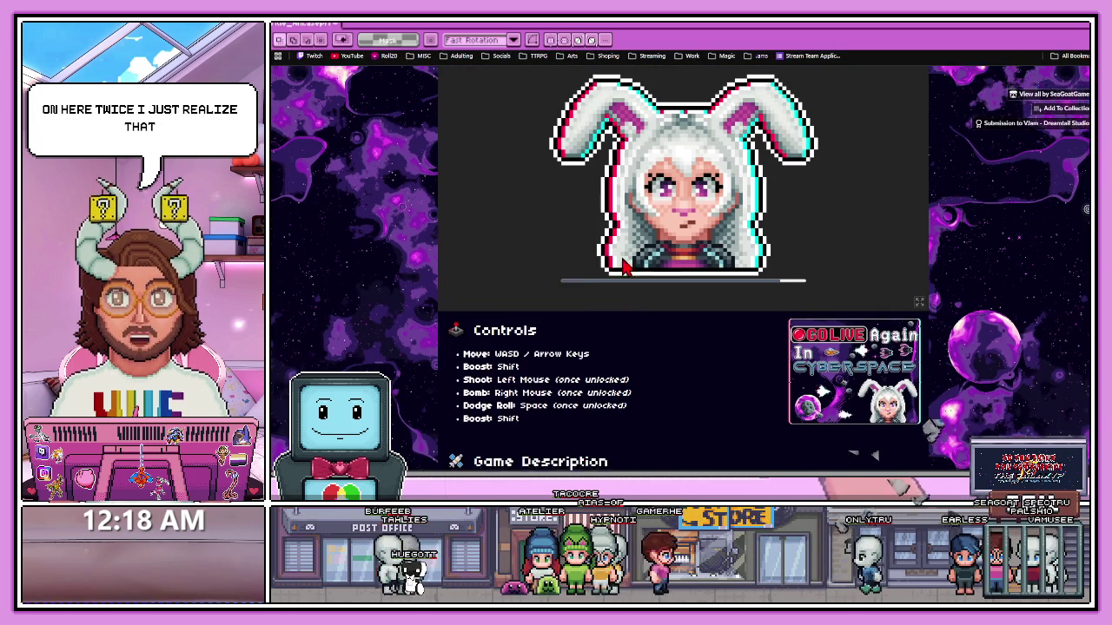
scroll(658, 263, "up", 1)
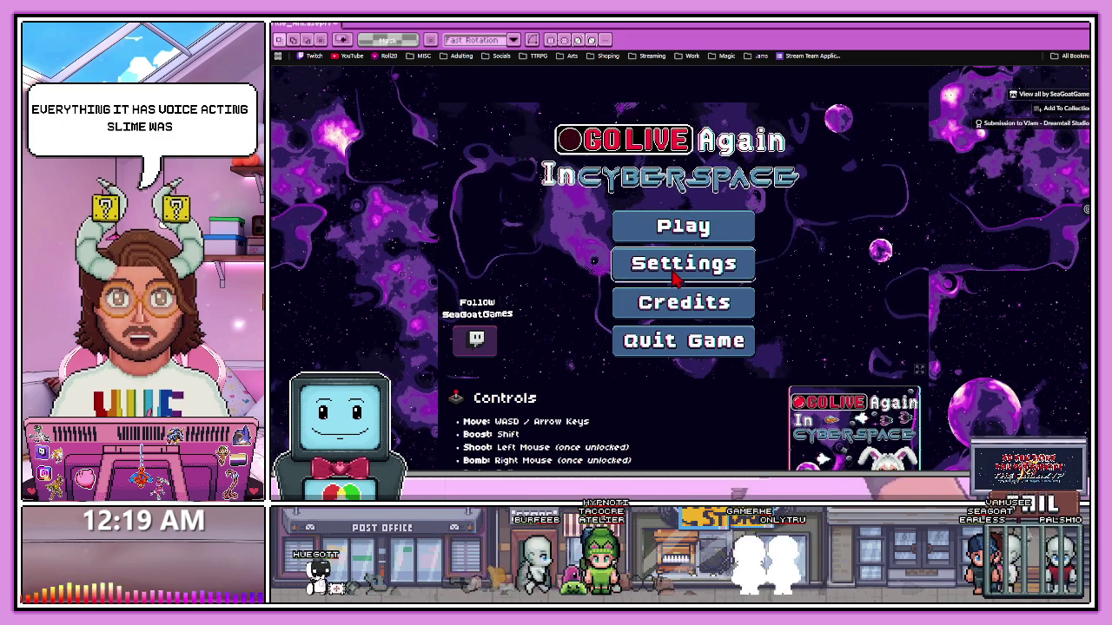
left_click(708, 299)
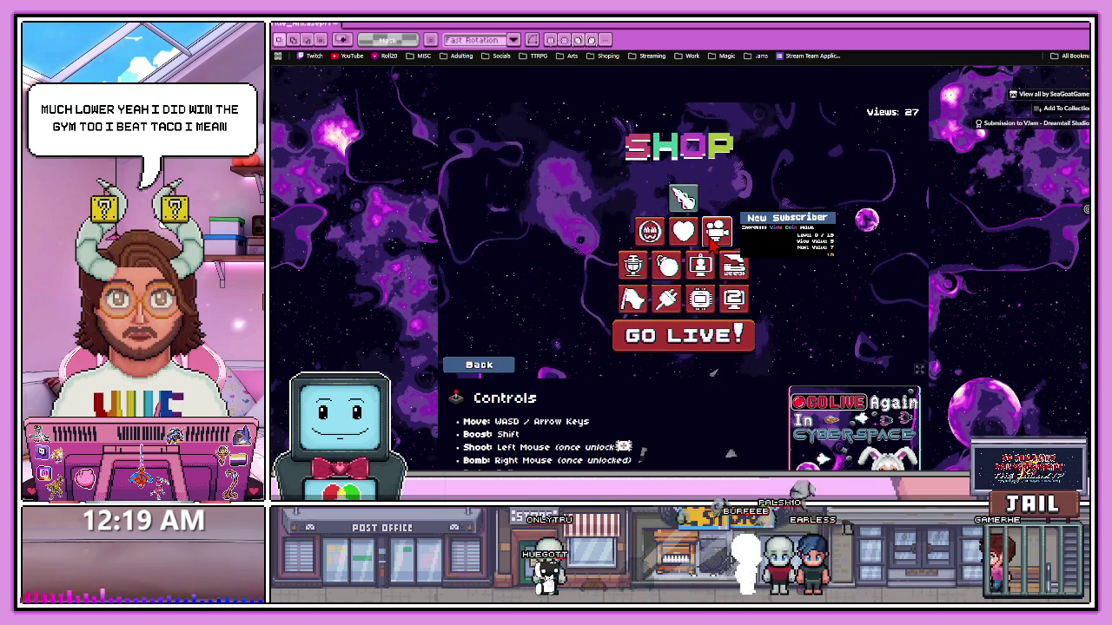
- Add batches of Views, then buy New Emote and several other shop upgrades
left_click(883, 131)
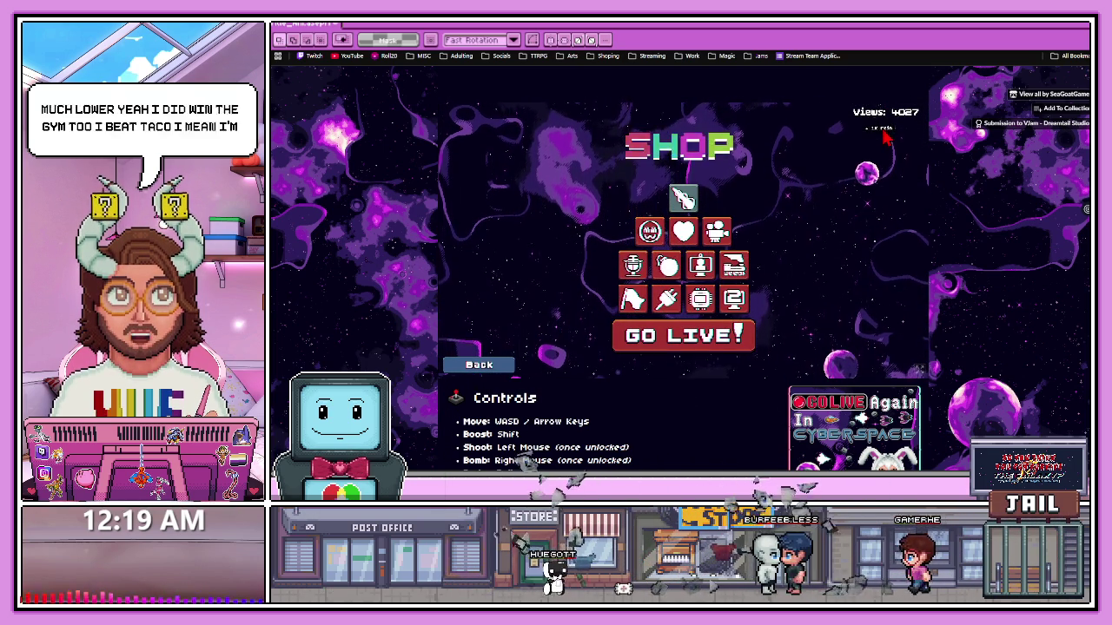
left_click(882, 132)
mouse_move(667, 265)
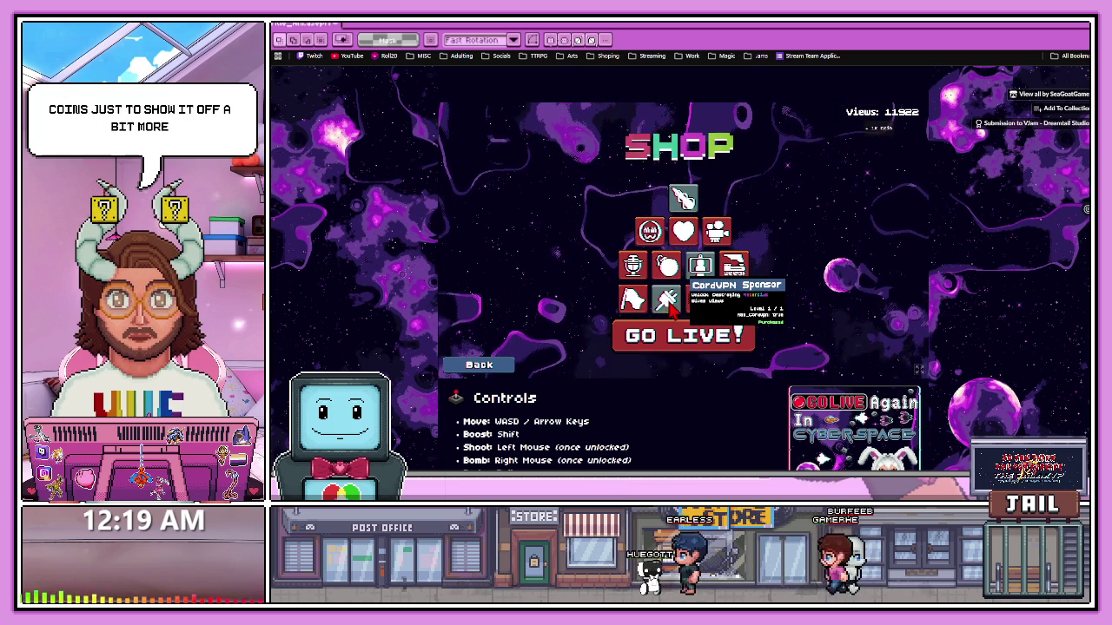
left_click(647, 234)
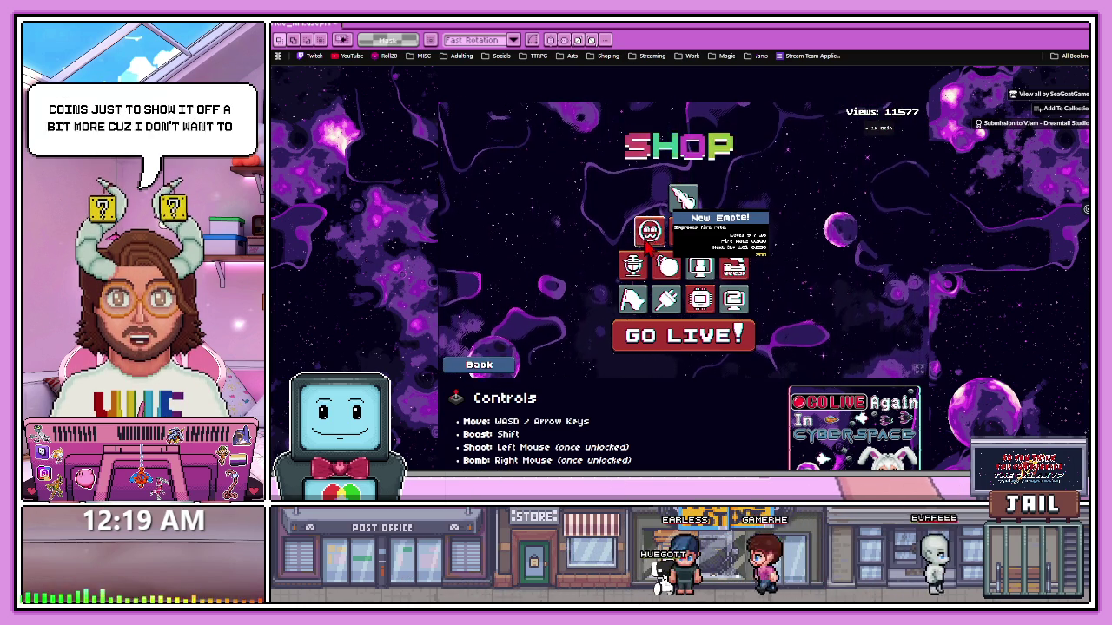
left_click(648, 235)
left_click(666, 267)
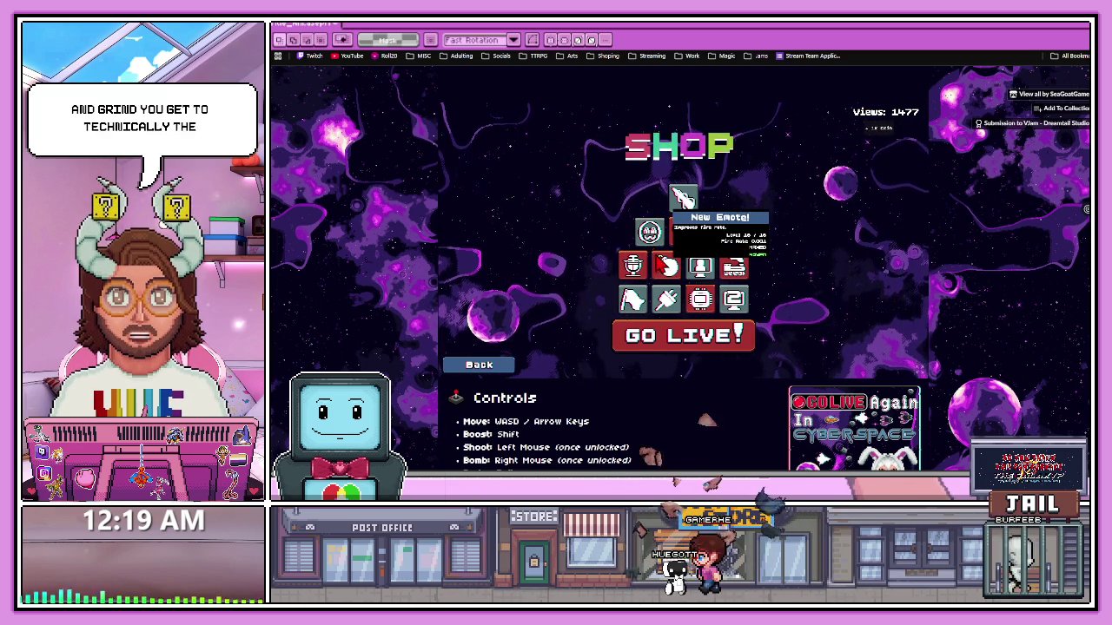
left_click(633, 266)
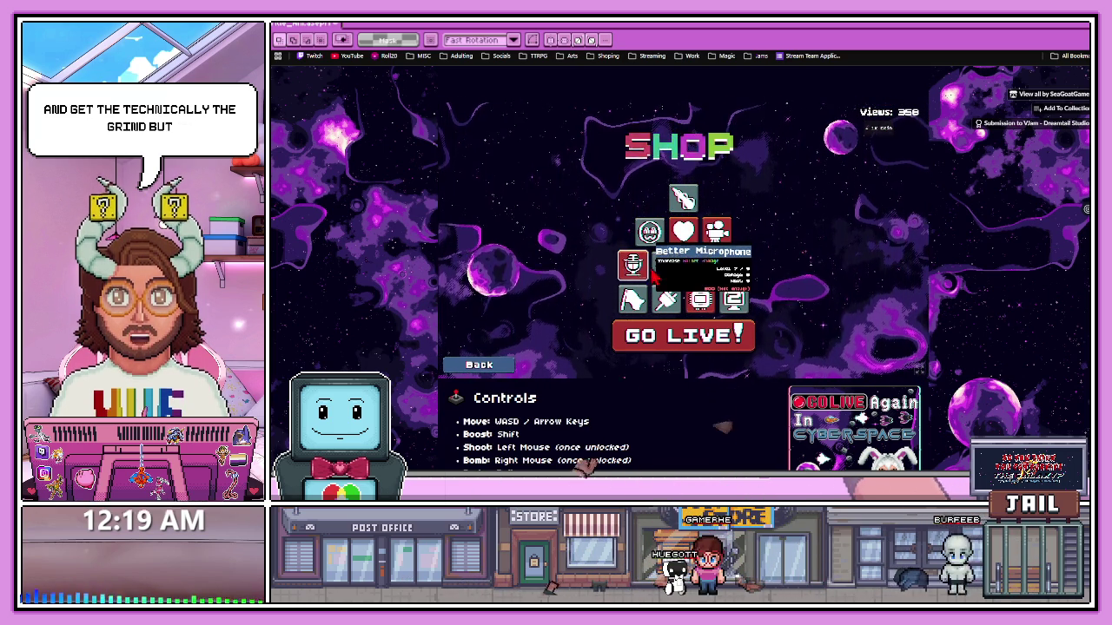
left_click(727, 271)
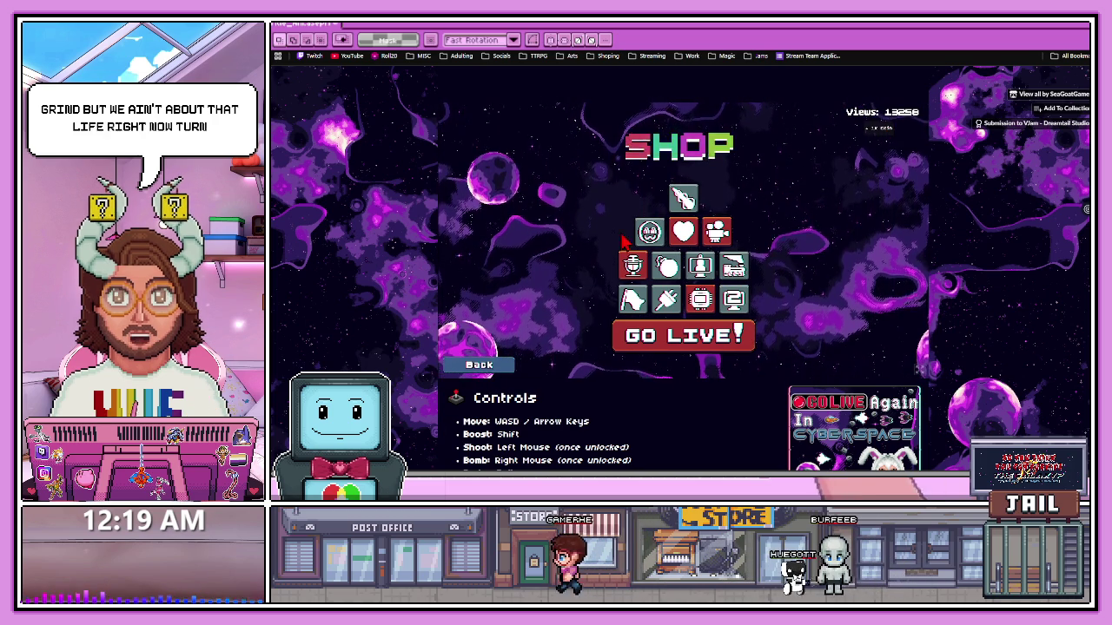
- Level New Follower toward 20/25, buy a PC RAM Upgrade level, and start the next run
left_click(684, 241)
left_click(685, 240)
left_click(685, 241)
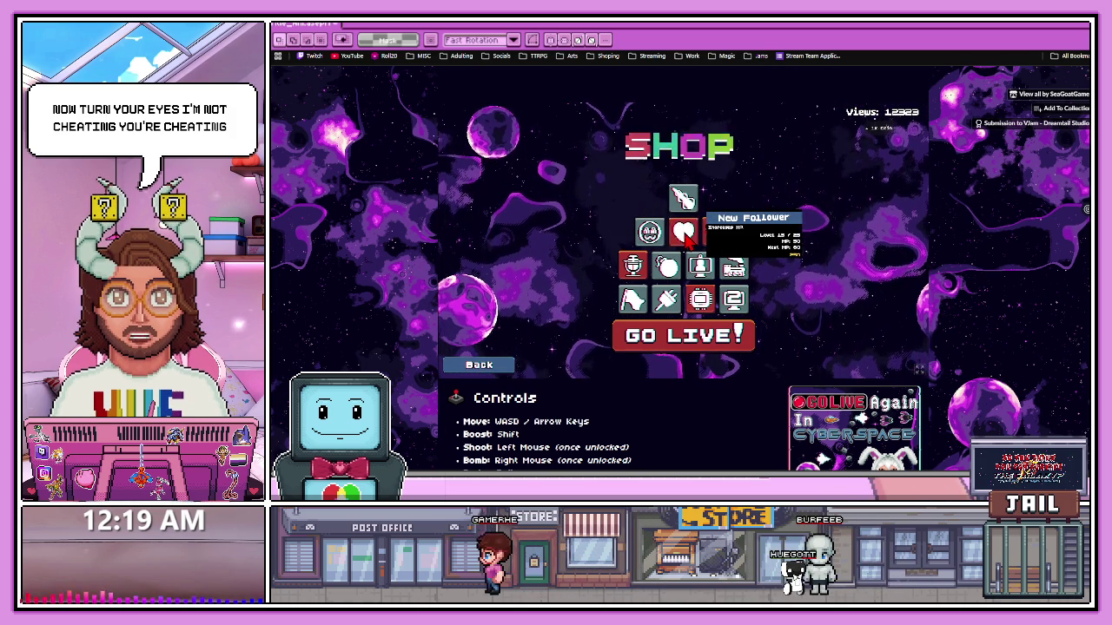
left_click(684, 240)
left_click(685, 240)
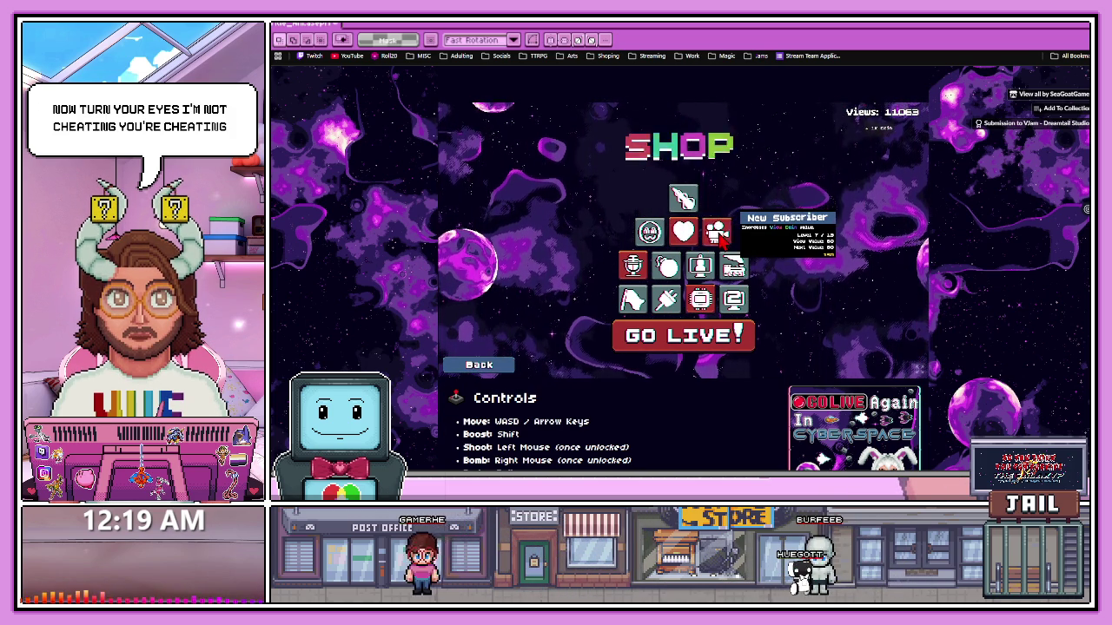
left_click(687, 235)
left_click(686, 234)
left_click(686, 235)
left_click(687, 234)
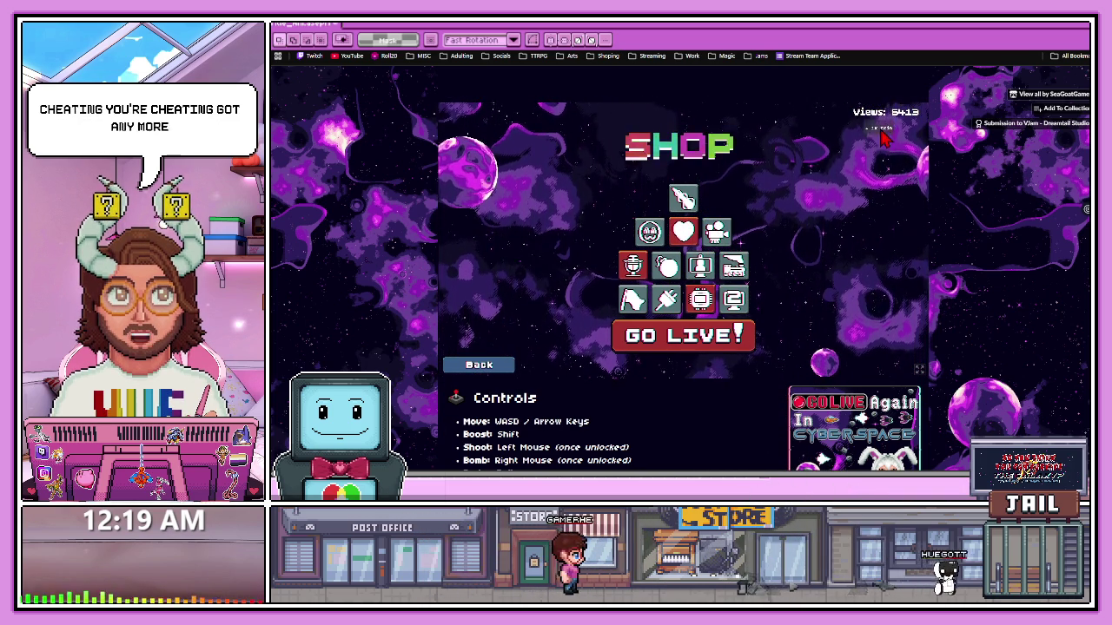
left_click(693, 234)
left_click(693, 233)
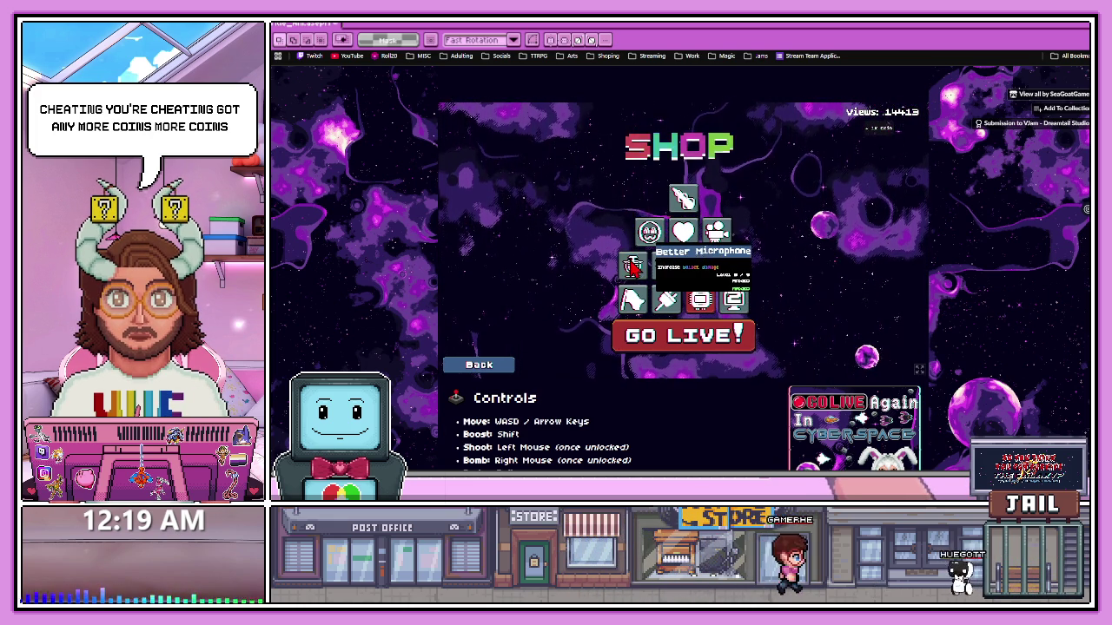
left_click(700, 301)
left_click(716, 335)
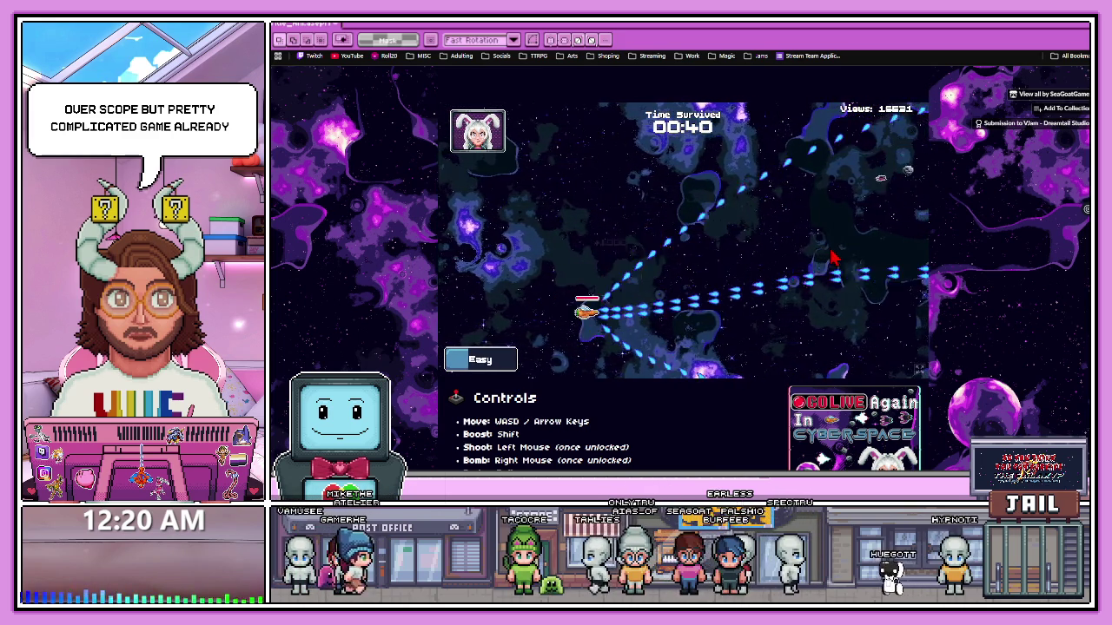
- Weave the ship diagonally across the field with WASD to dodge incoming asteroids
key("w")
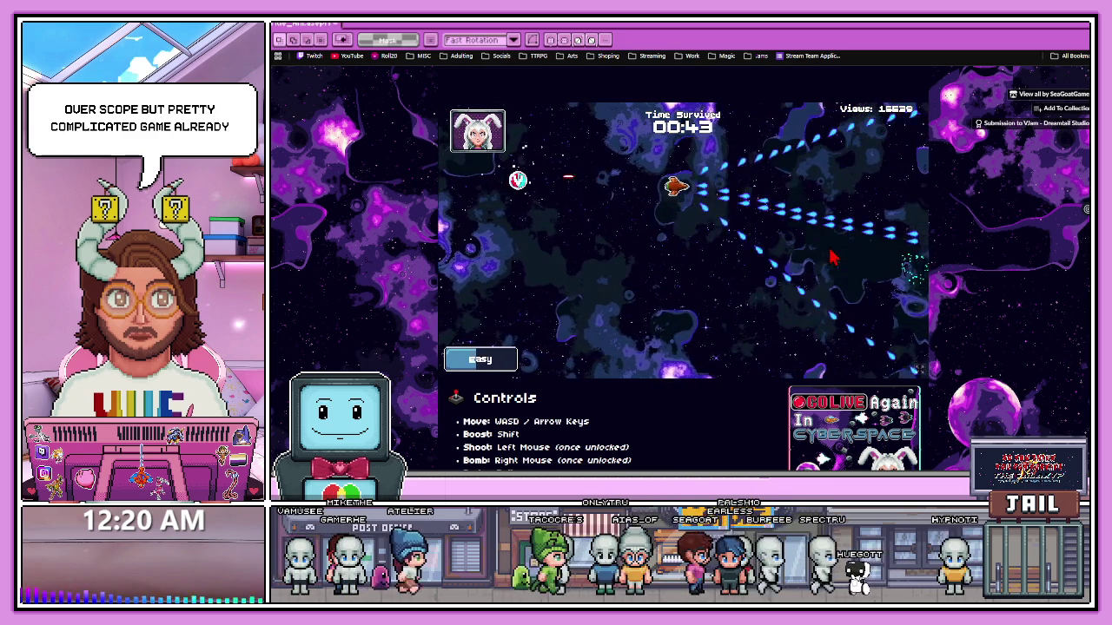
key("a")
key("s")
key("d")
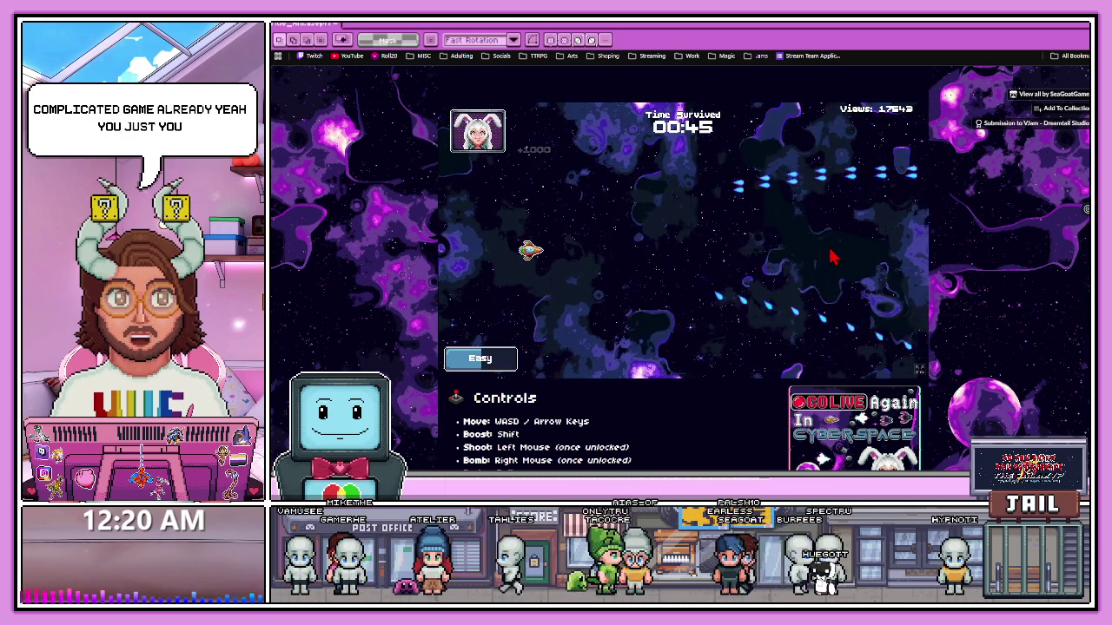
key("a")
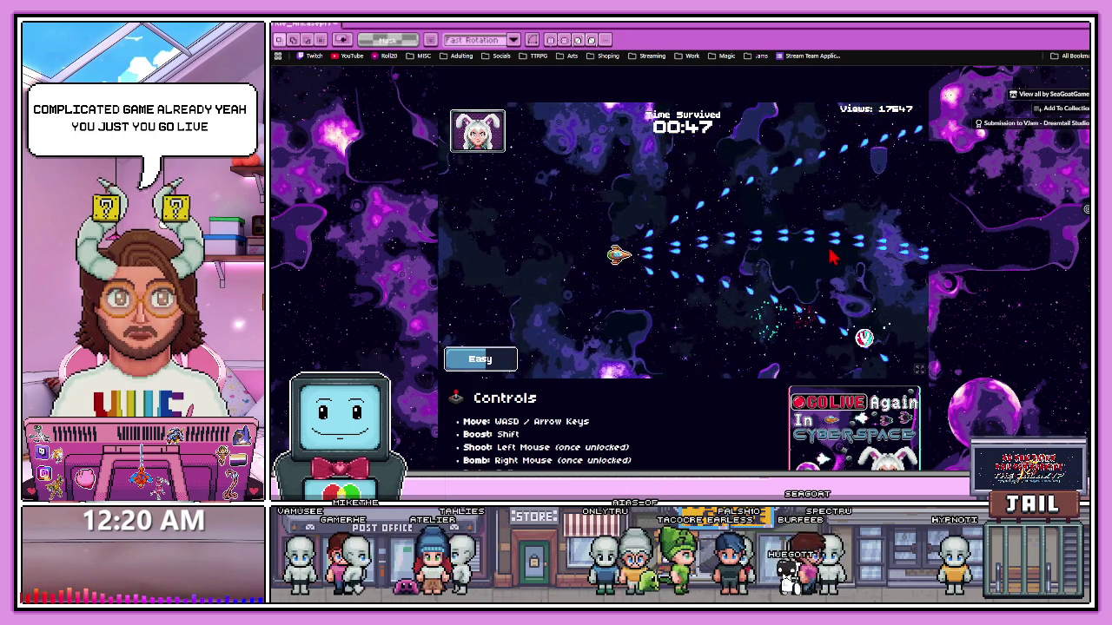
key("s")
key("d")
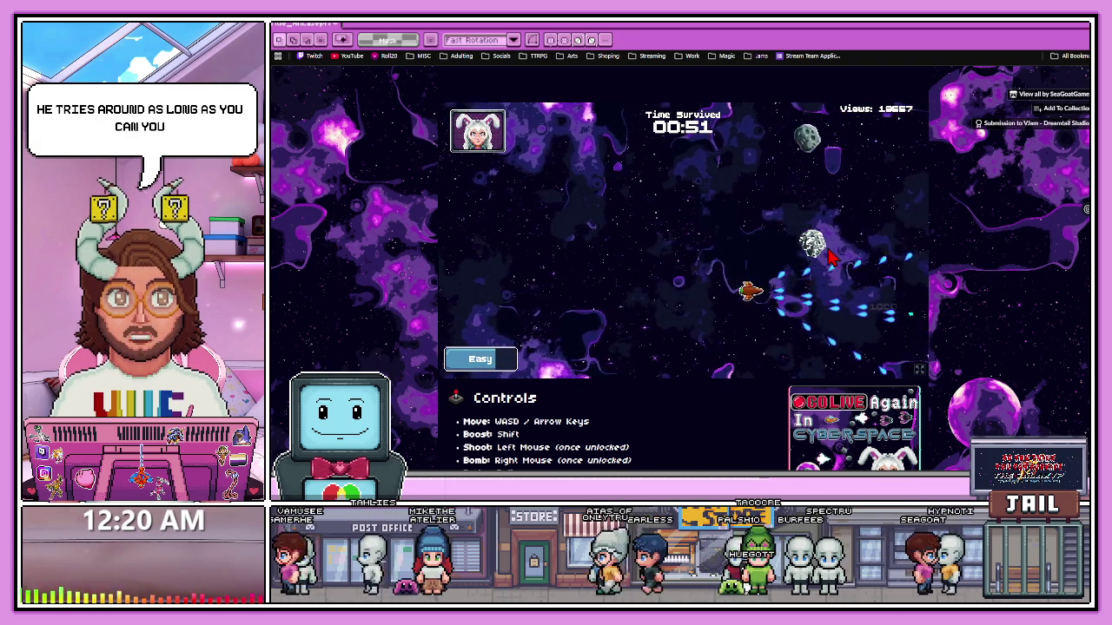
key("w")
key("a")
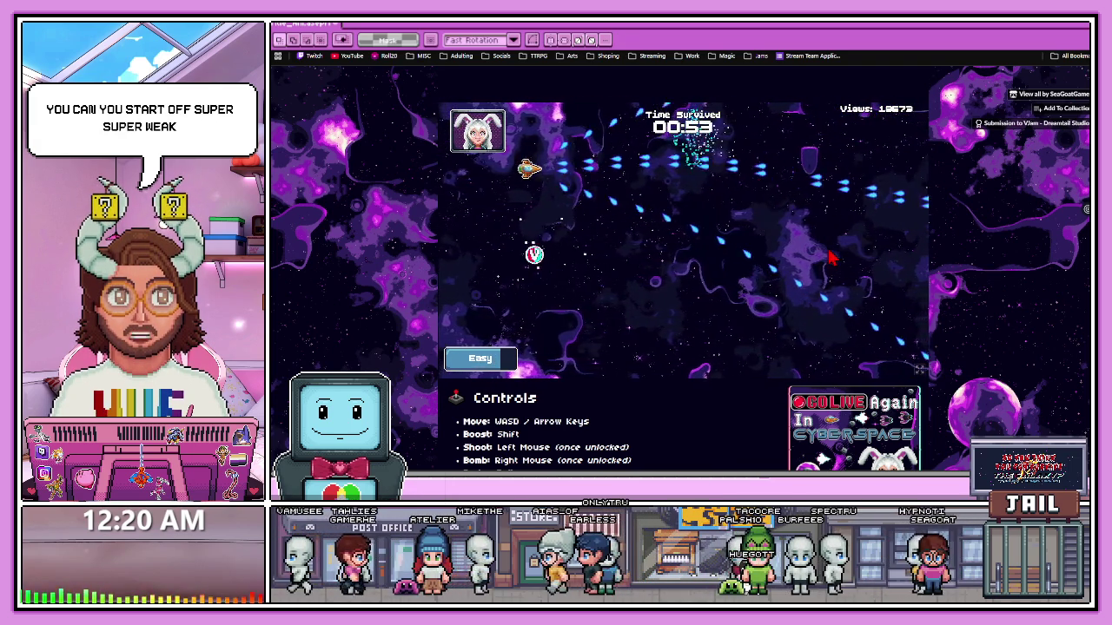
key("s")
key("d")
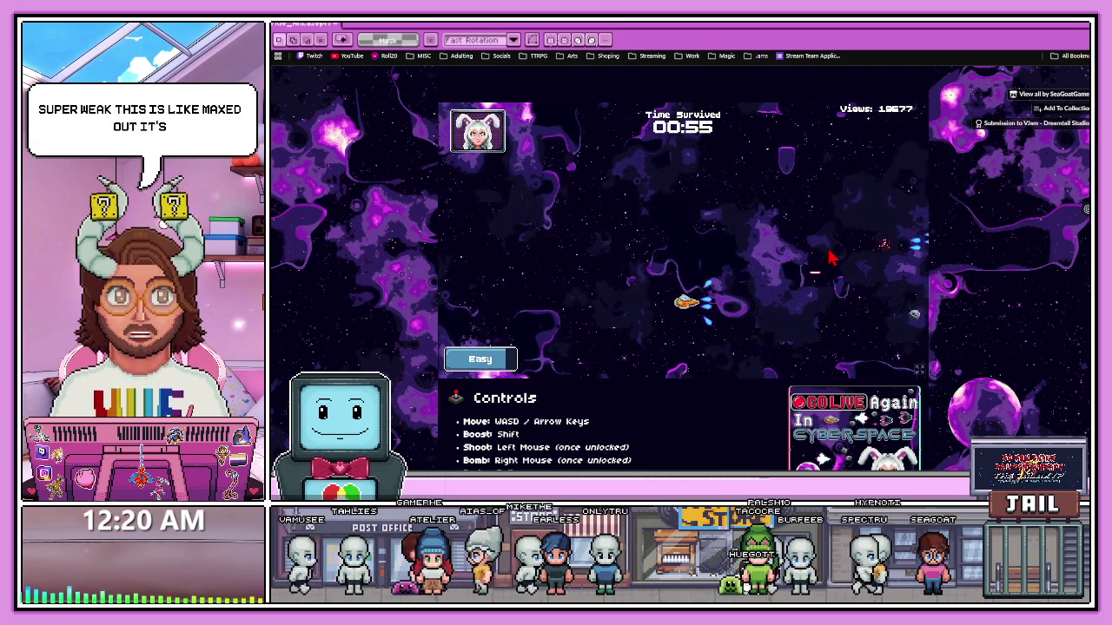
key("w")
key("a")
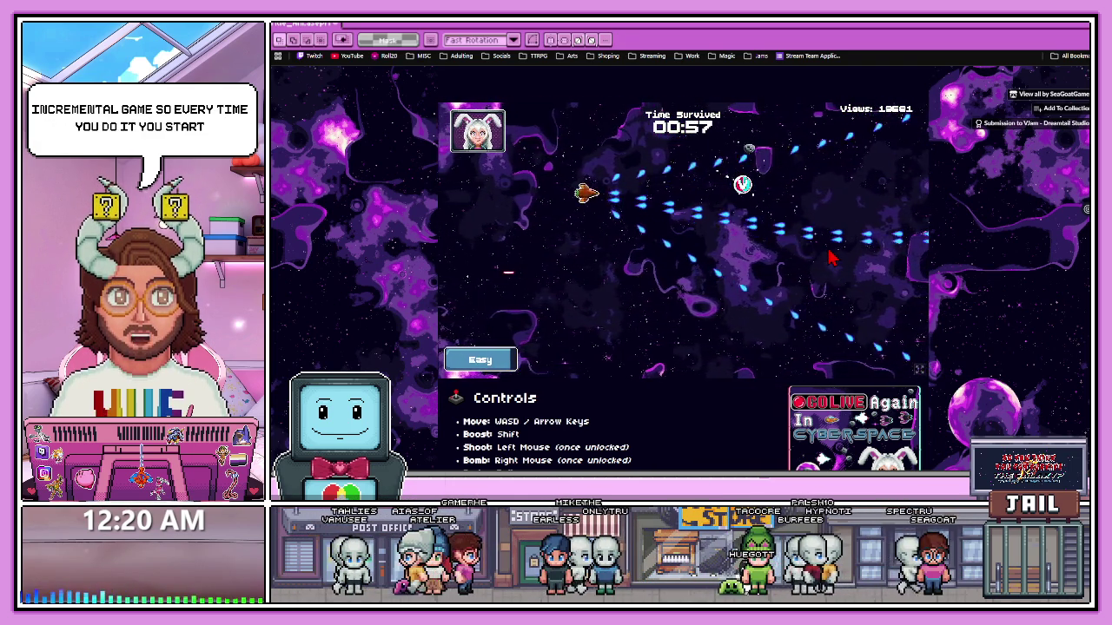
key("d")
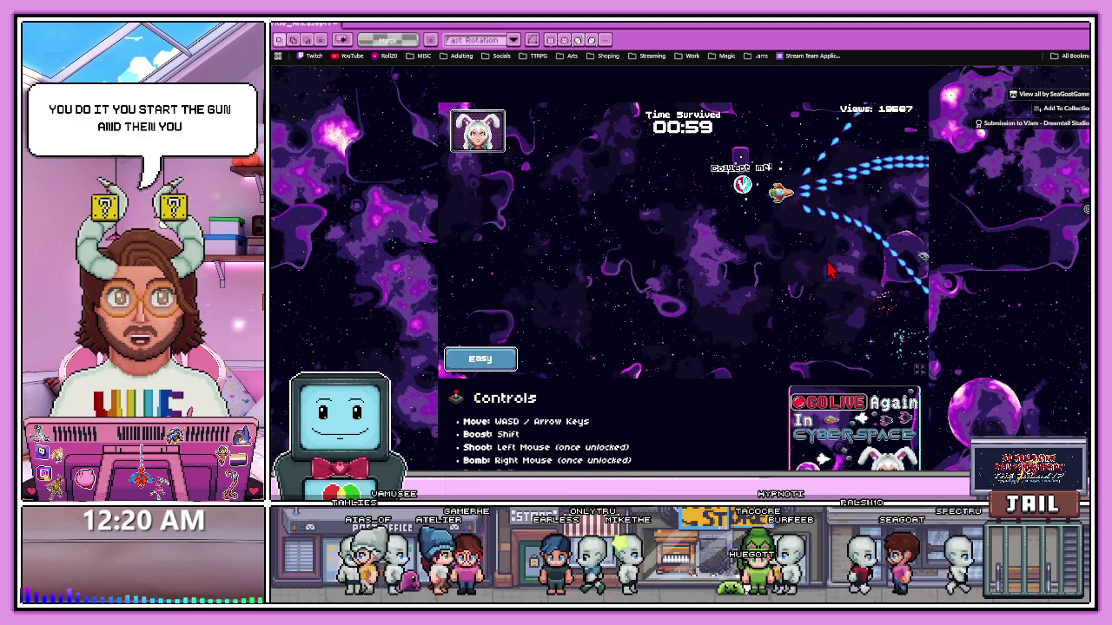
key("a")
key("d")
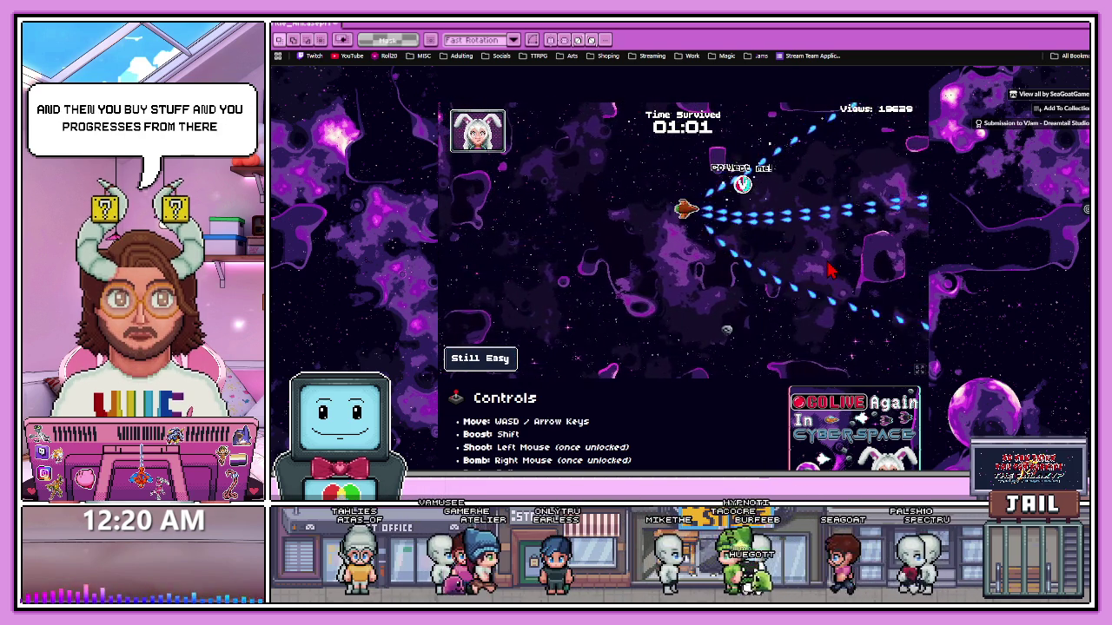
key("s")
key("a")
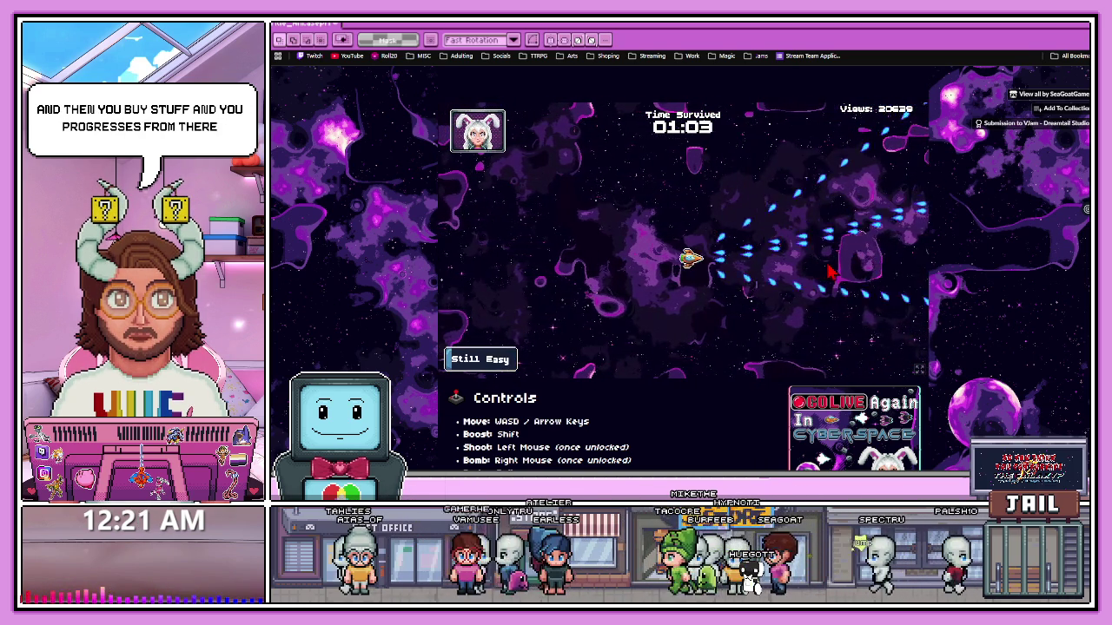
key("a")
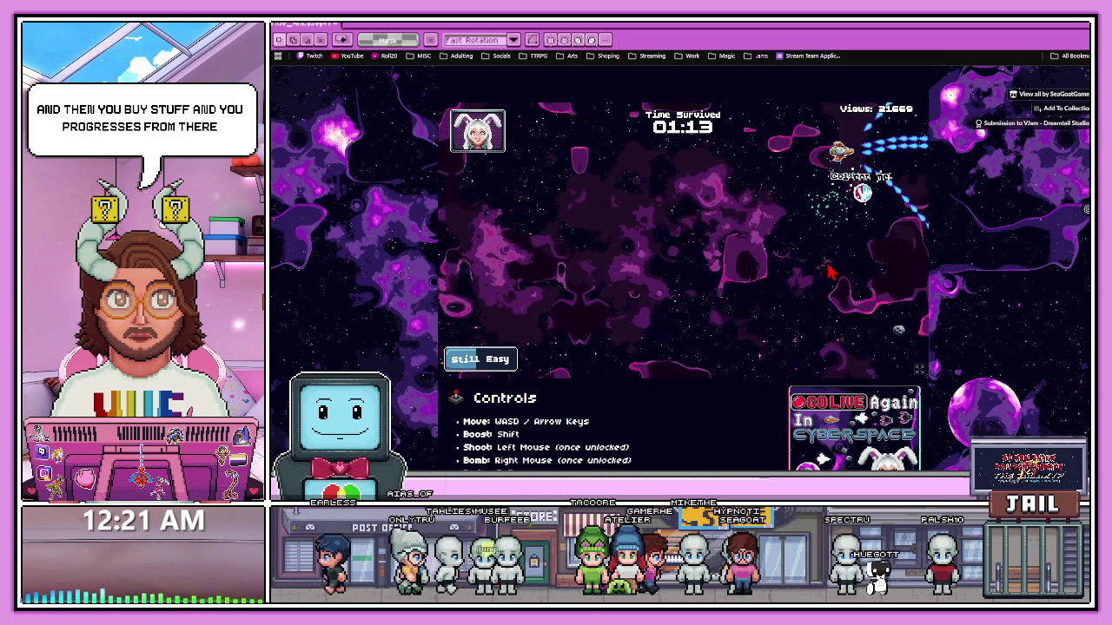
- Keep dodging asteroids until the timer passes 03:00 and the meter reads Hard
key("a")
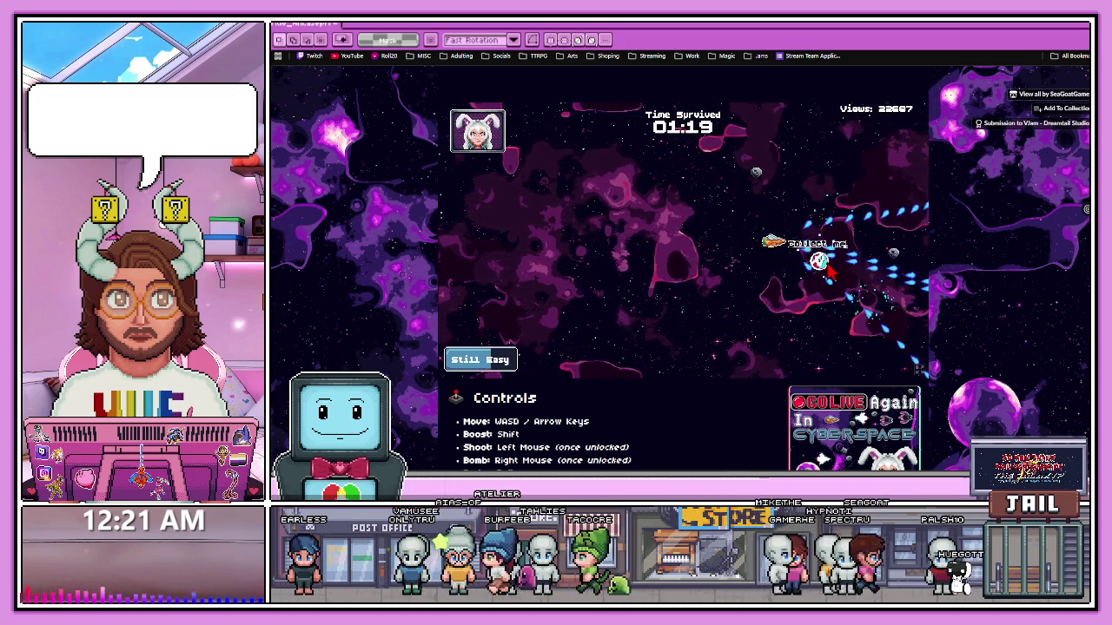
key("w")
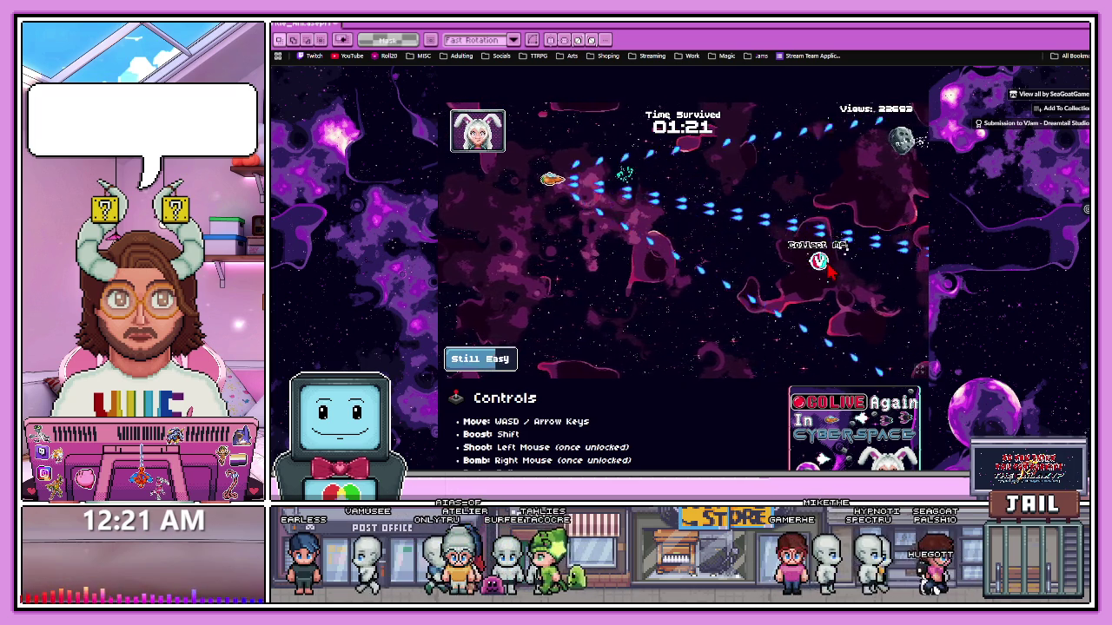
key("d")
key("s")
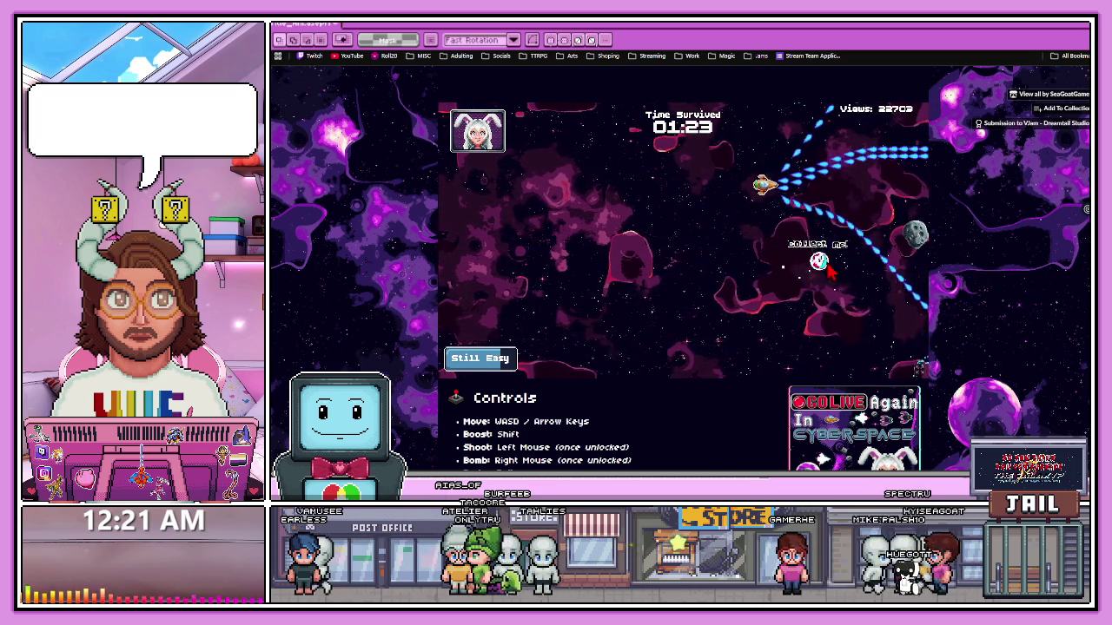
key("a")
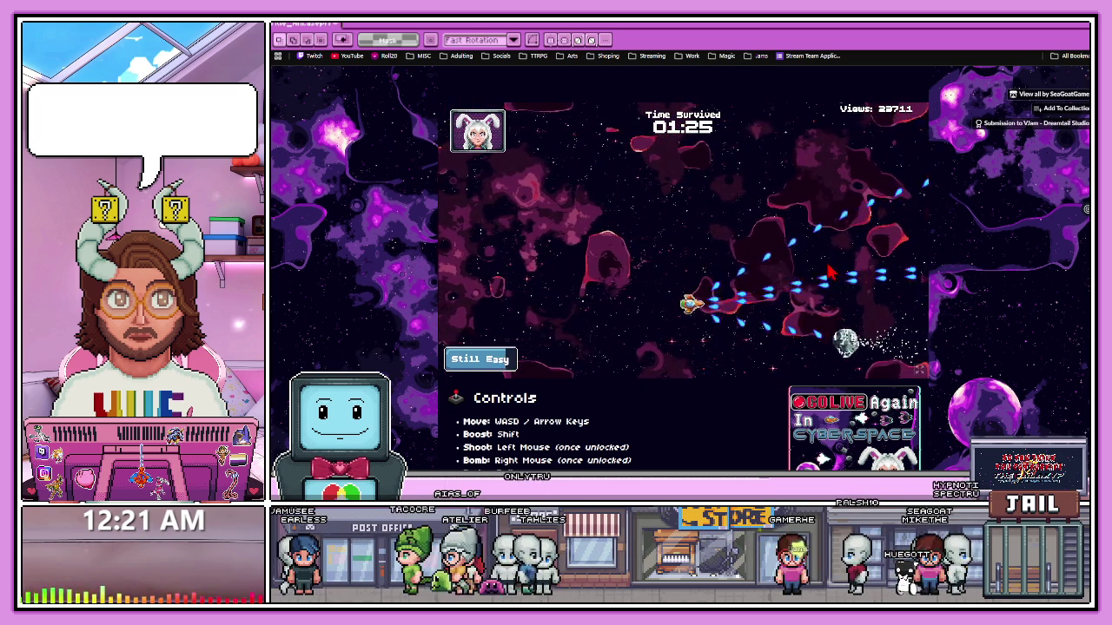
key("d")
key("s")
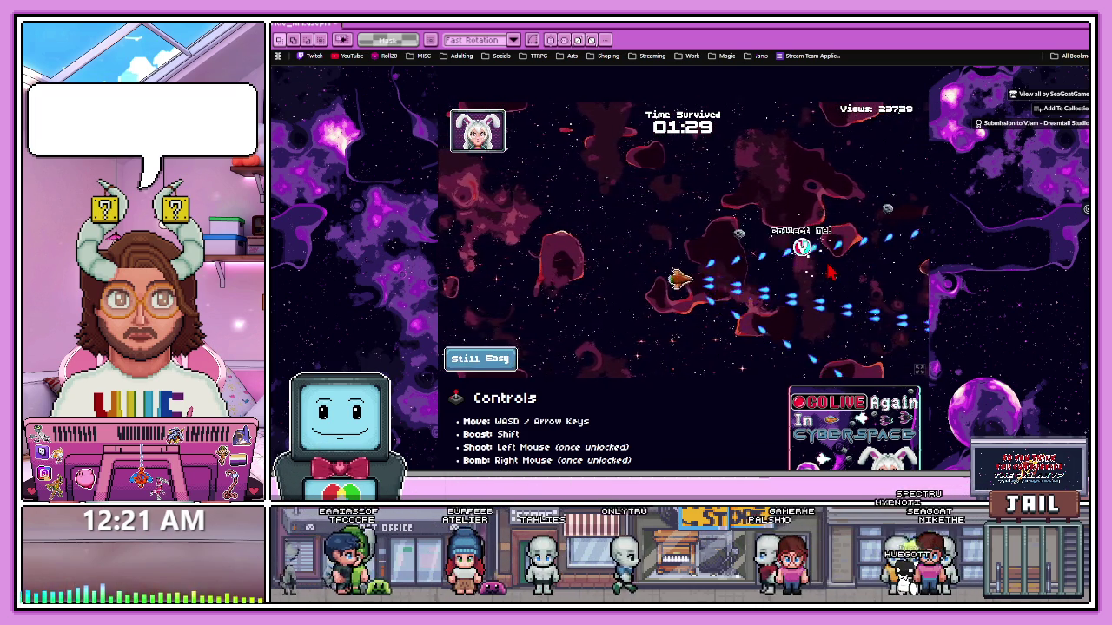
key("d")
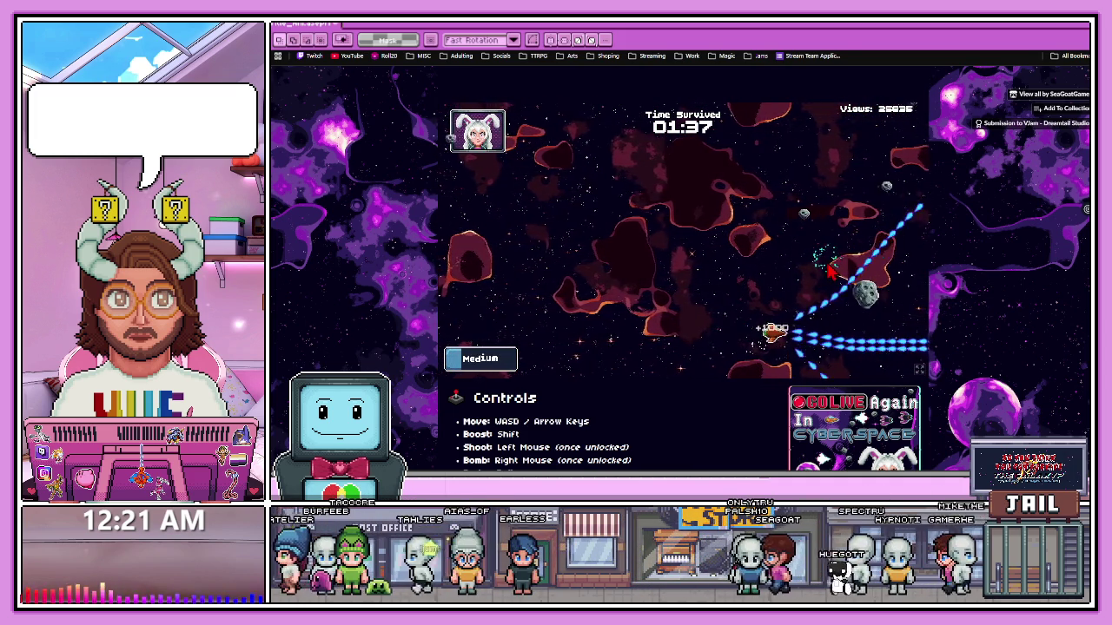
key("a")
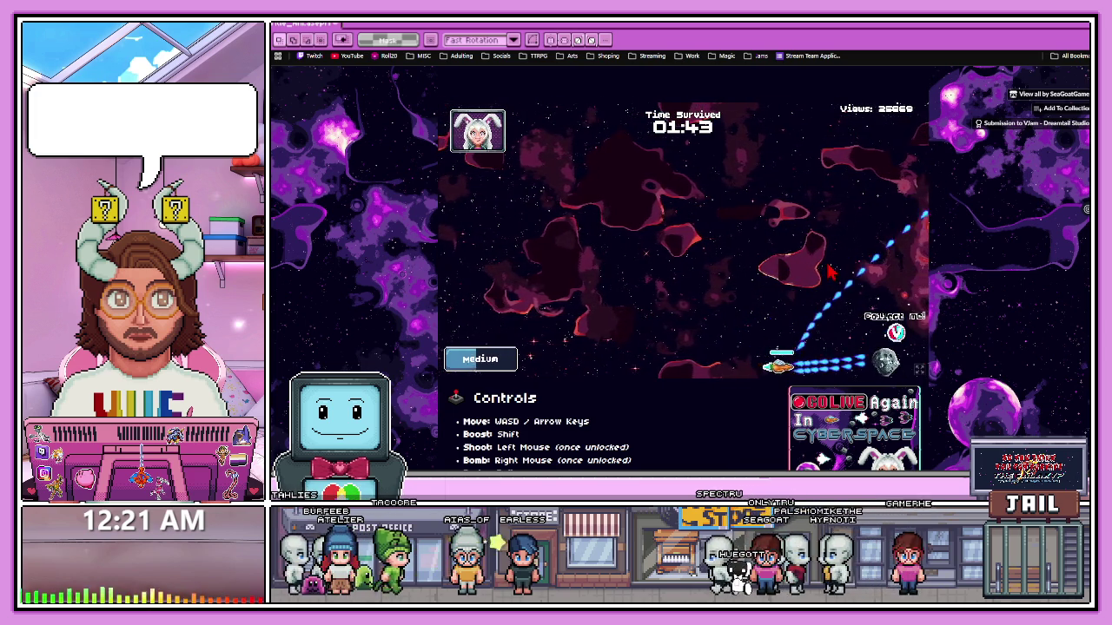
key("a")
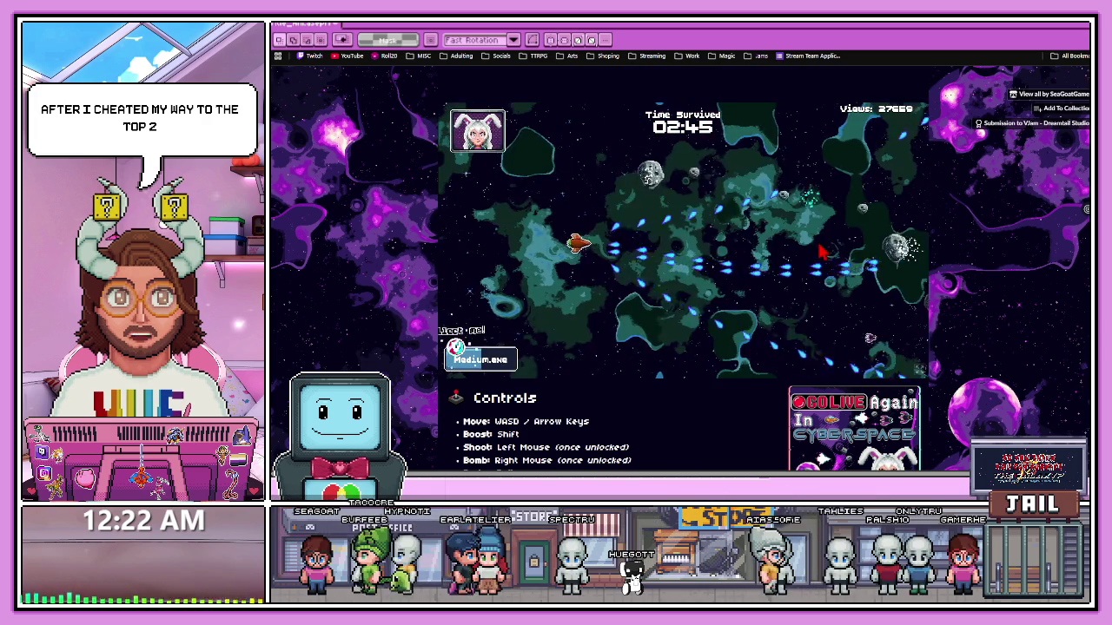
key("w")
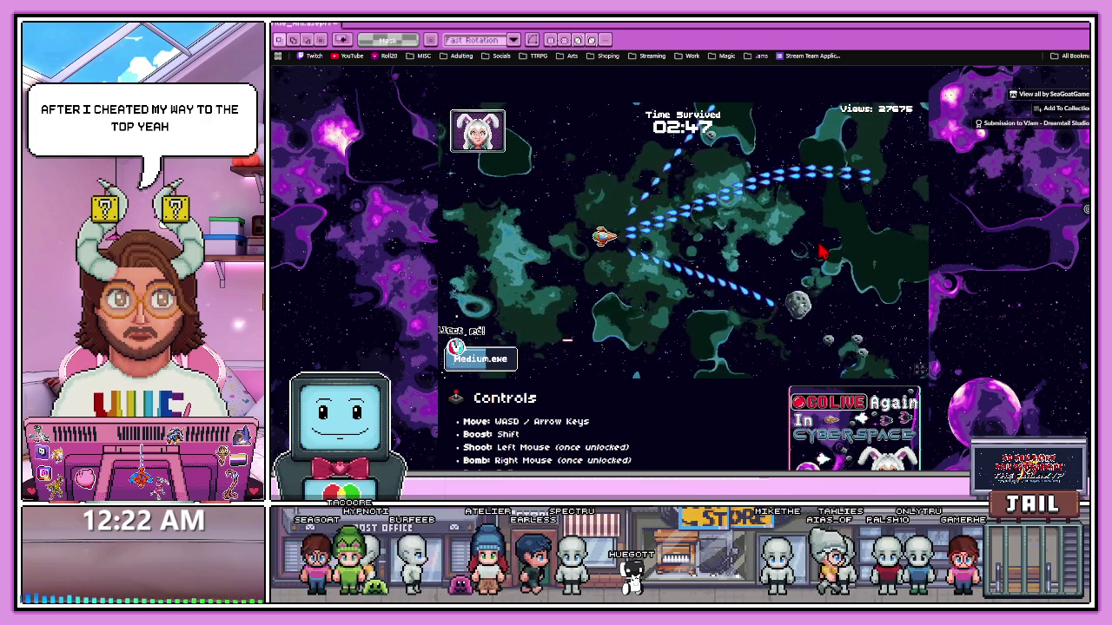
key("d")
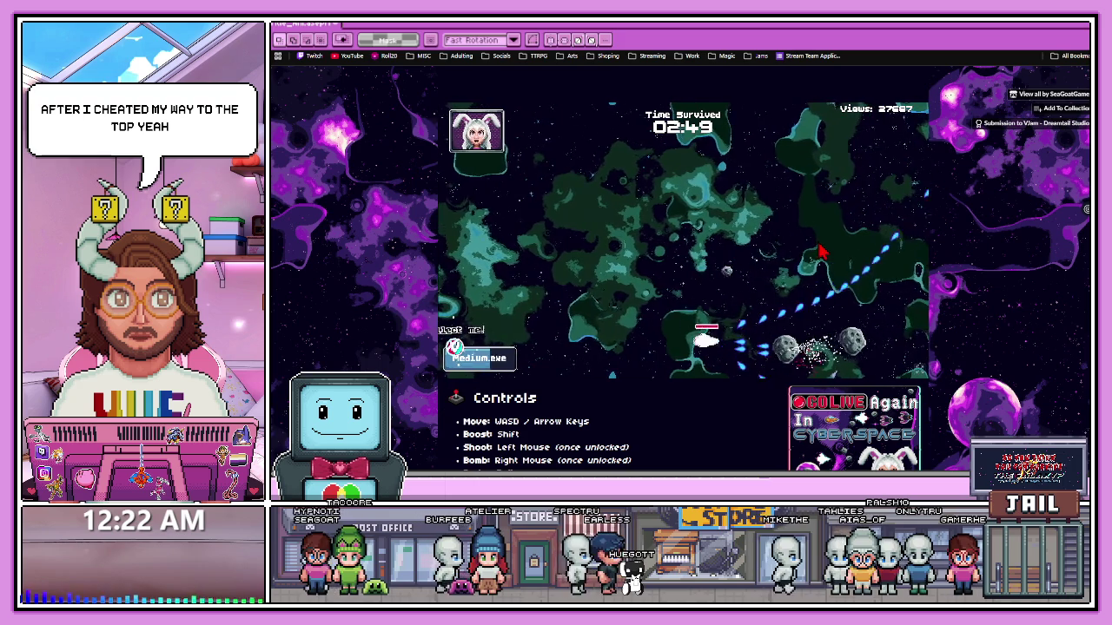
key("w")
key("w")
key("a")
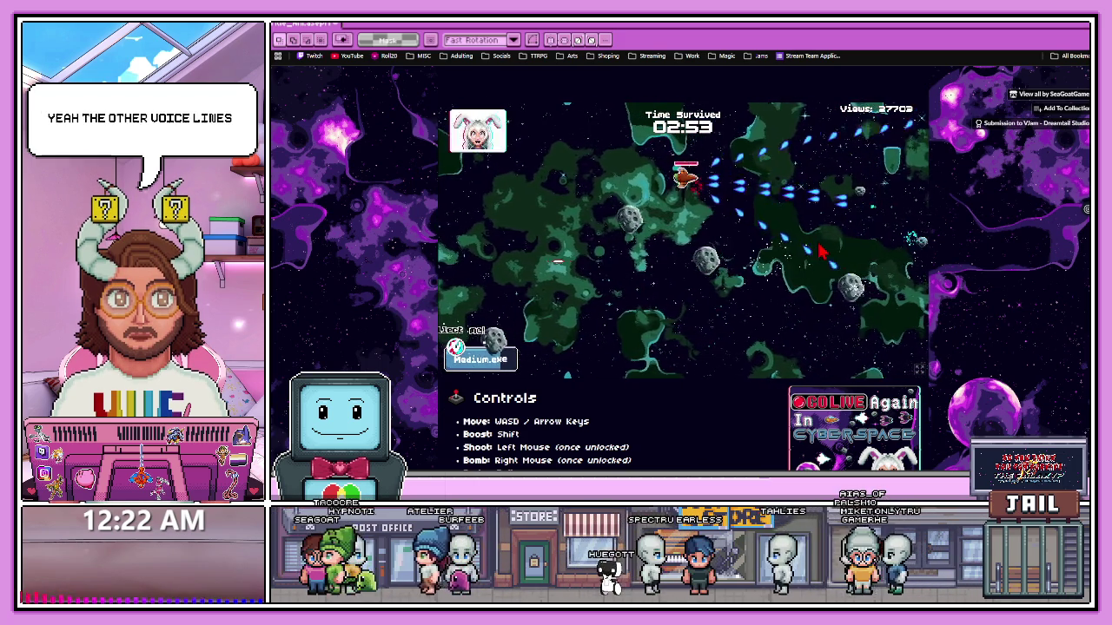
key("s")
key("d")
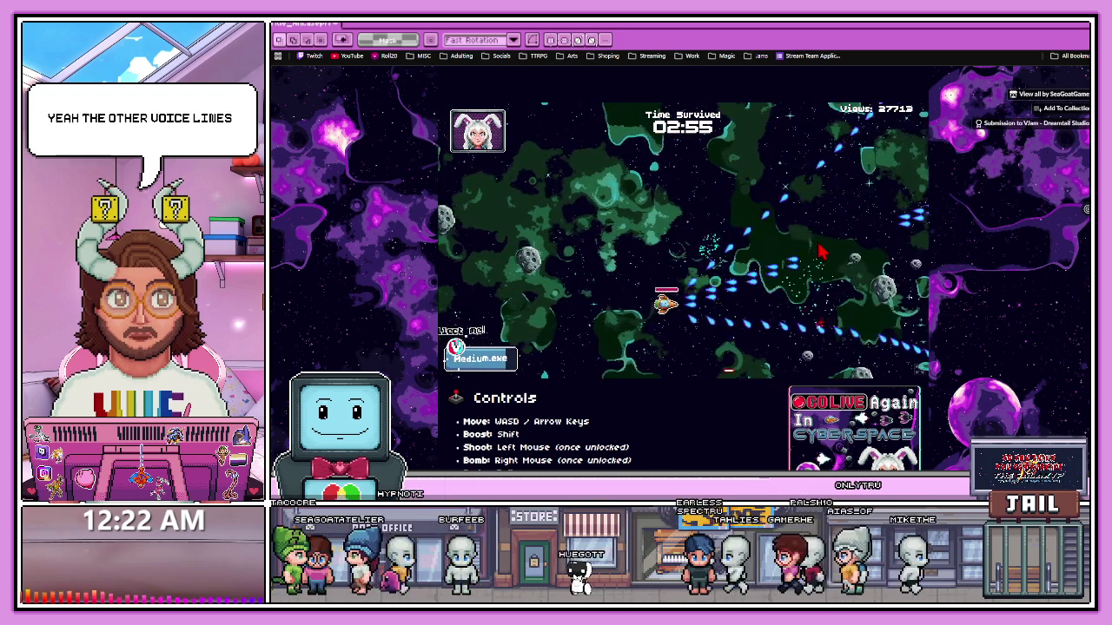
key("w")
key("w")
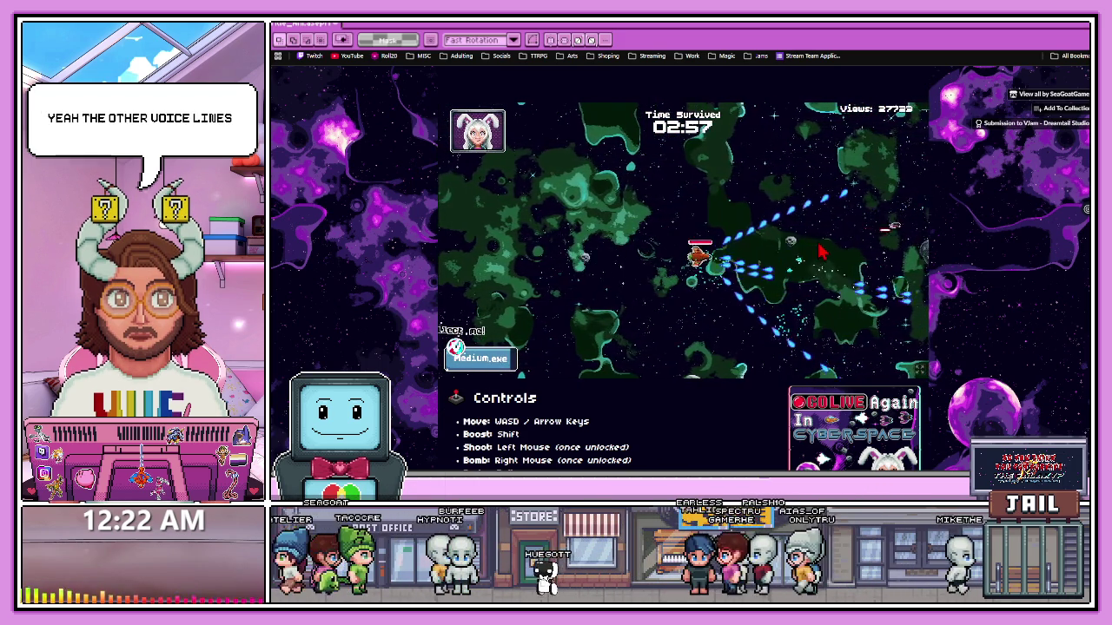
key("s")
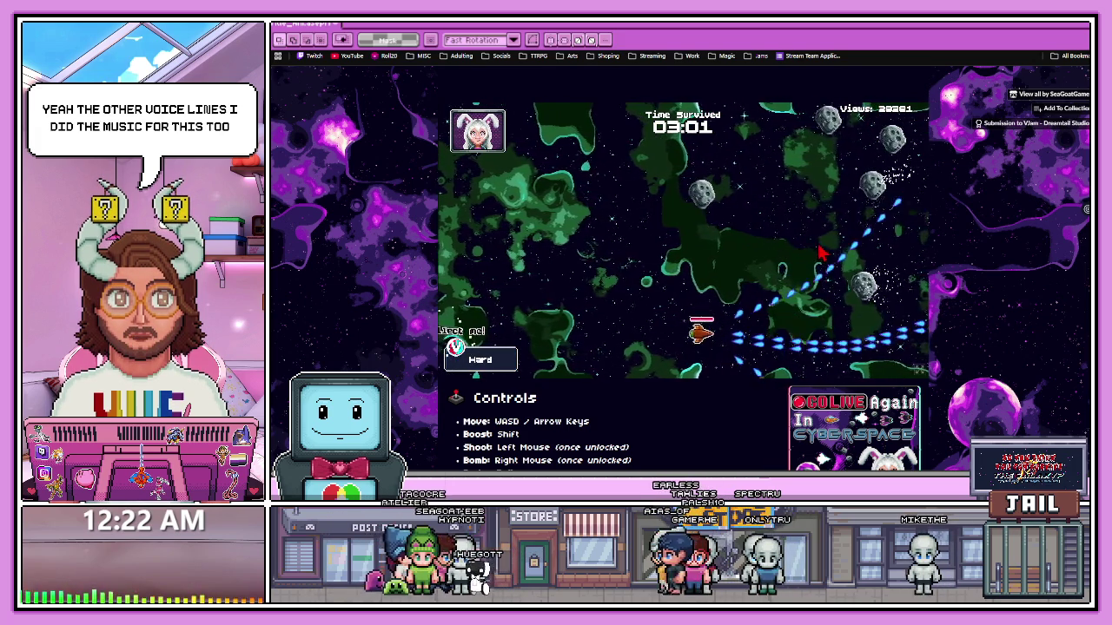
- Steer the ship up-left, right and down to slip between asteroids
key("w")
key("a")
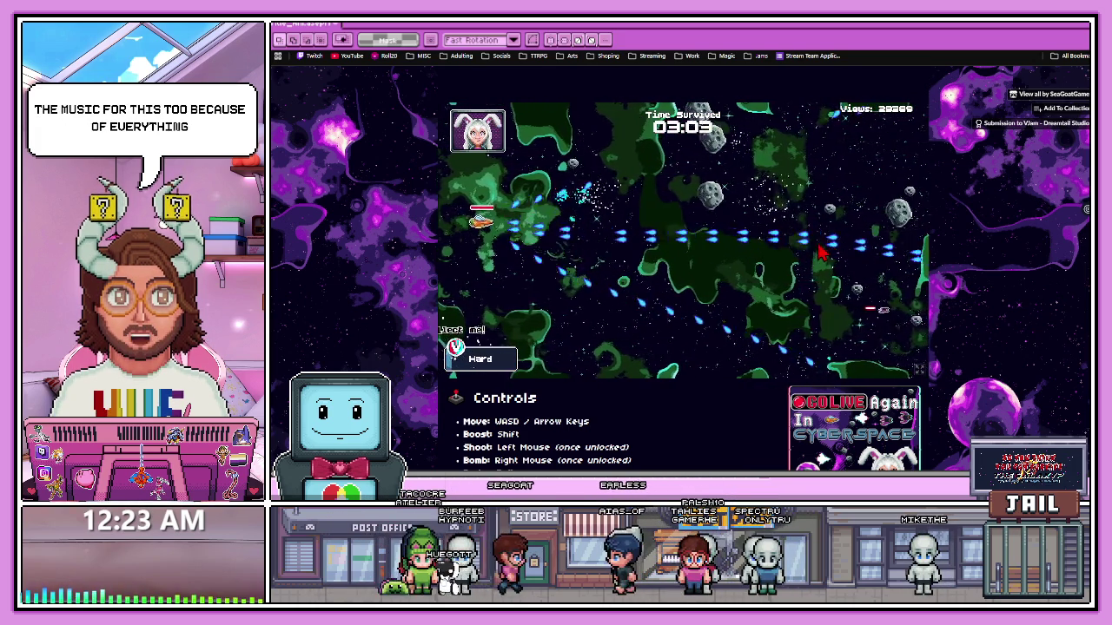
key("d")
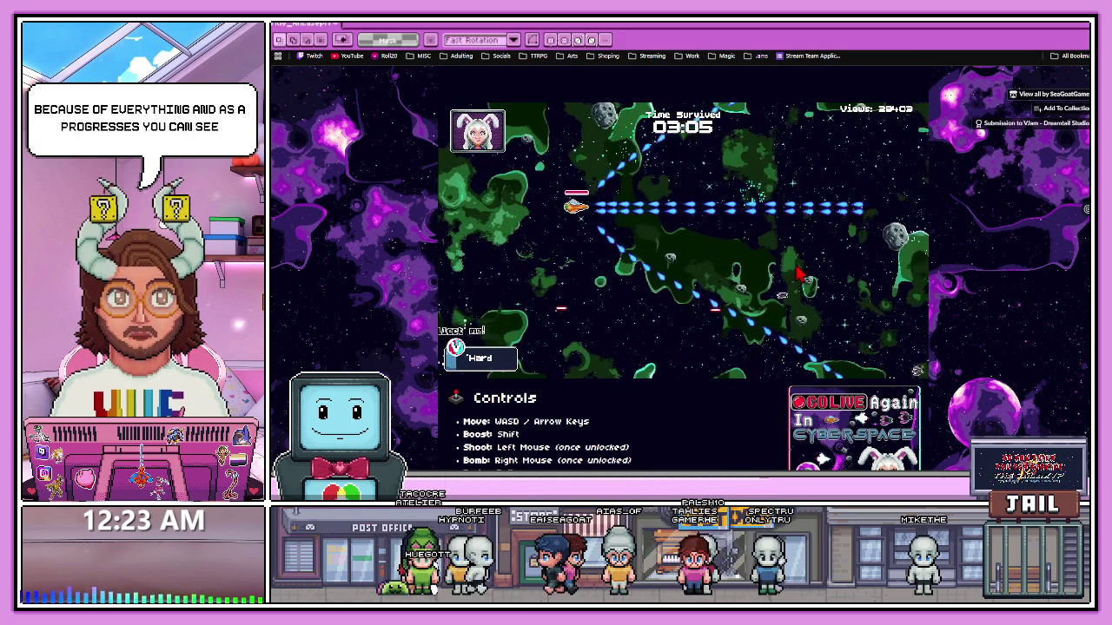
key("d")
key("s")
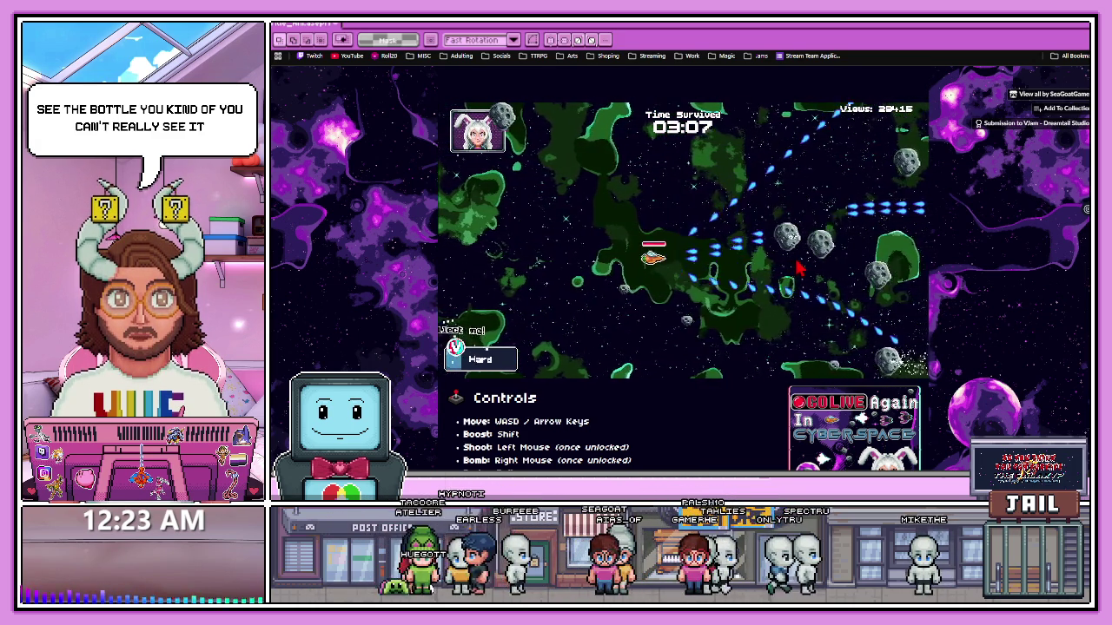
key("s")
key("a")
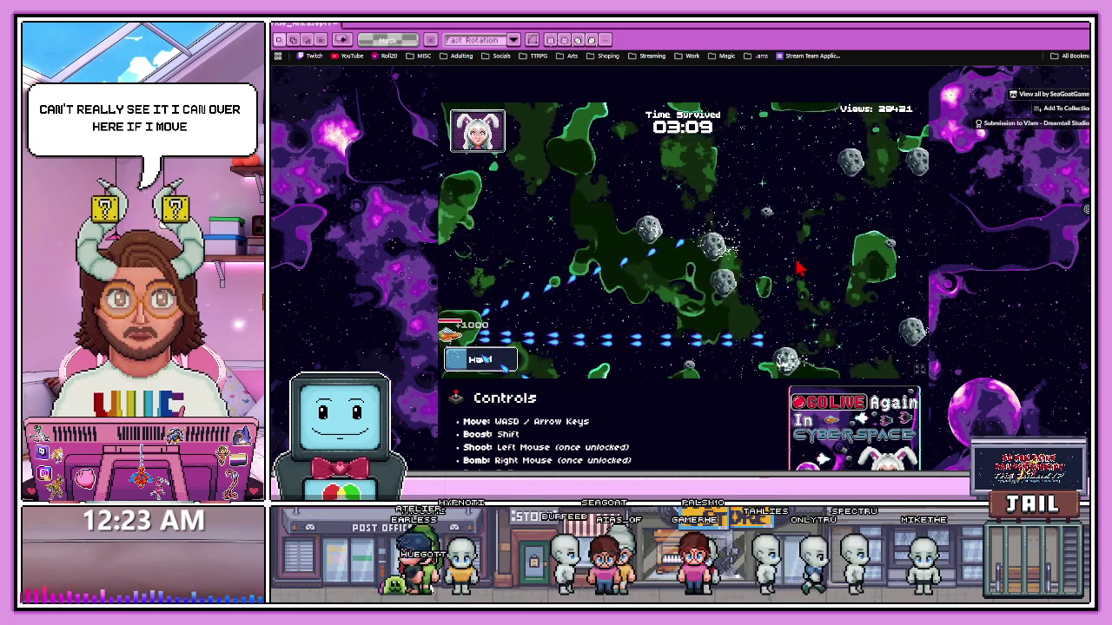
key("d")
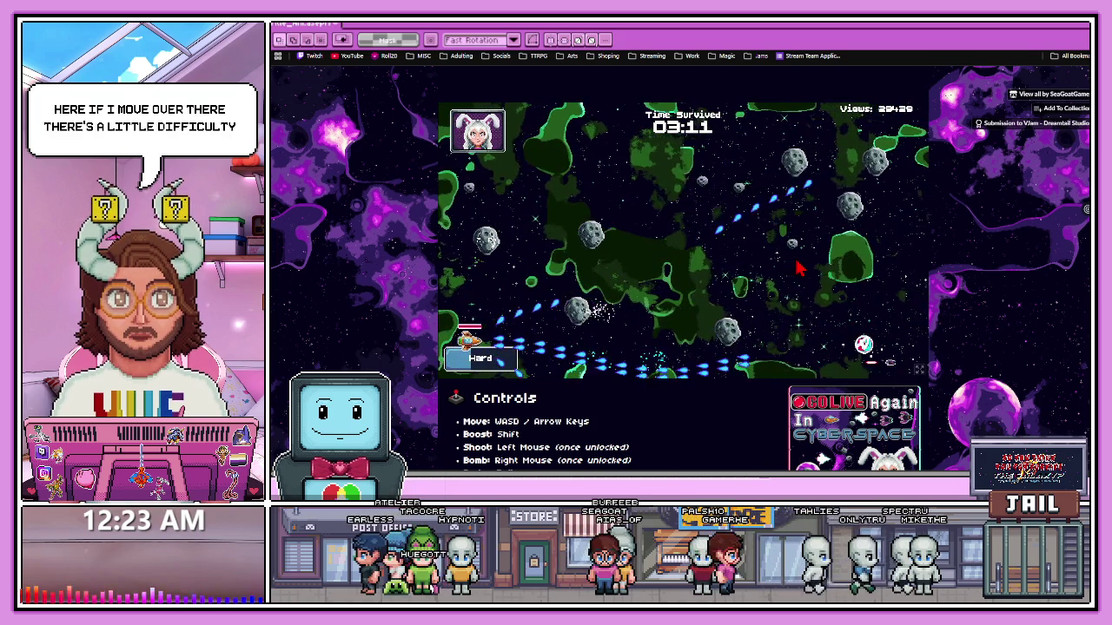
key("s")
key("w")
key("d")
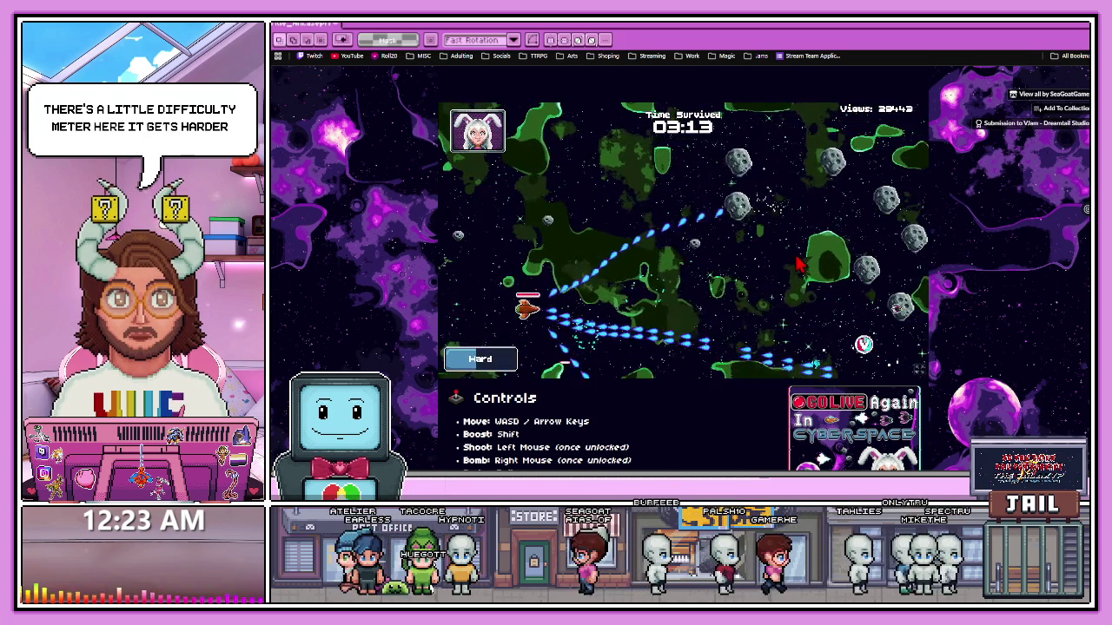
- Hold on until the timer reaches 03:31 and the difficulty shows Harder
key("w")
key("a")
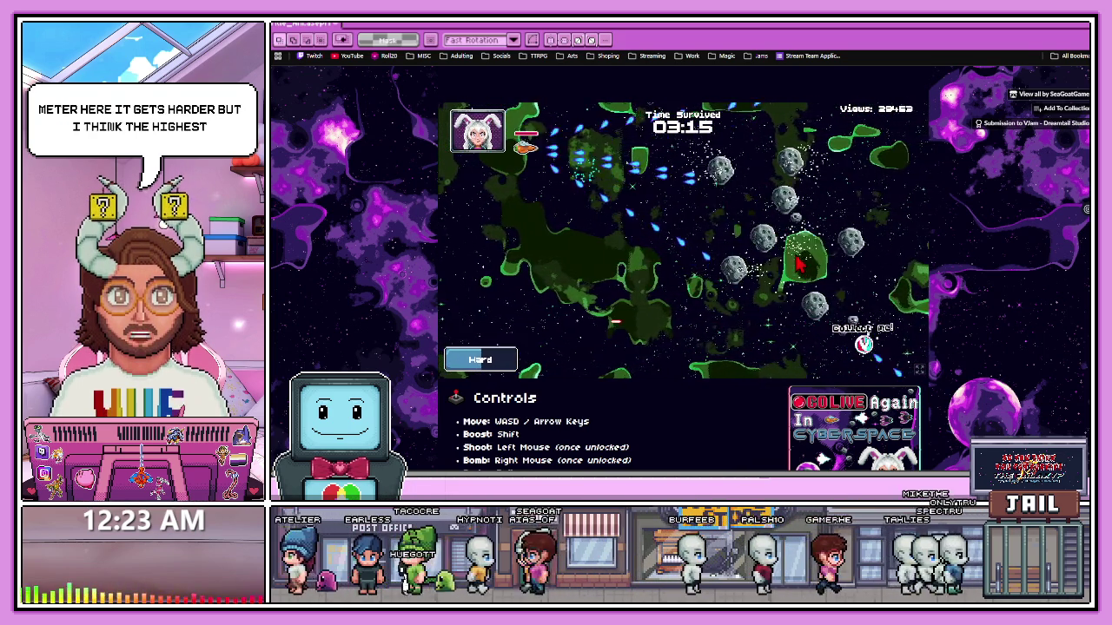
key("d")
key("w")
key("s")
key("a")
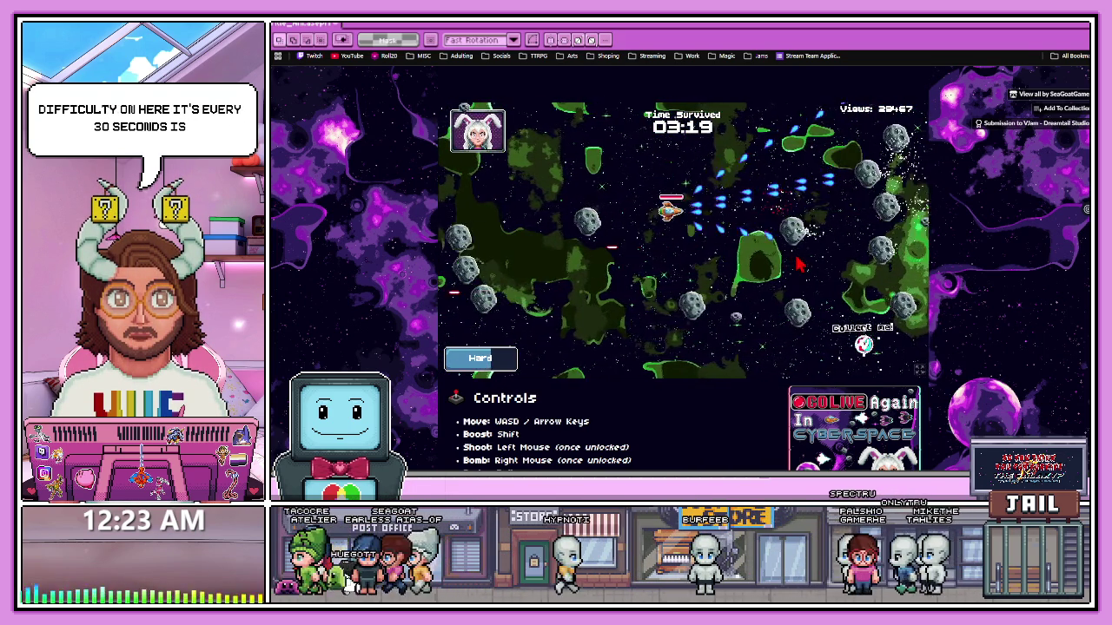
key("s")
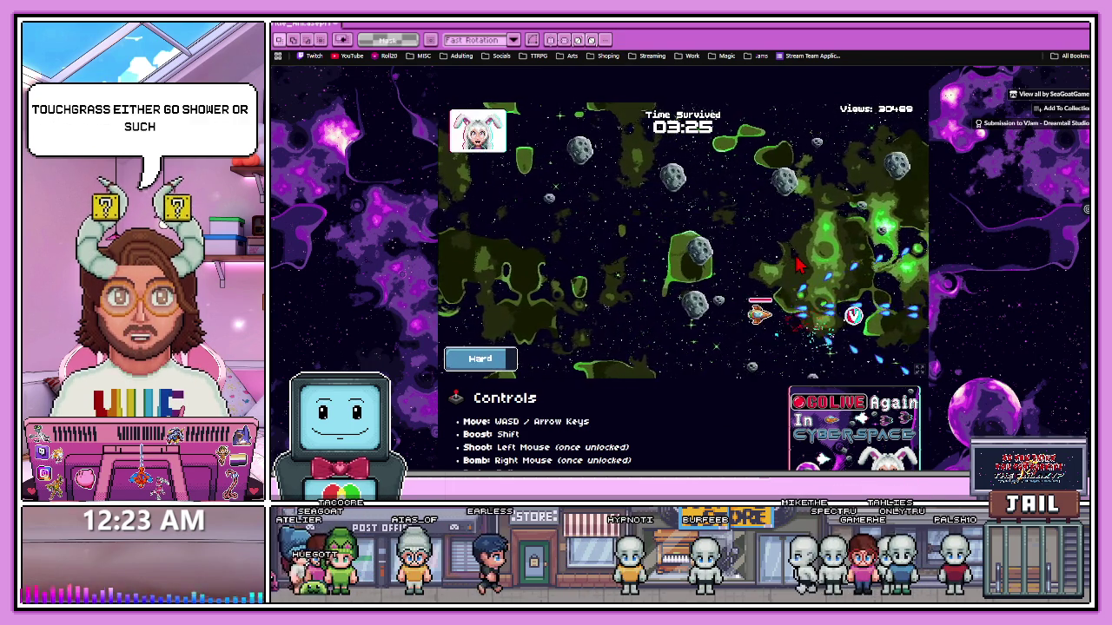
key("a")
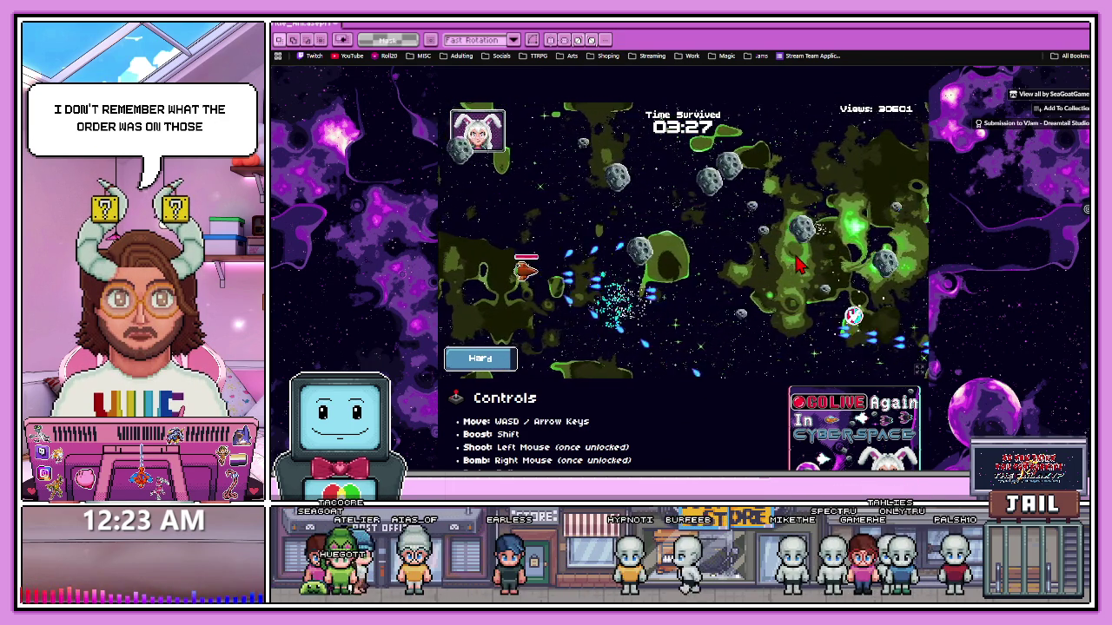
key("d")
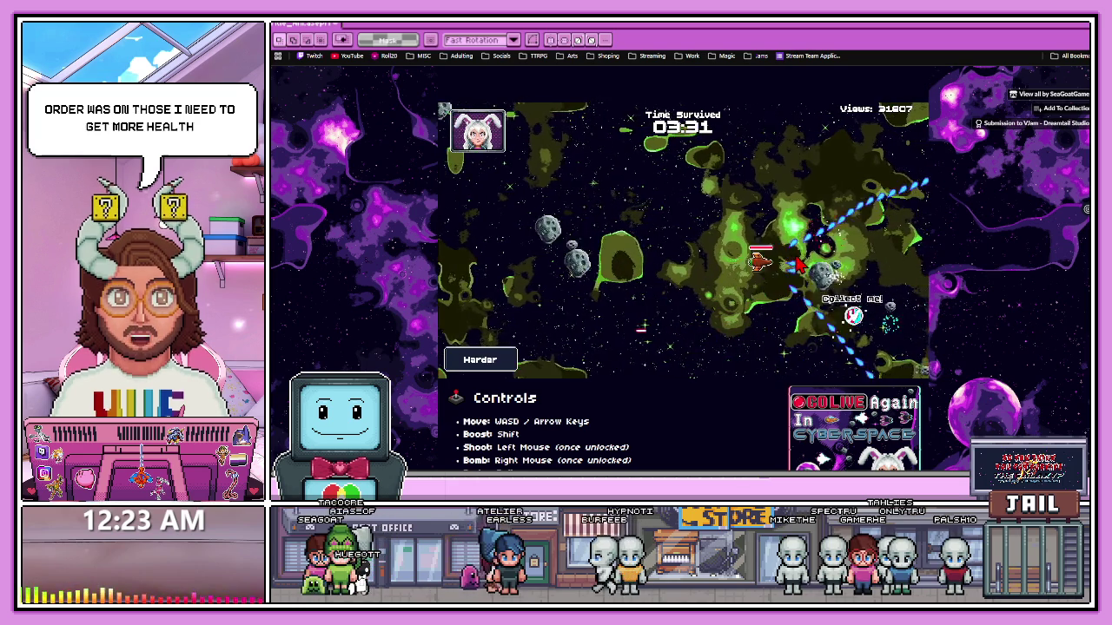
- Keep the ship weaving clear of asteroids as the run passes four minutes
key("a")
key("d")
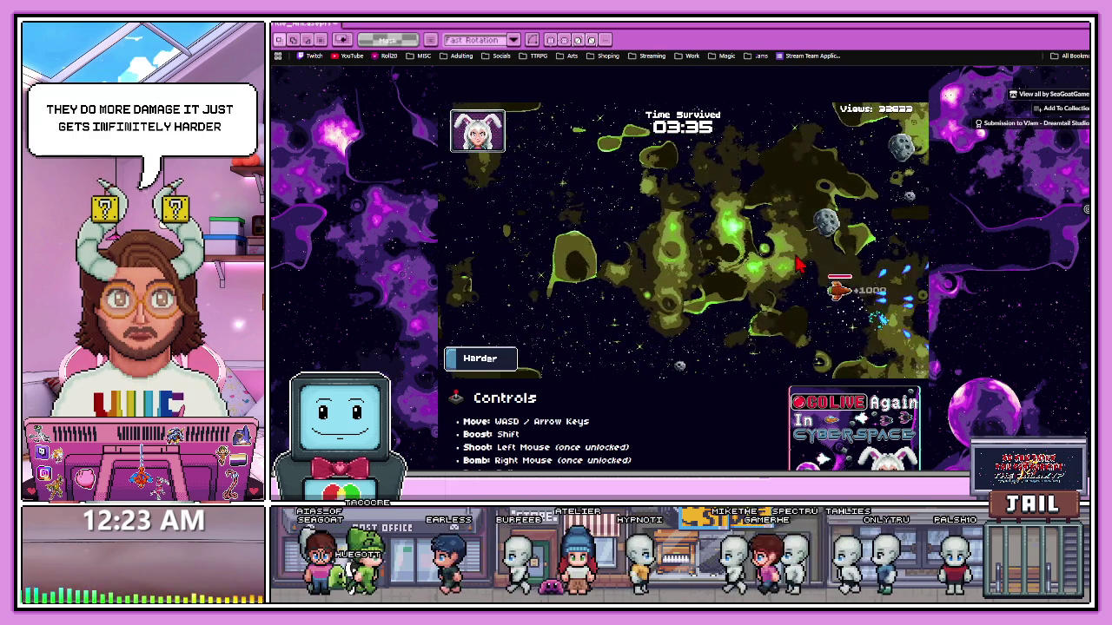
key("w")
key("a")
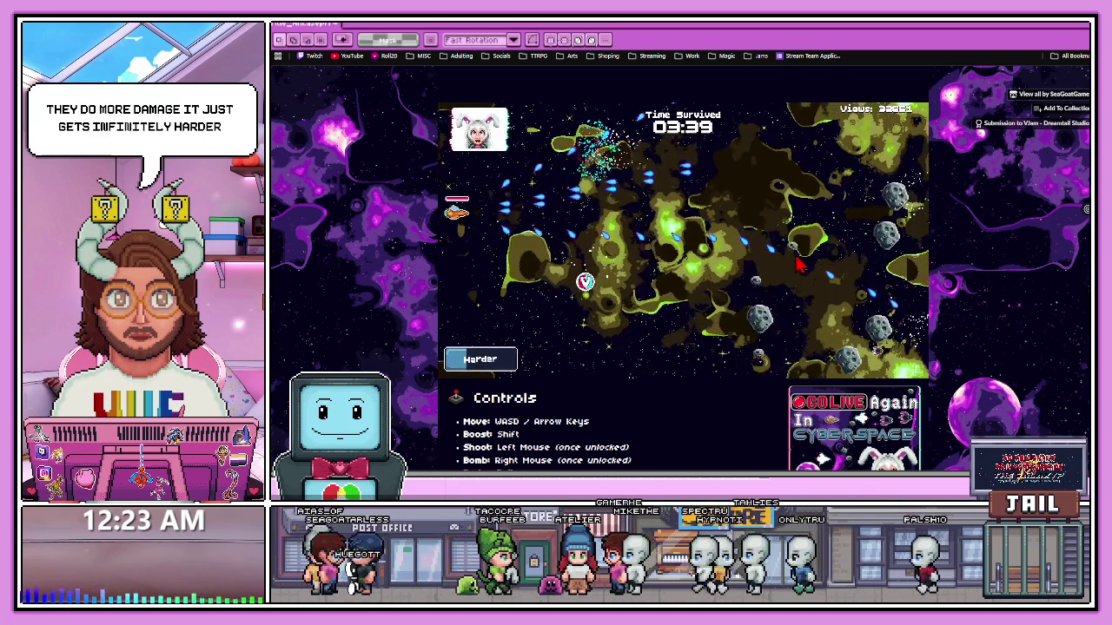
key("d")
key("s")
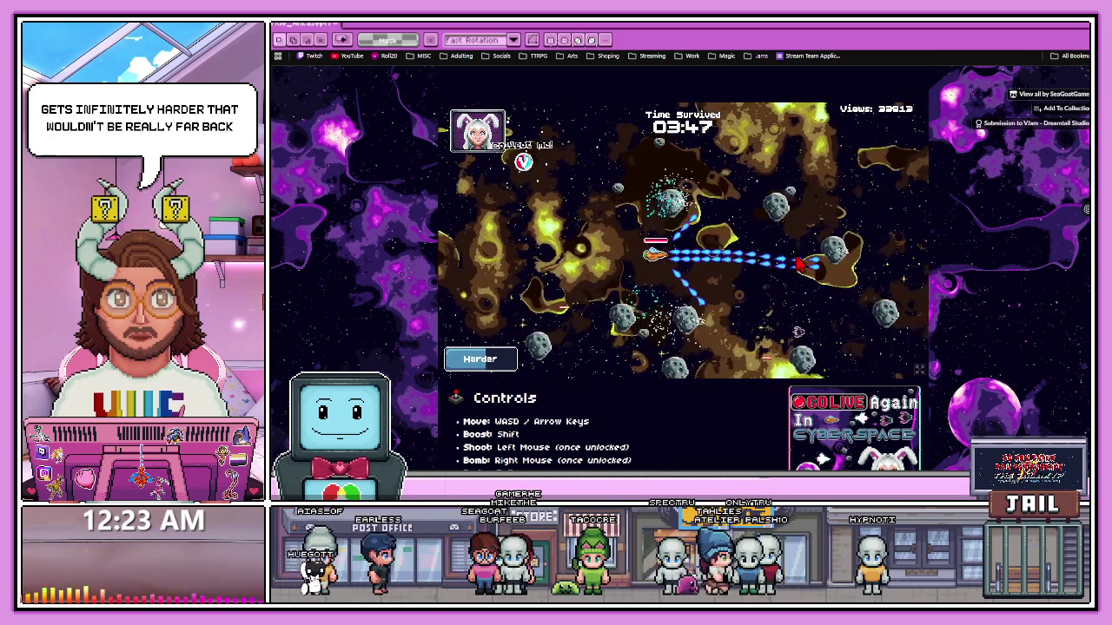
key("d")
key("w")
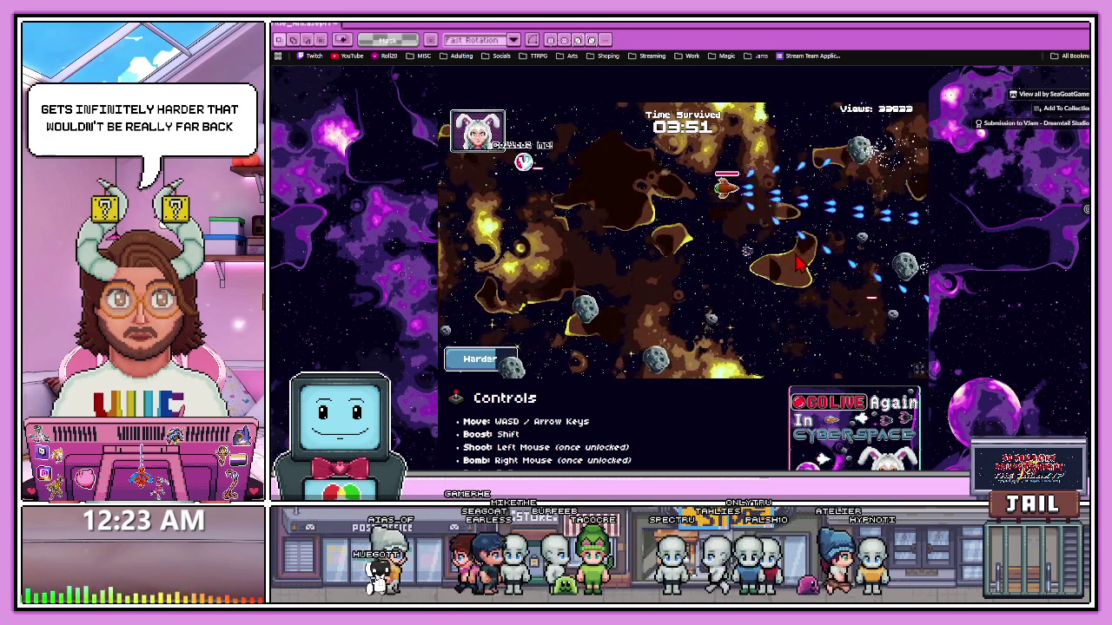
key("s")
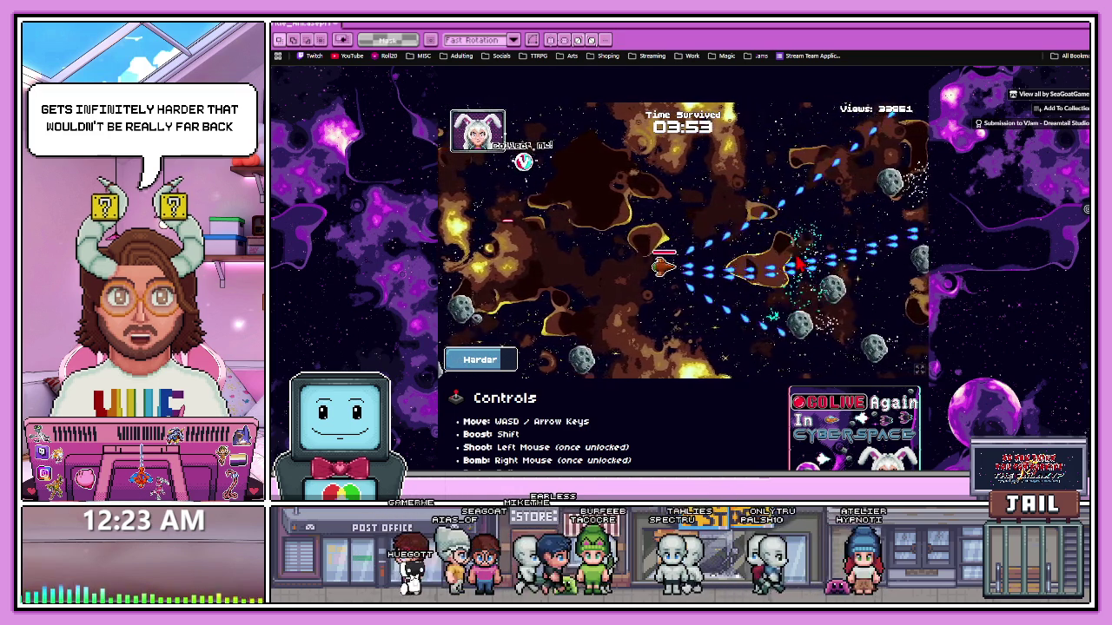
key("d")
key("w")
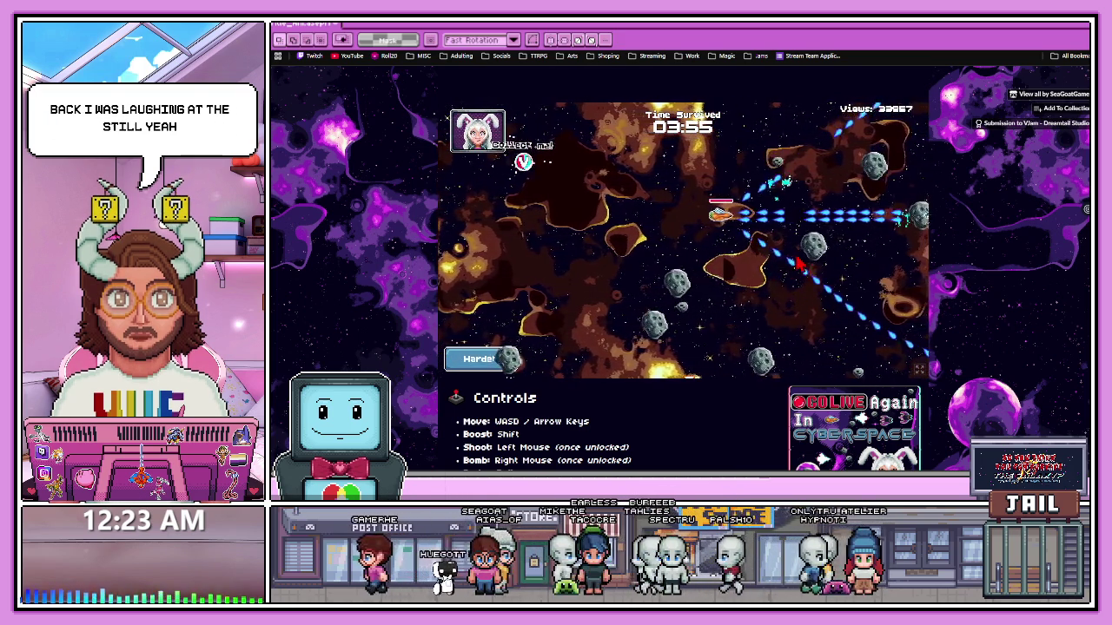
key("a")
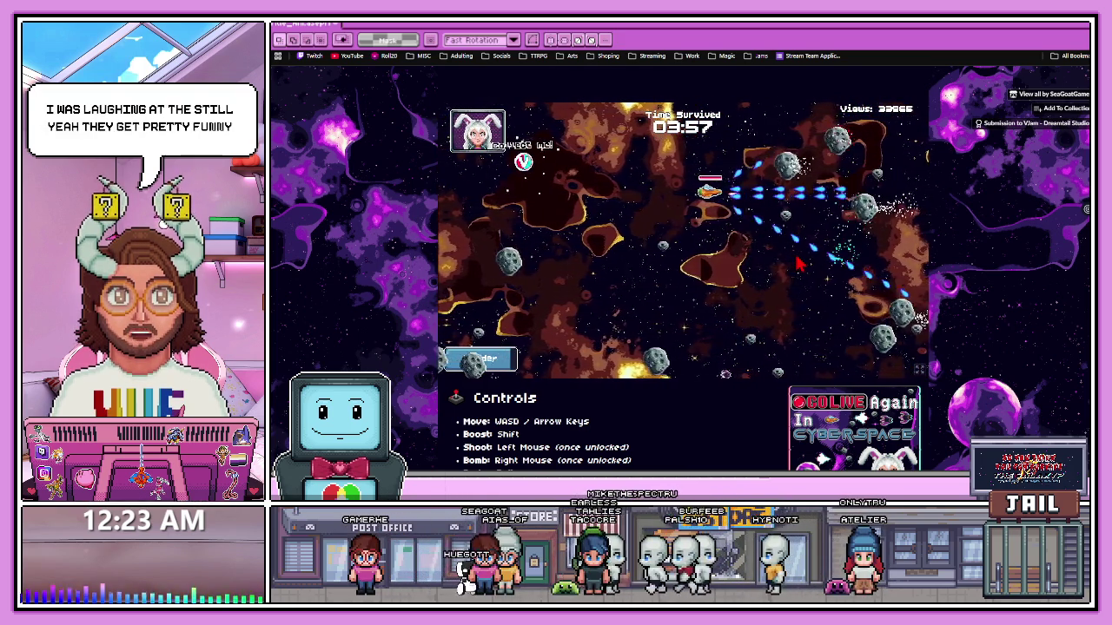
key("s")
- Weave down-left and back right until the meter escalates to Harder-er
key("a")
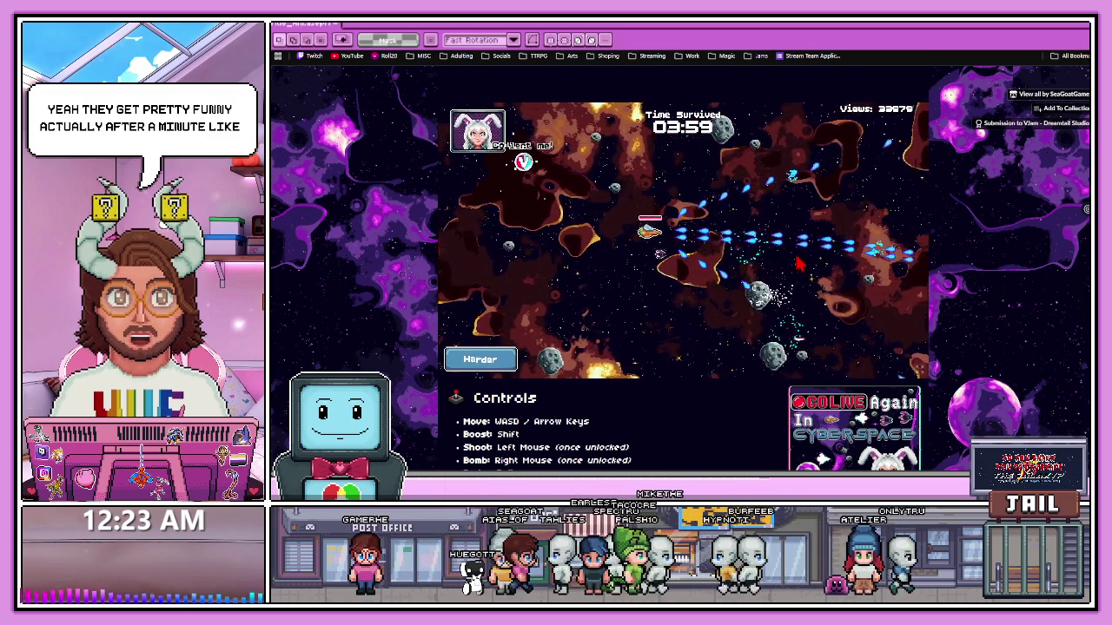
key("s")
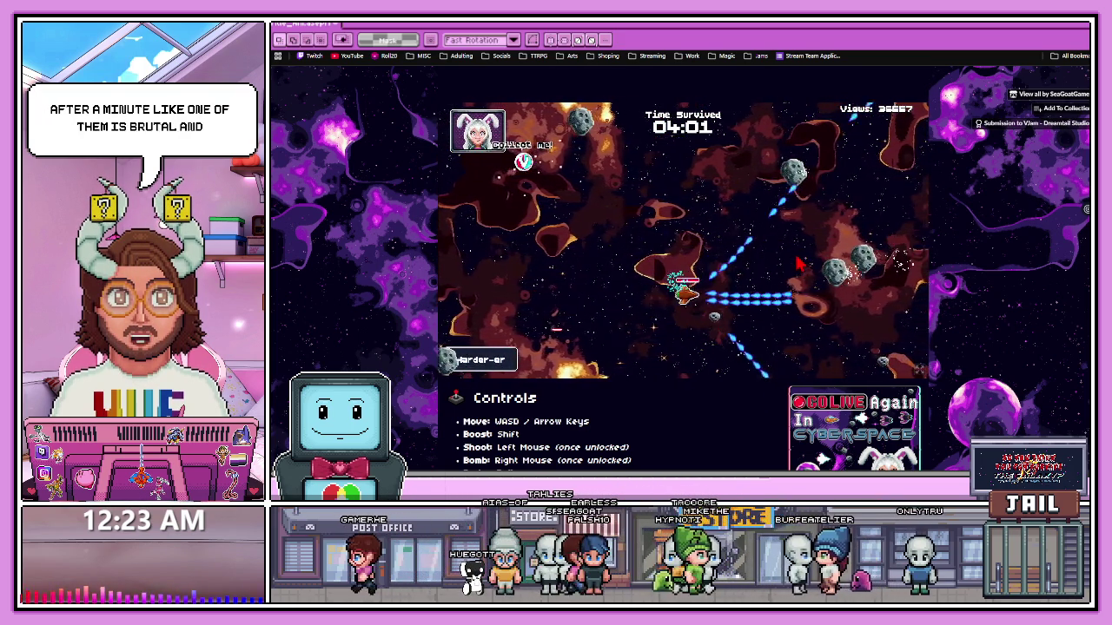
key("w")
key("d")
key("s")
key("a")
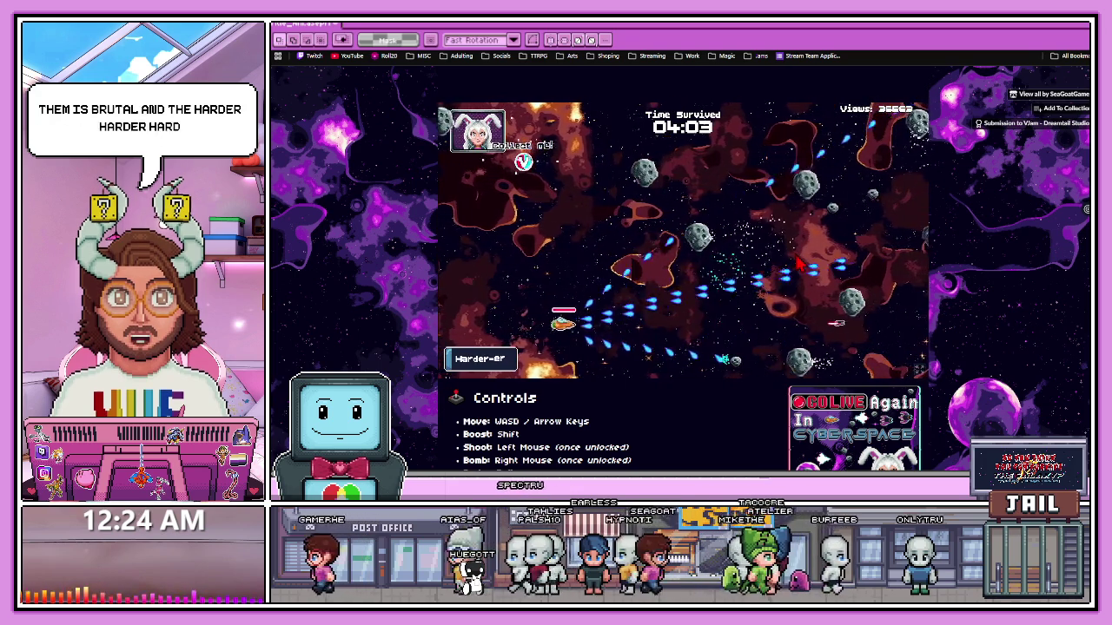
key("d")
key("w")
key("d")
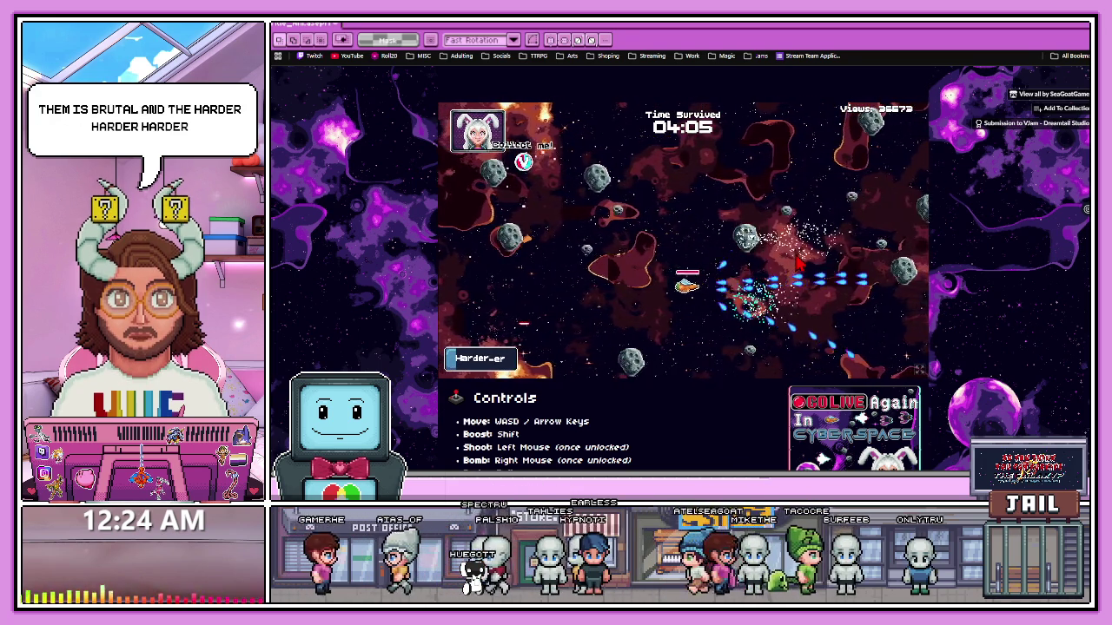
key("a")
key("w")
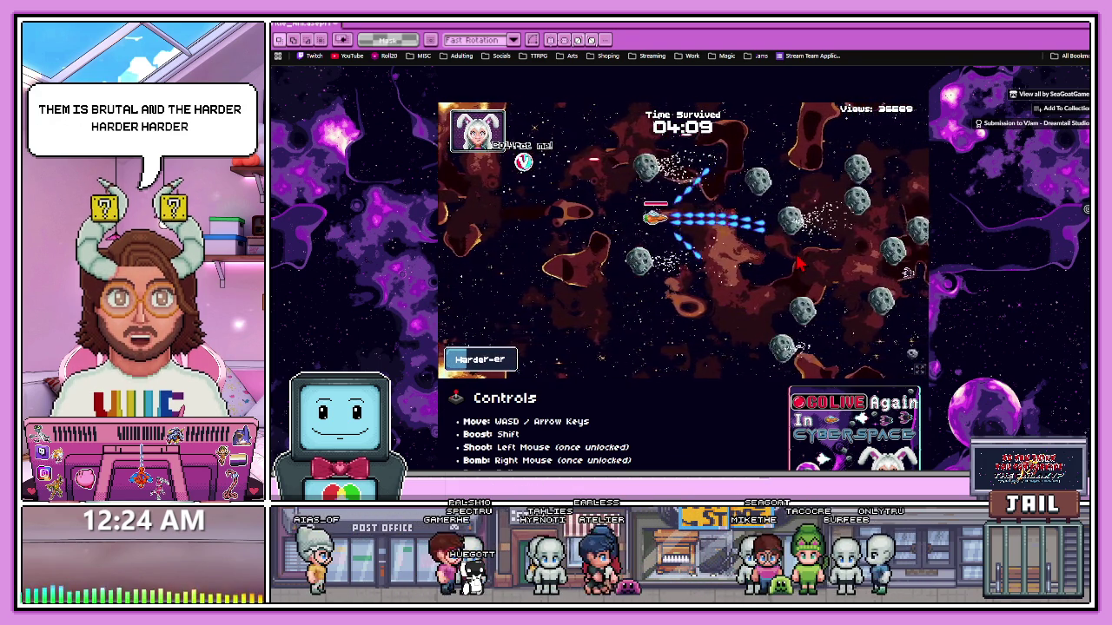
key("s")
key("s")
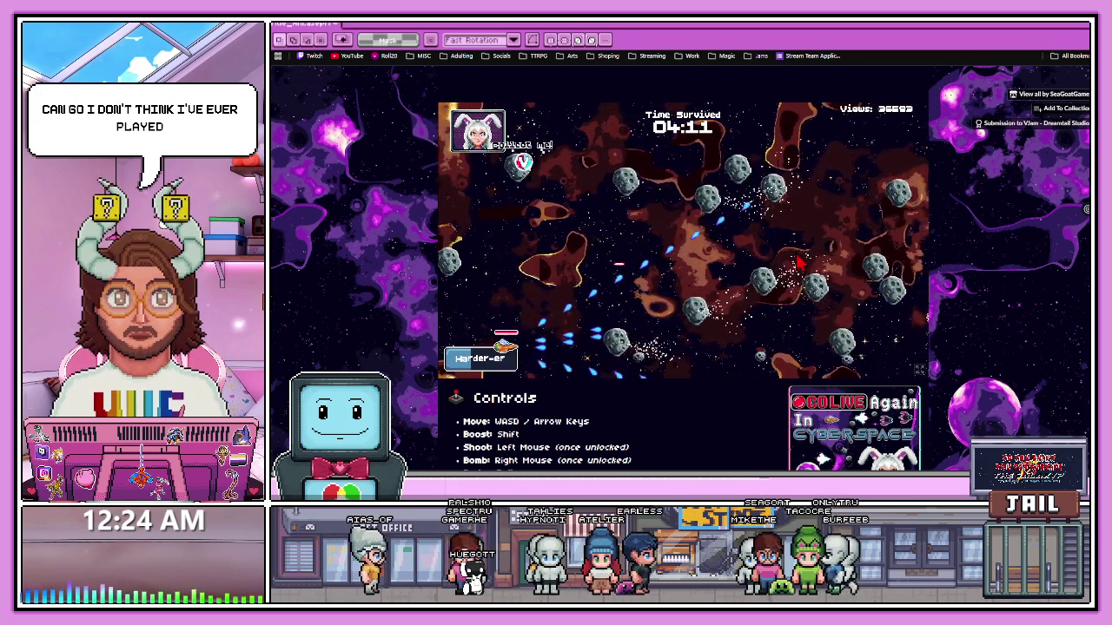
key("d")
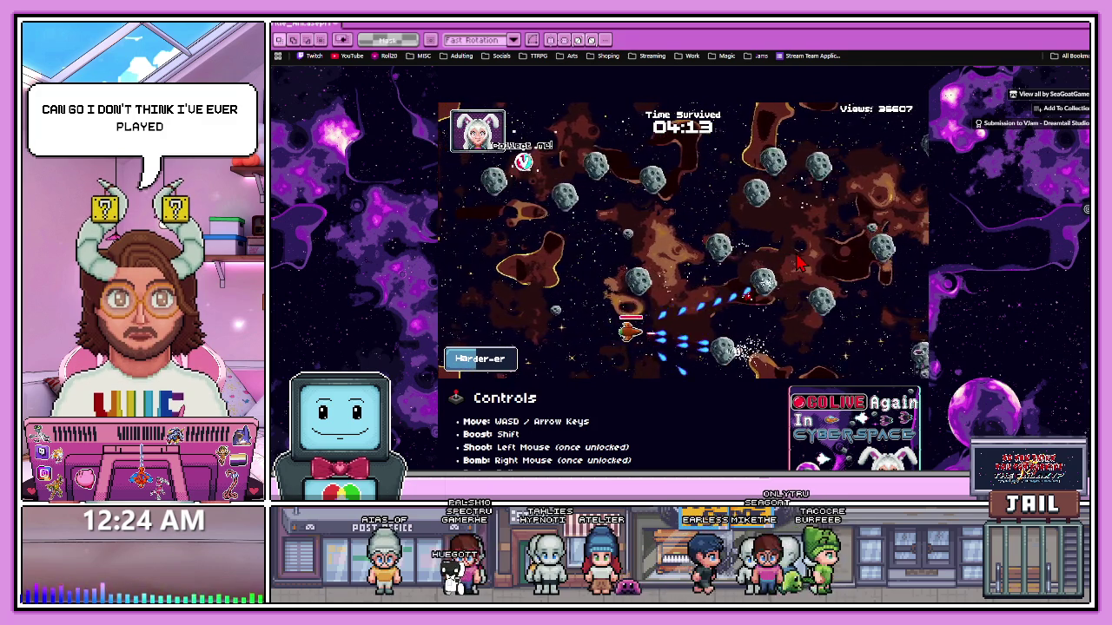
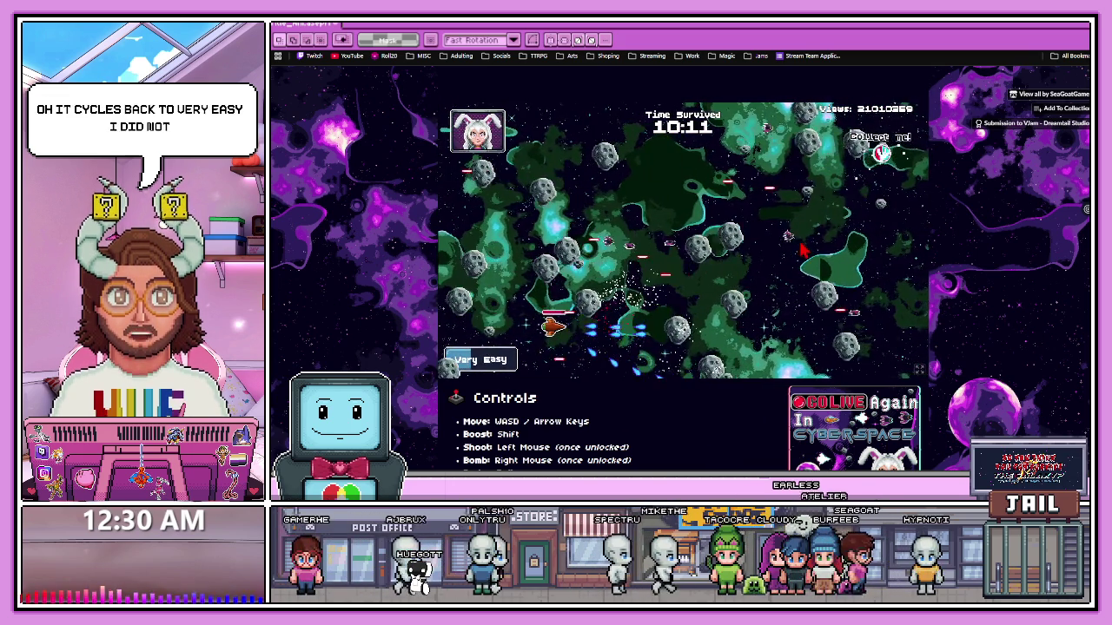
- Return from the itch.io game to the Aseprite window showing the title animation
key("alt+Tab")
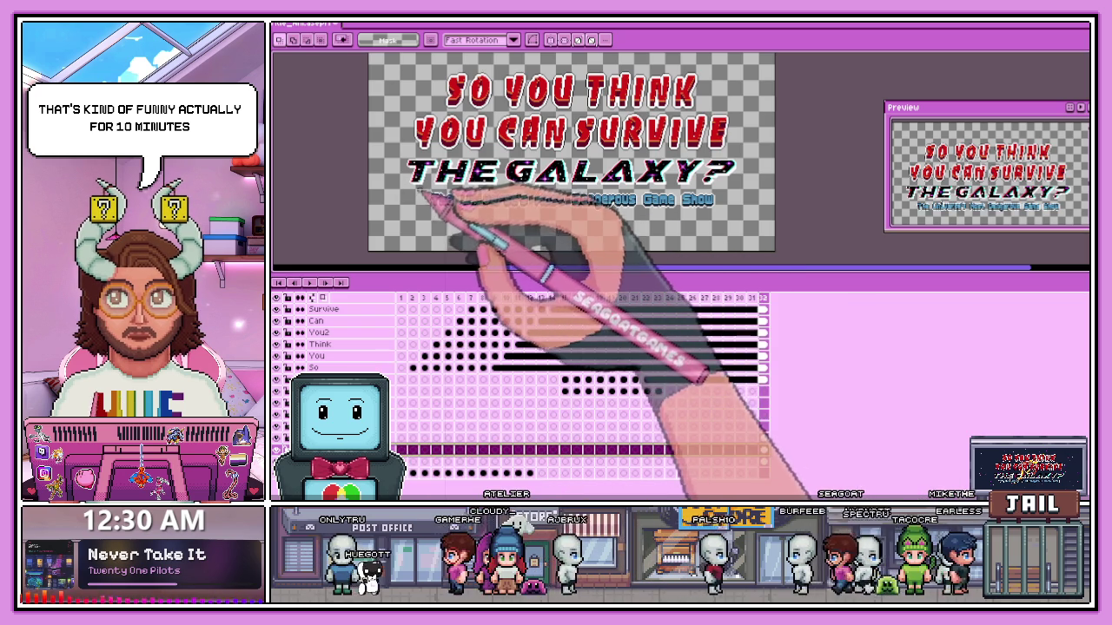
- Try marquee-selecting 'The Universe's' on the upper subtitle layers at the last frame
left_click(763, 426)
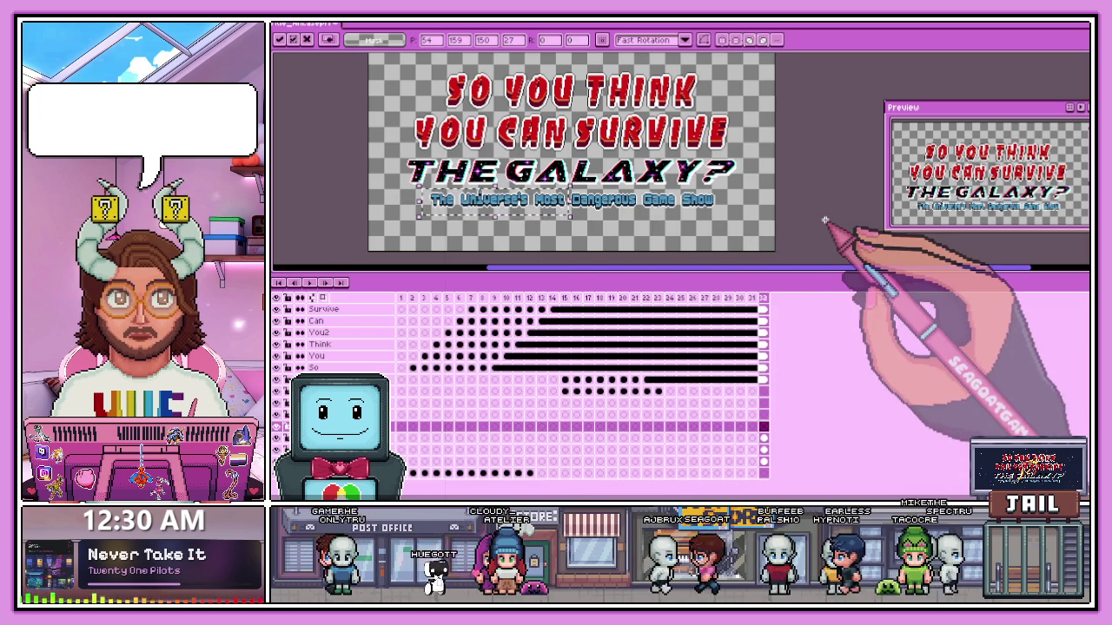
left_click(825, 221)
left_click_drag(432, 193, 528, 214)
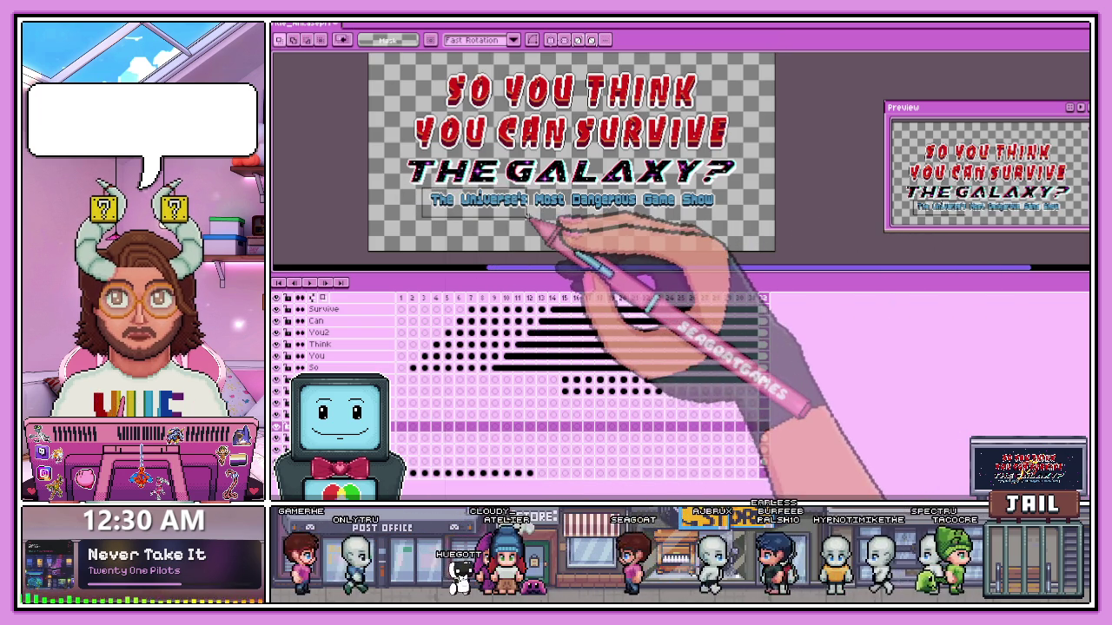
left_click(763, 414)
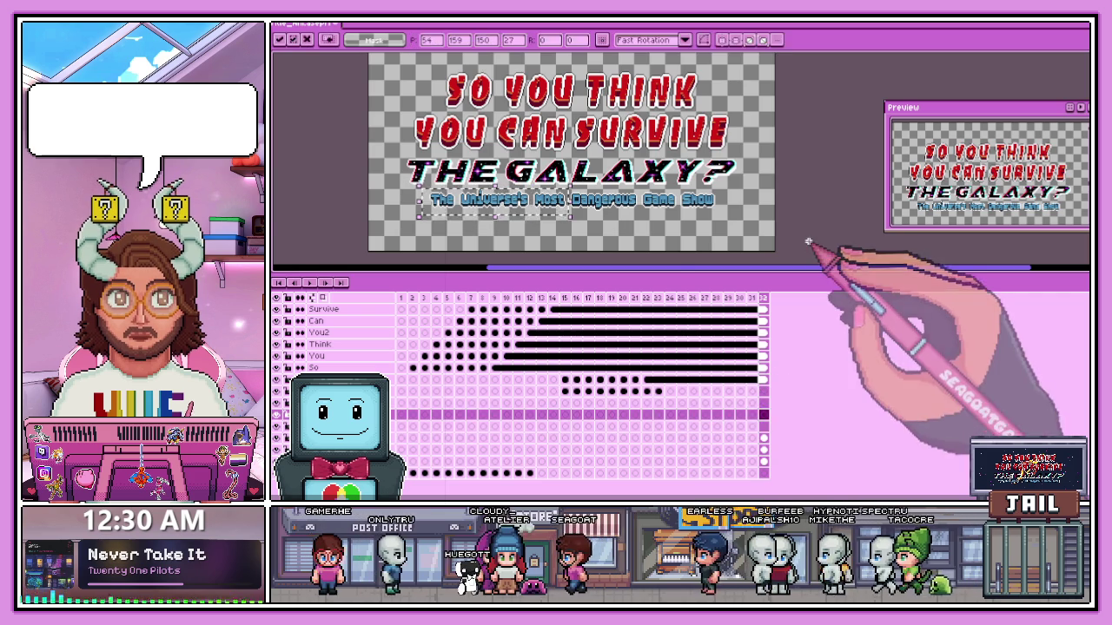
left_click(808, 243)
left_click_drag(418, 190, 525, 216)
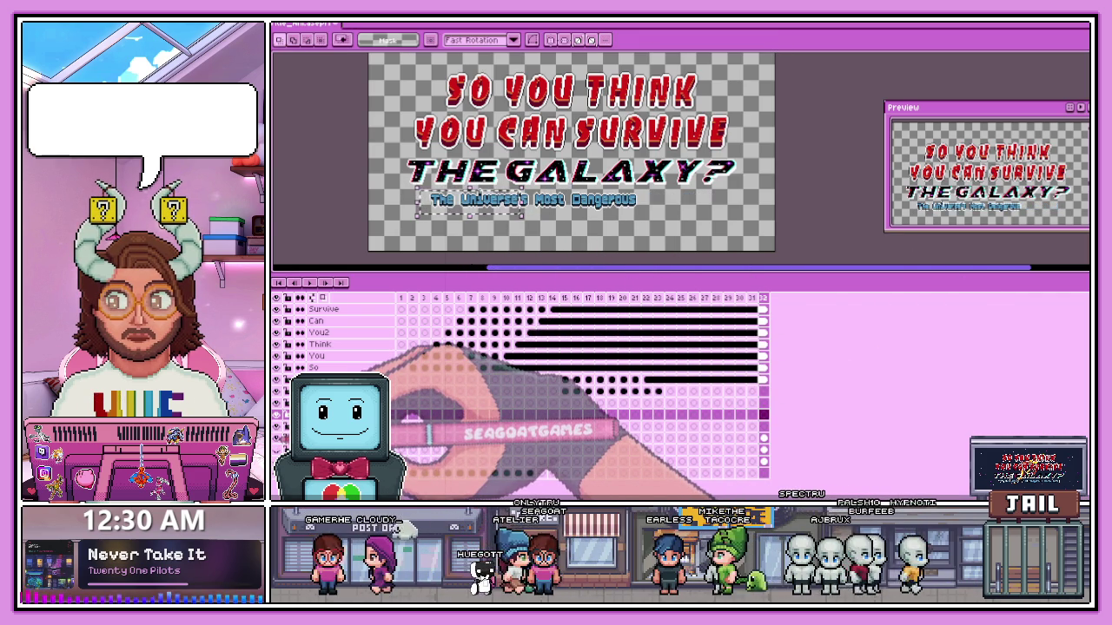
left_click(399, 438)
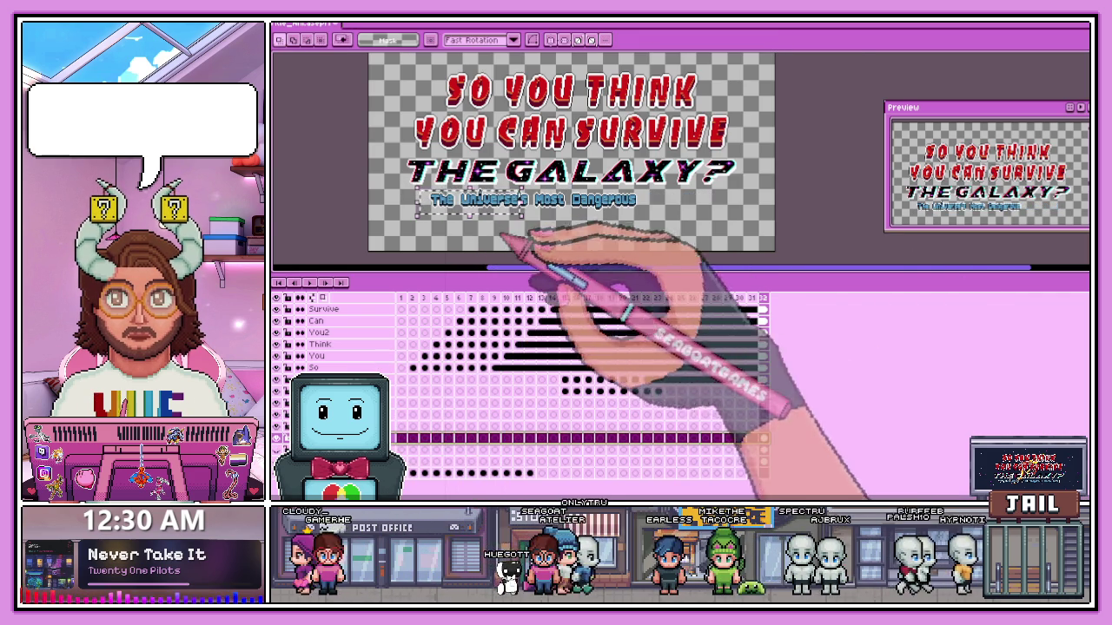
scroll(434, 211, "up", 1)
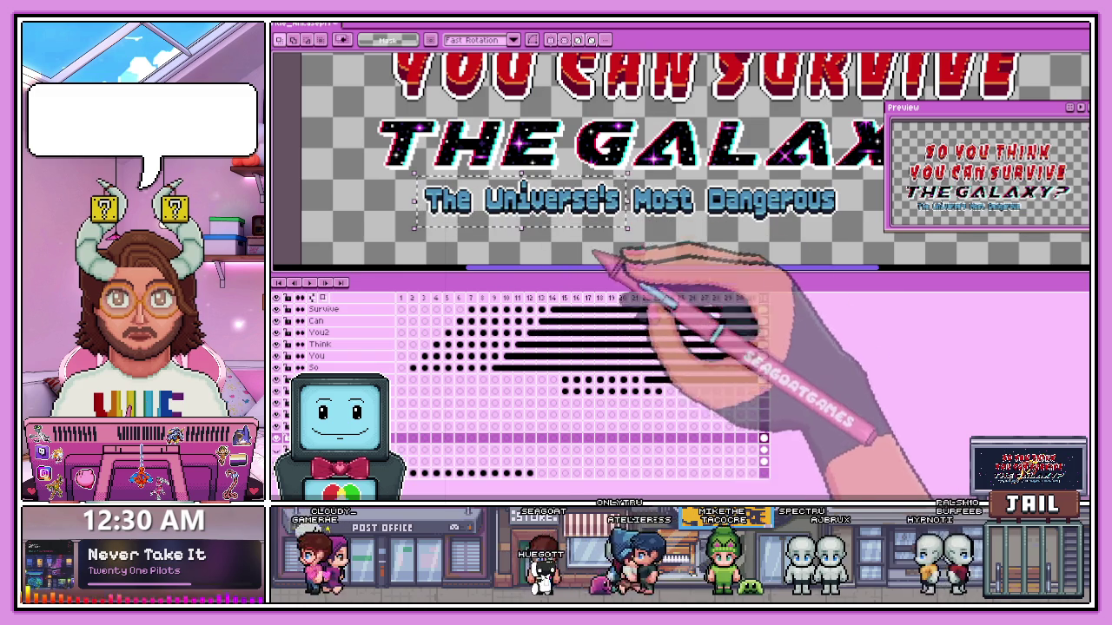
- Erase 'The Universe's Most' from the subtitle layer, leaving only 'Dangerous'
left_click(763, 427)
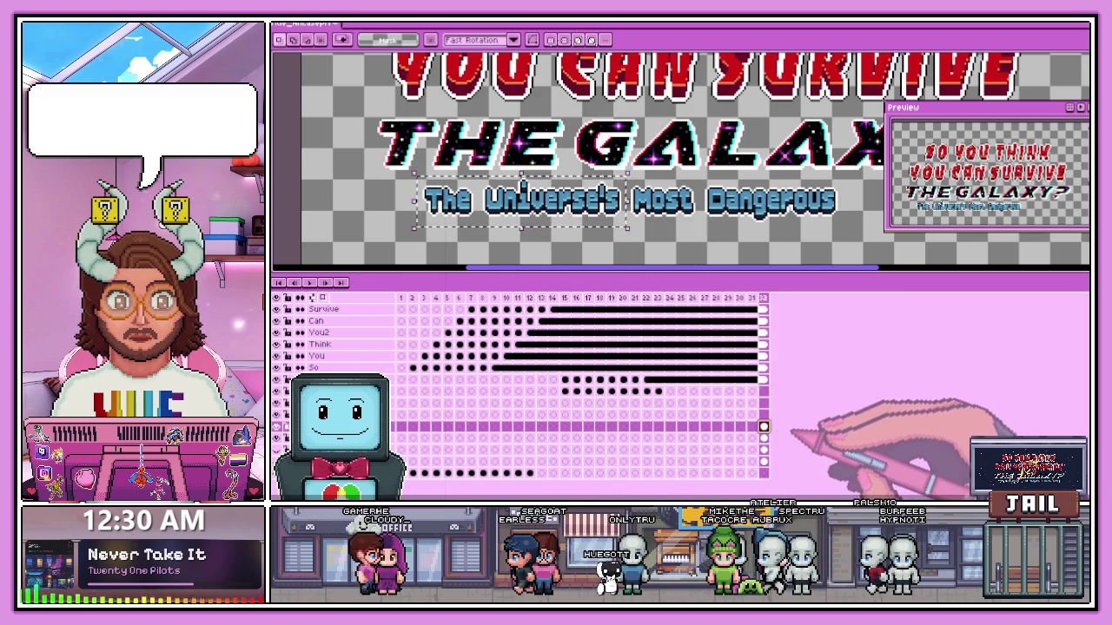
key("ctrl+d")
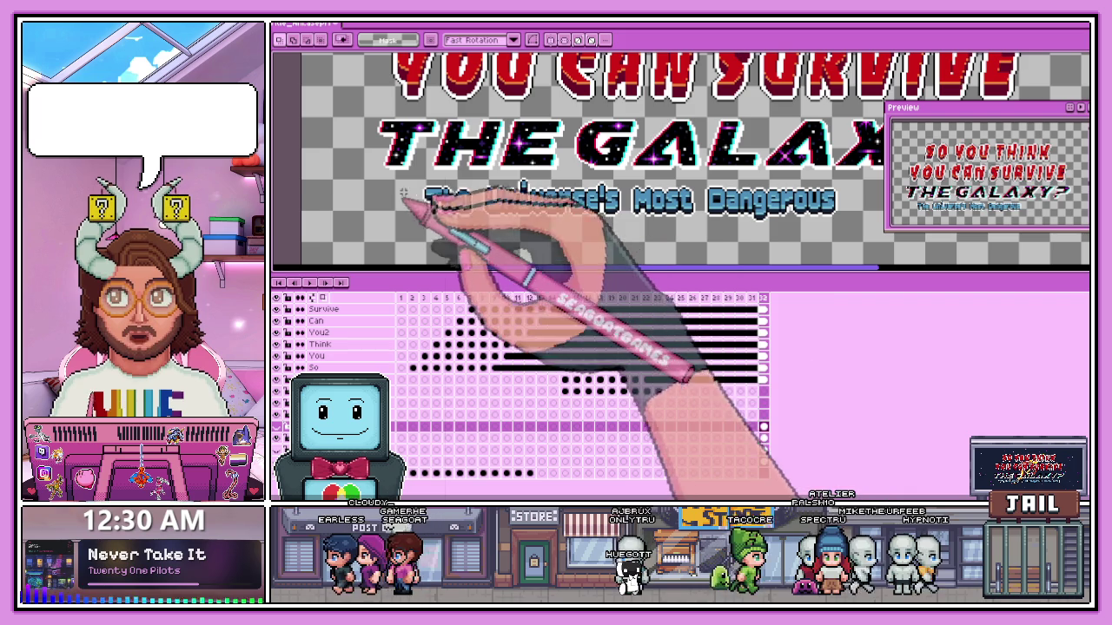
left_click_drag(416, 182, 704, 237)
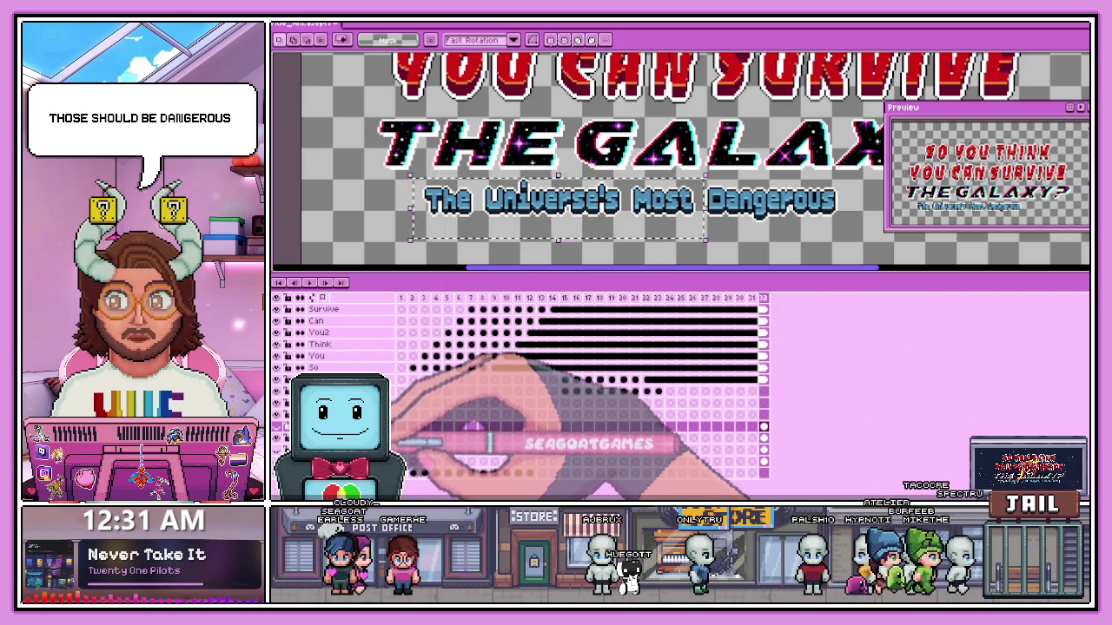
key("Delete")
left_click_drag(414, 437, 706, 437)
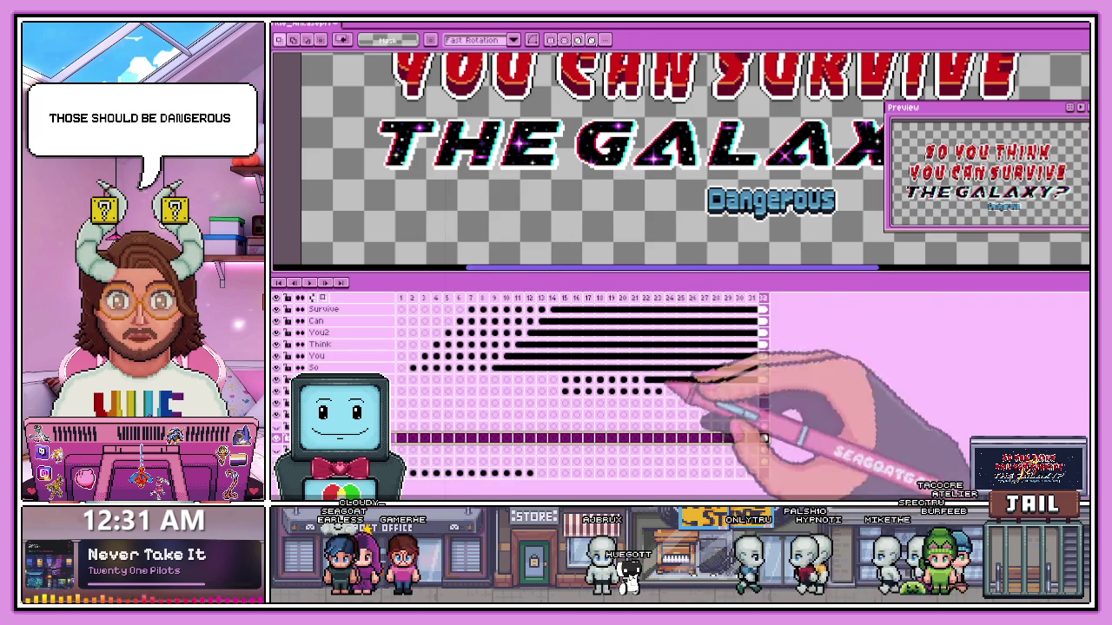
double_click(398, 439)
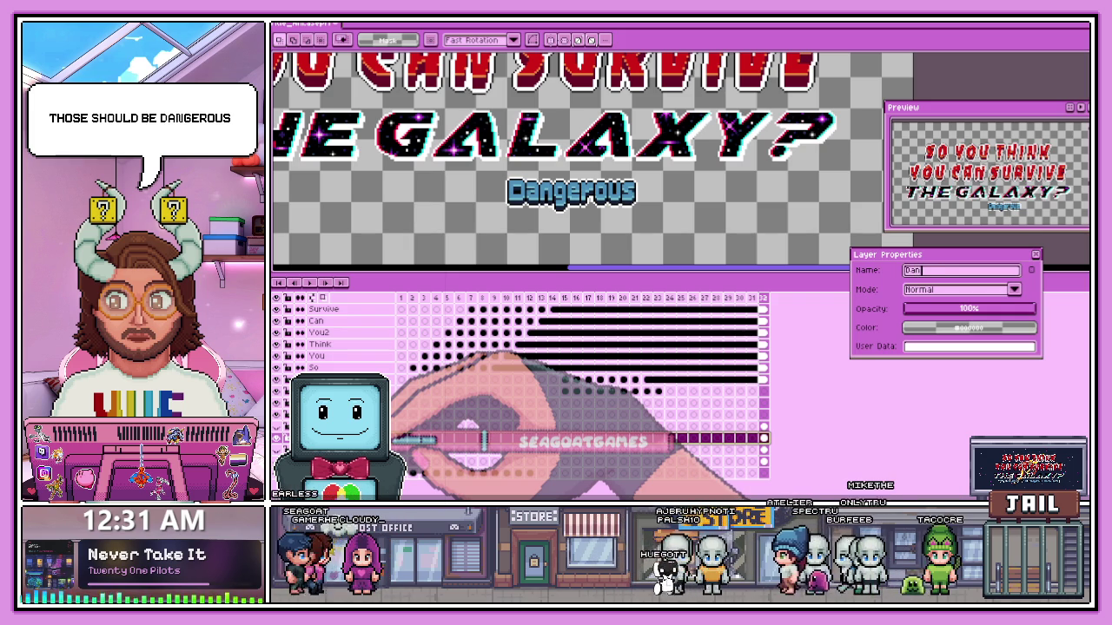
- Rename the layer to 'Dangerous'
type("Dan")
key("BackSpace")
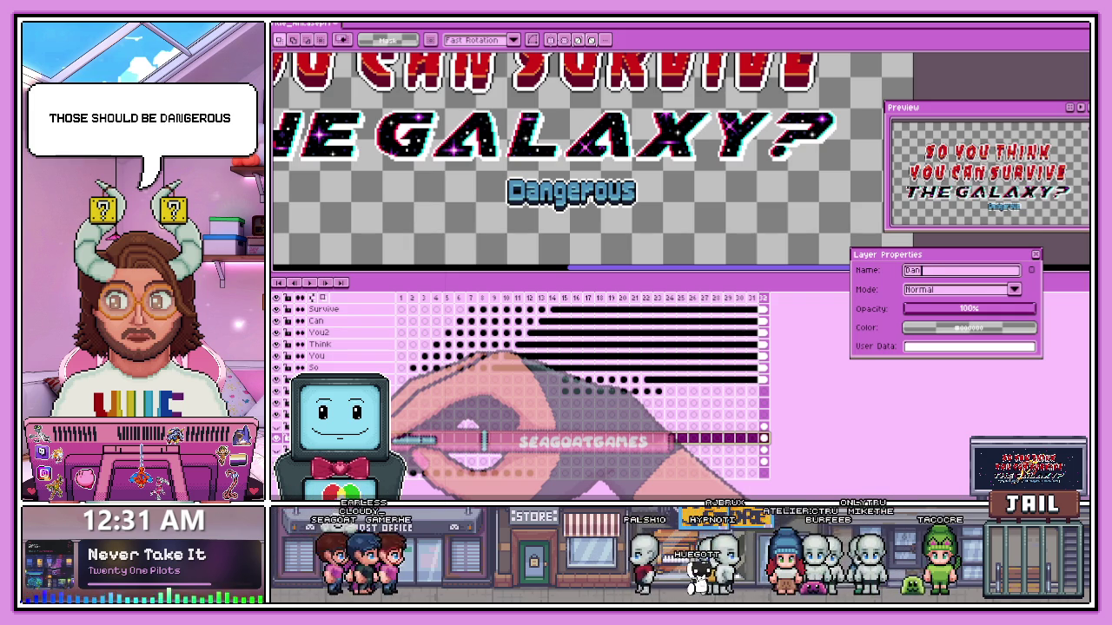
type("gerous")
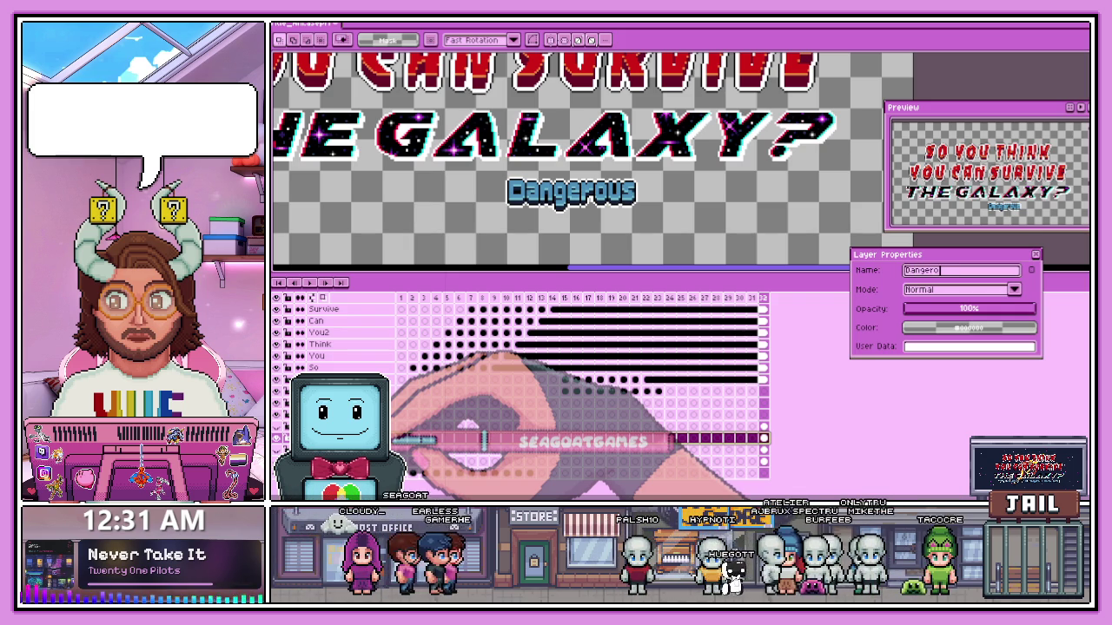
key("Return")
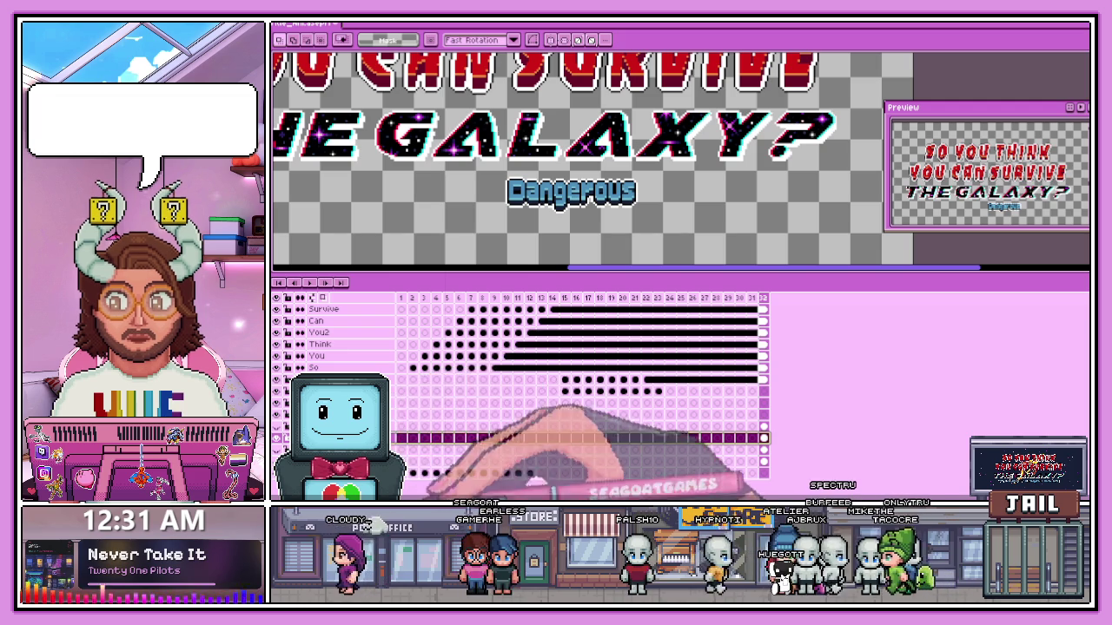
- Move to the full-subtitle layer, zoom in, and marquee-select the word 'Dangerous'
key("ctrl+v")
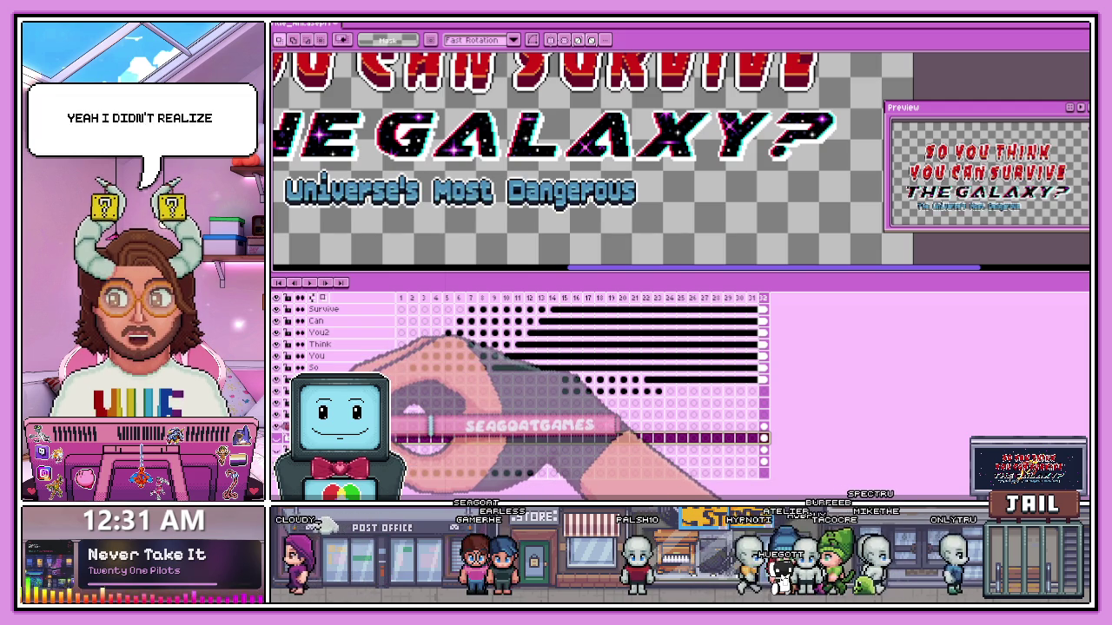
key("Up")
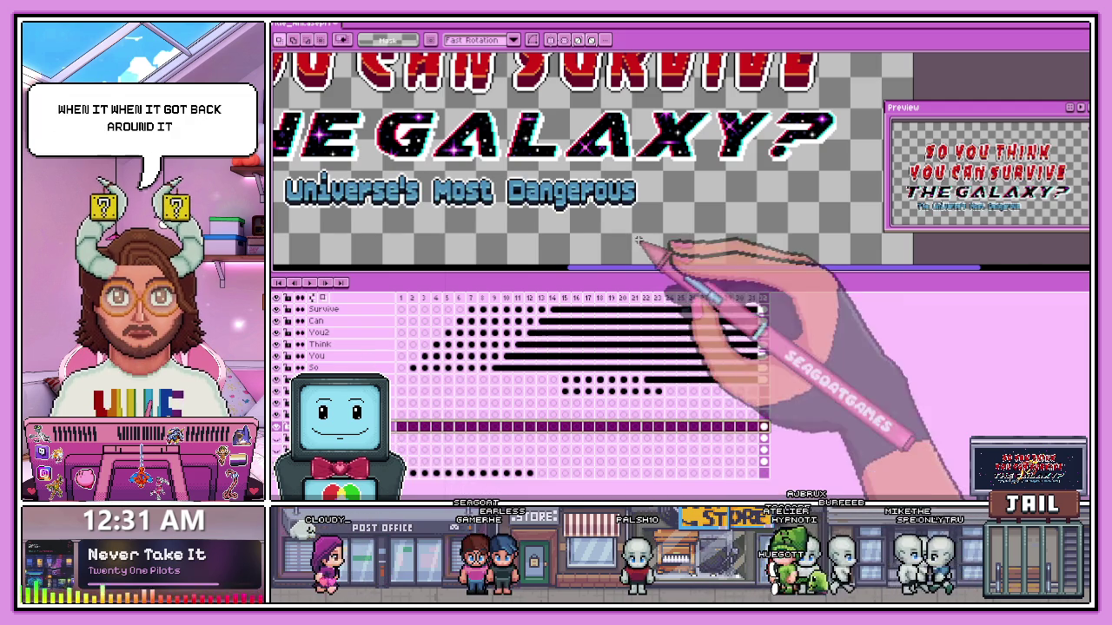
key("minus")
key("plus")
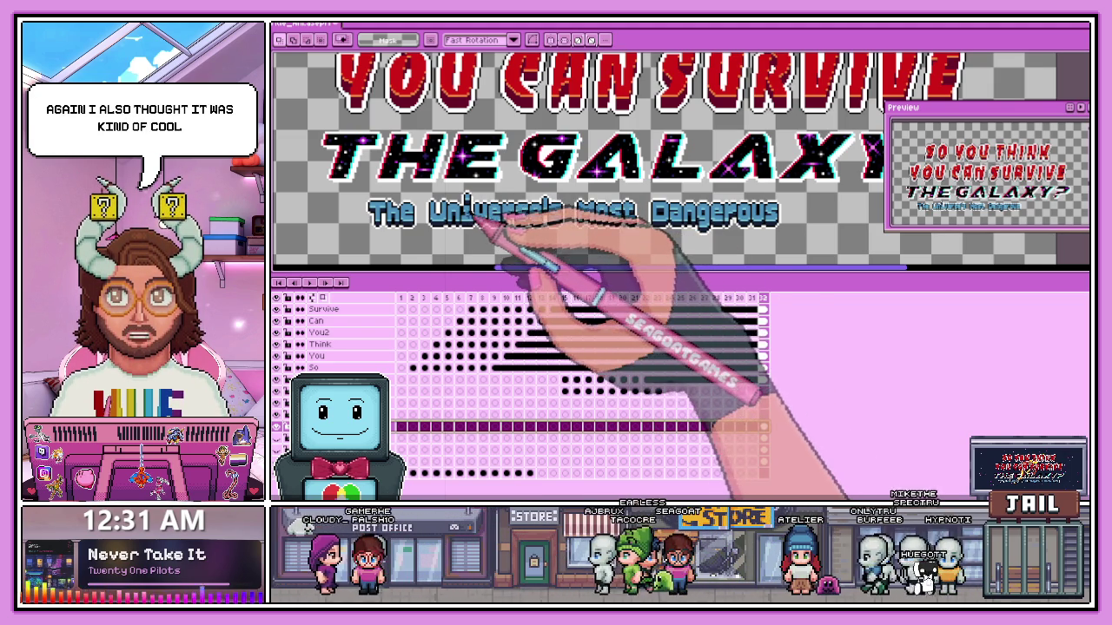
left_click_drag(650, 197, 815, 249)
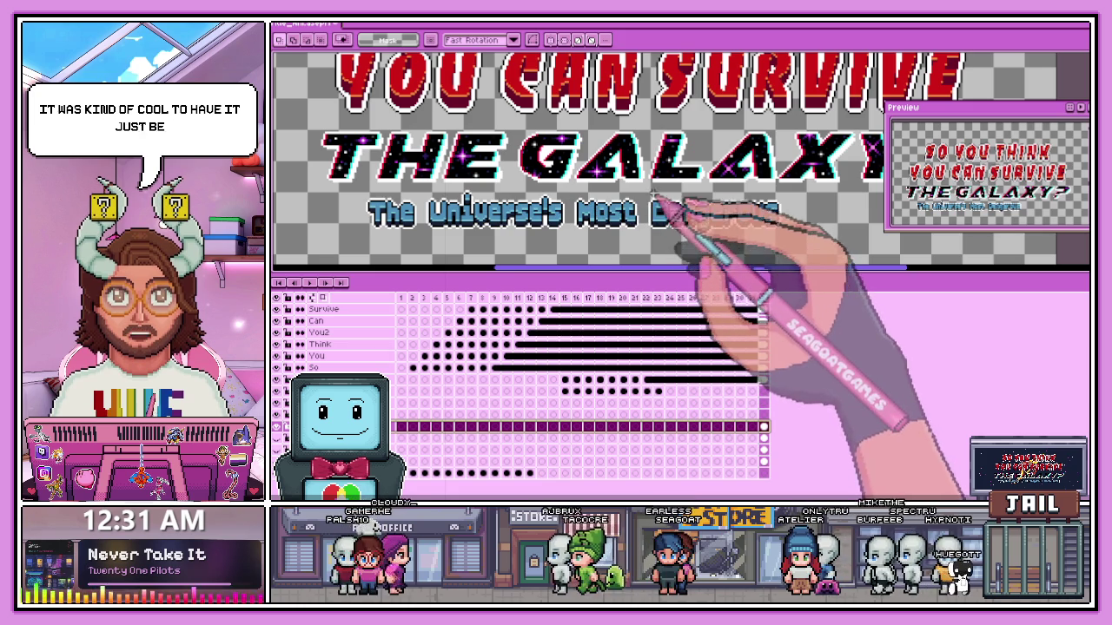
- Delete 'Dangerous', then select 'The Universe's' on the last-frame cel, leaving 'Most'
key("Delete")
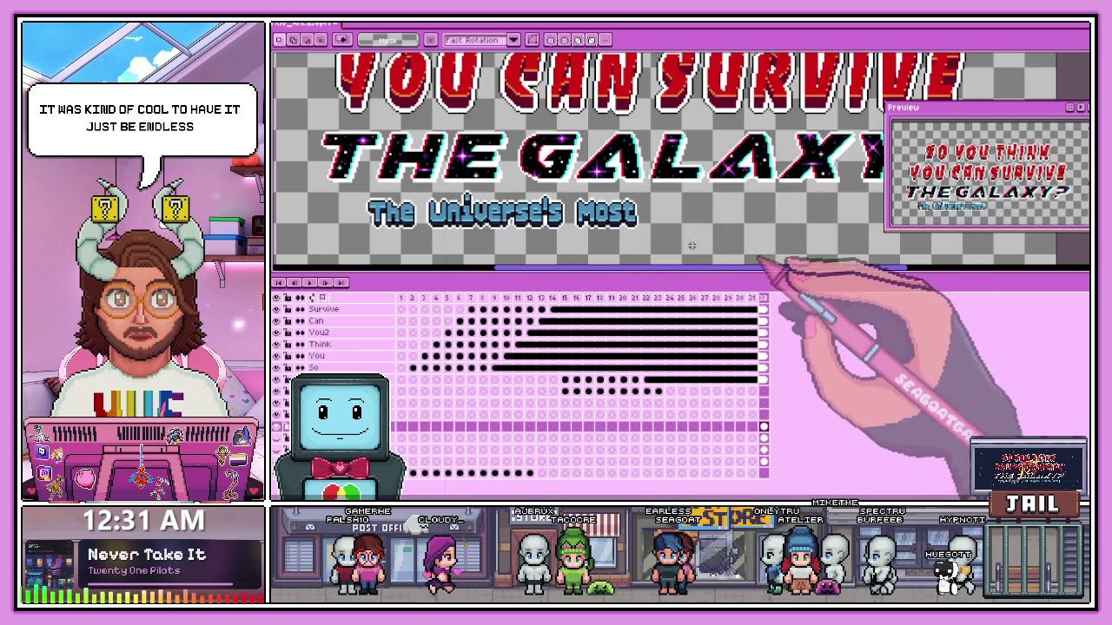
scroll(421, 209, "up", 1)
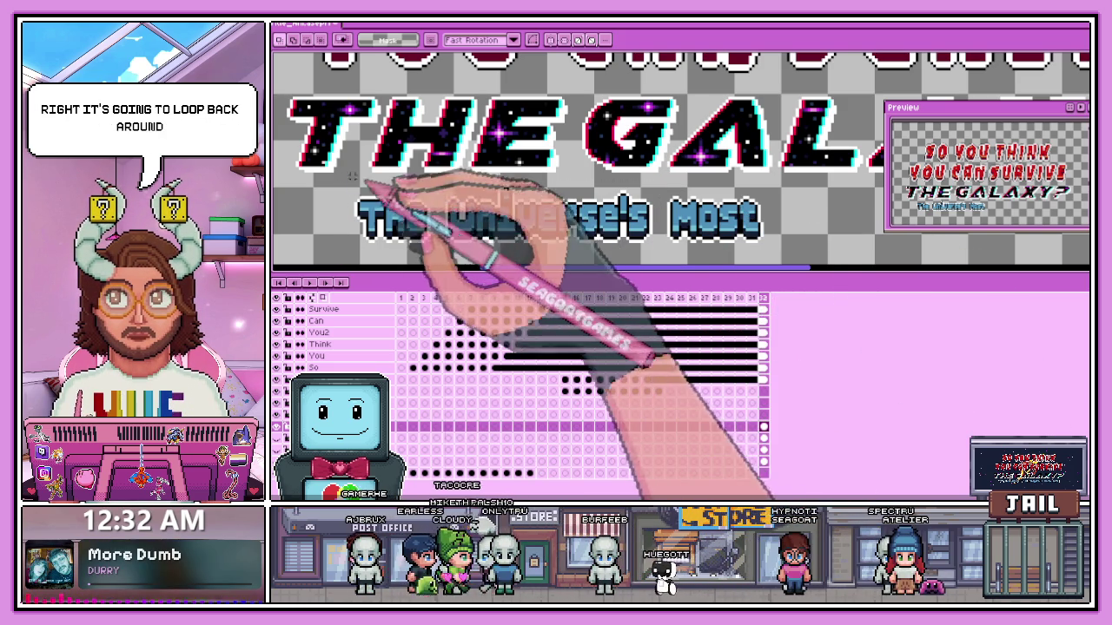
left_click_drag(343, 179, 637, 252)
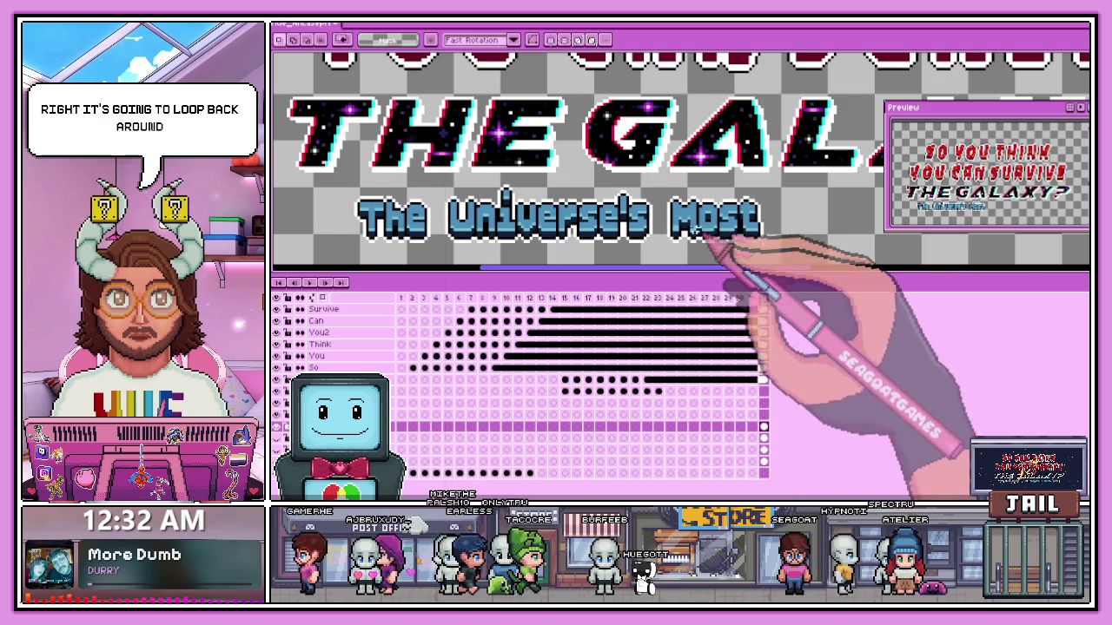
key("ctrl+d")
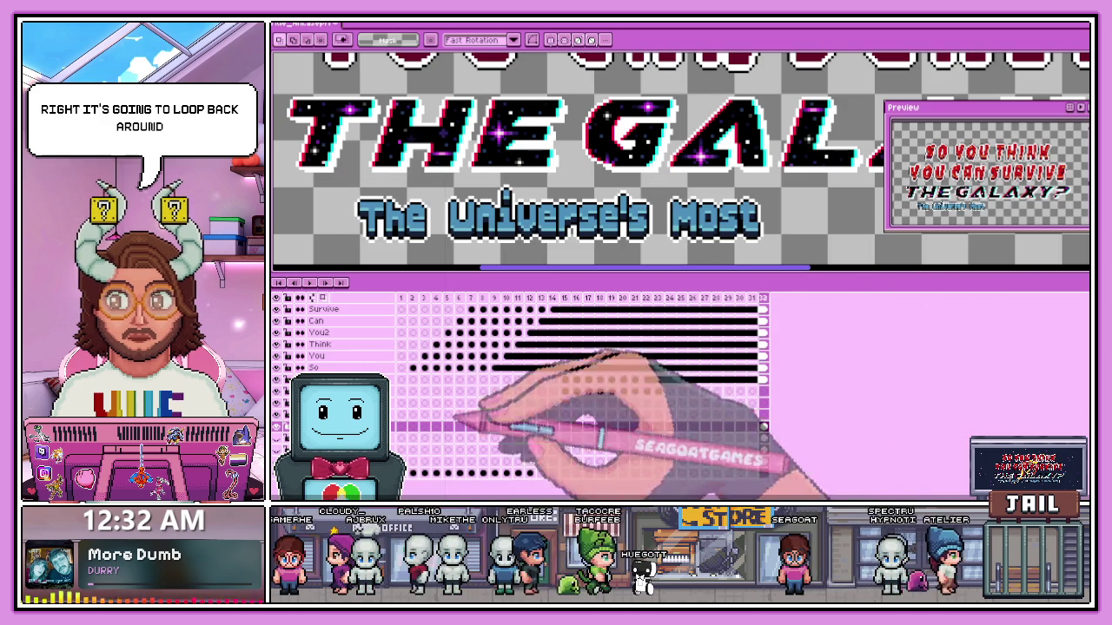
left_click_drag(339, 178, 664, 259)
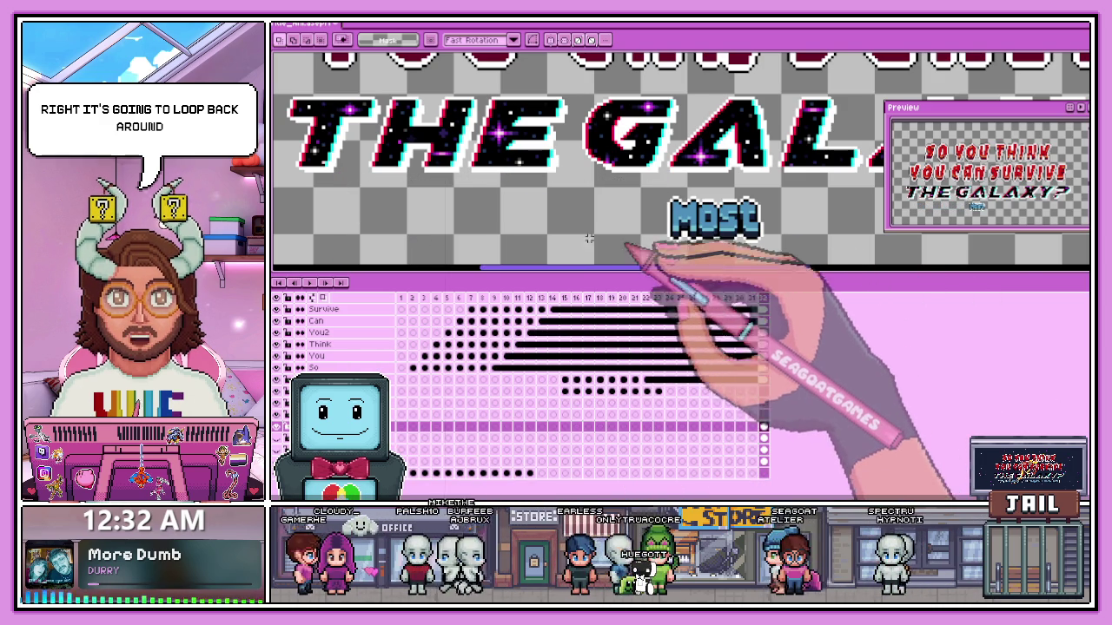
left_click(763, 427)
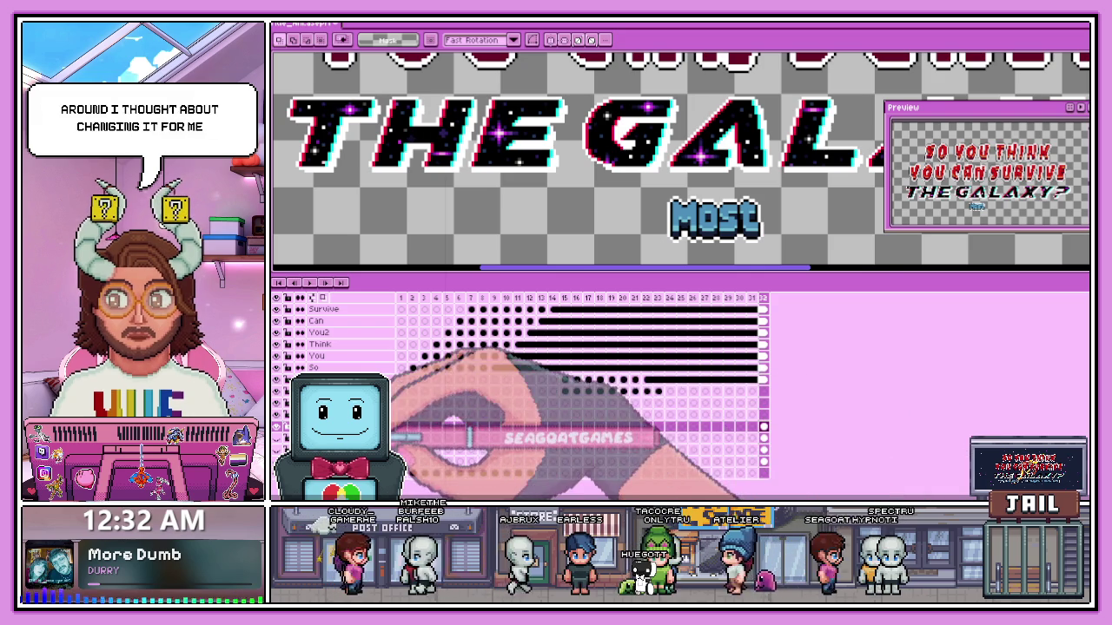
key("shift+p")
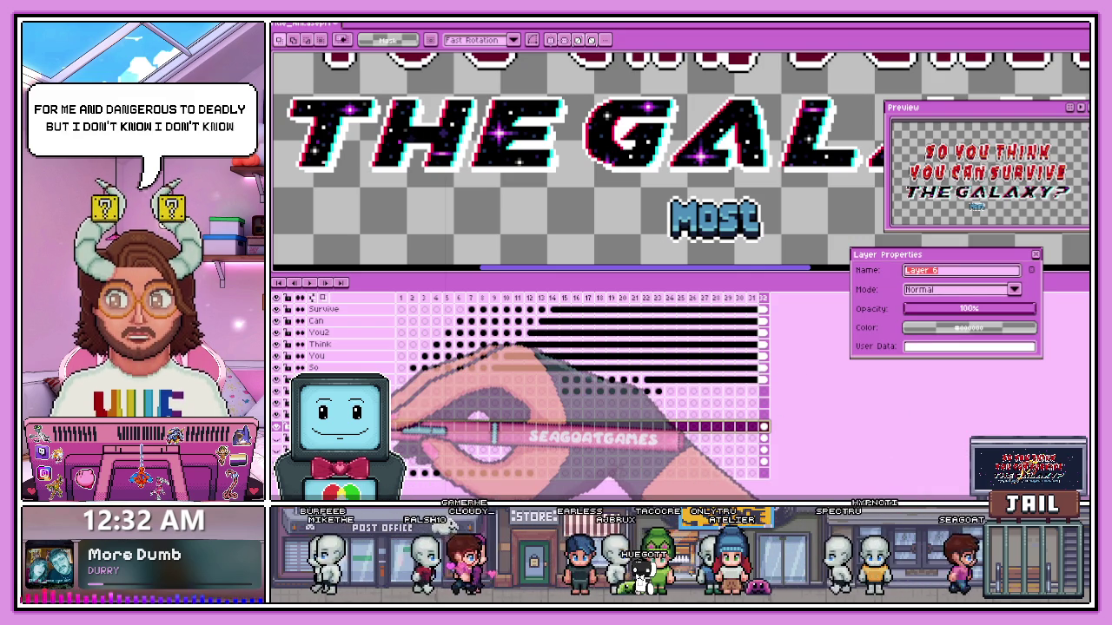
- Name the layer 'Most' and select the layer showing 'The Universe's Most'
key("Return")
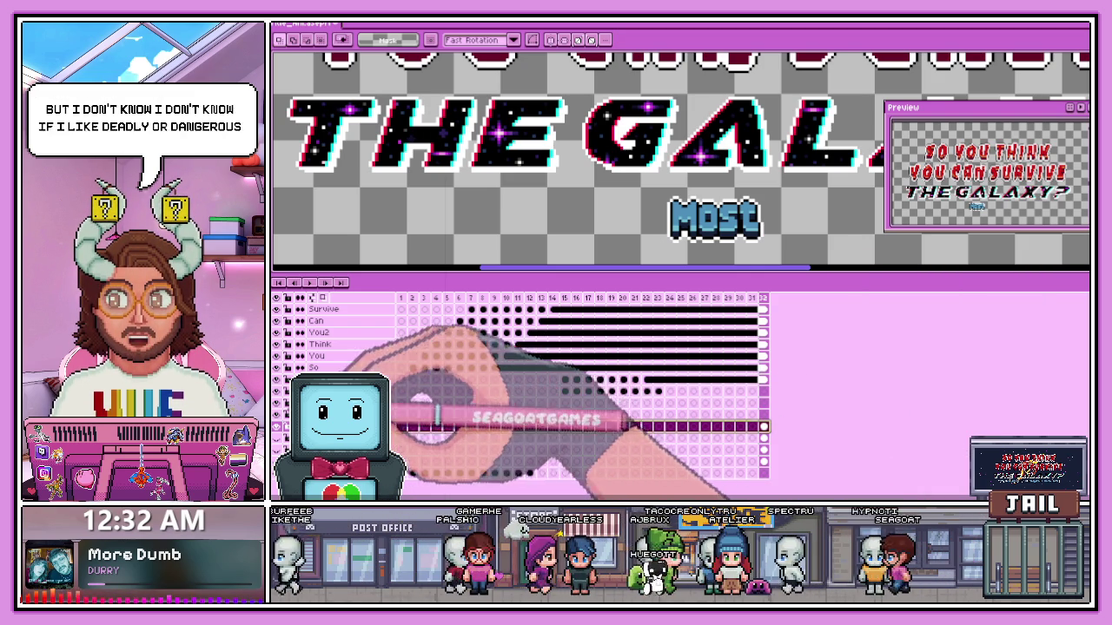
left_click(762, 415)
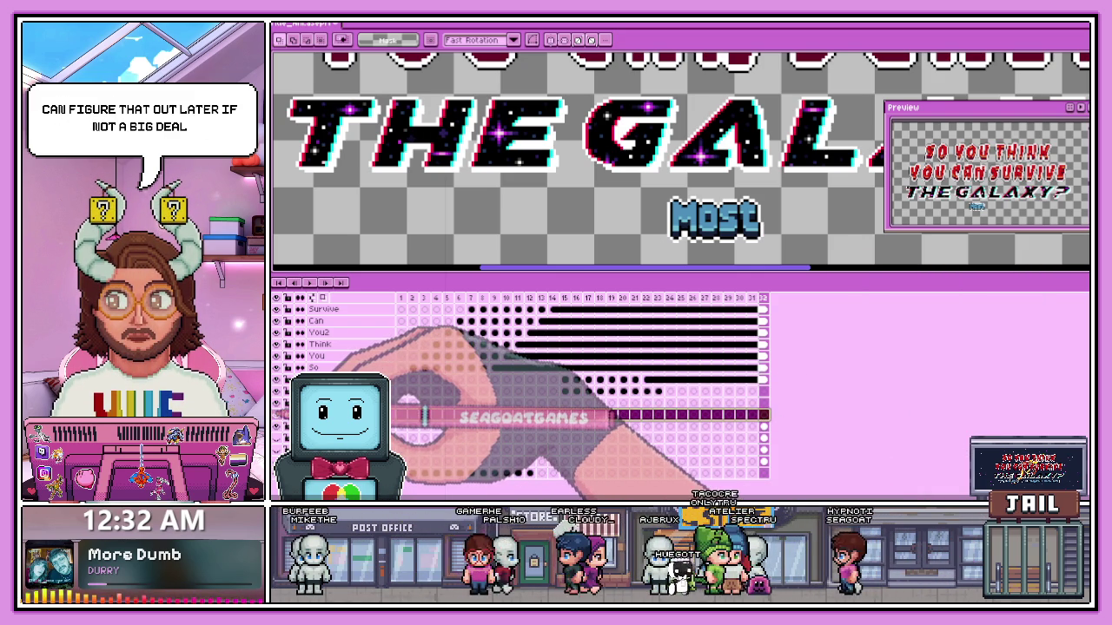
left_click(763, 415)
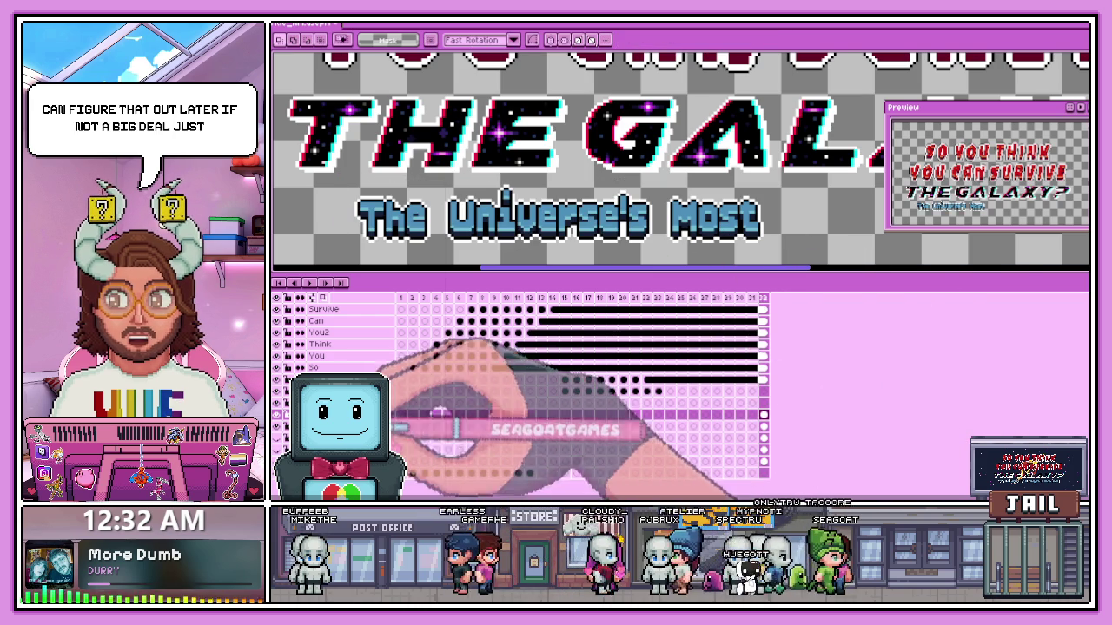
- Erase 'Most' from that layer across all frames
left_click(330, 414)
key("Delete")
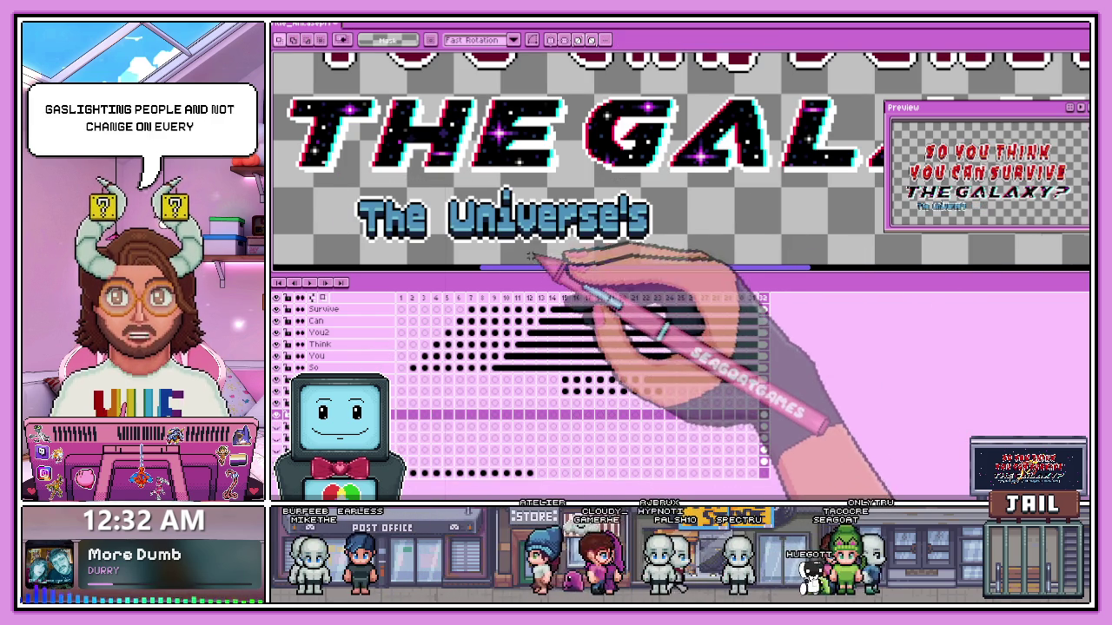
scroll(548, 261, "down", 1)
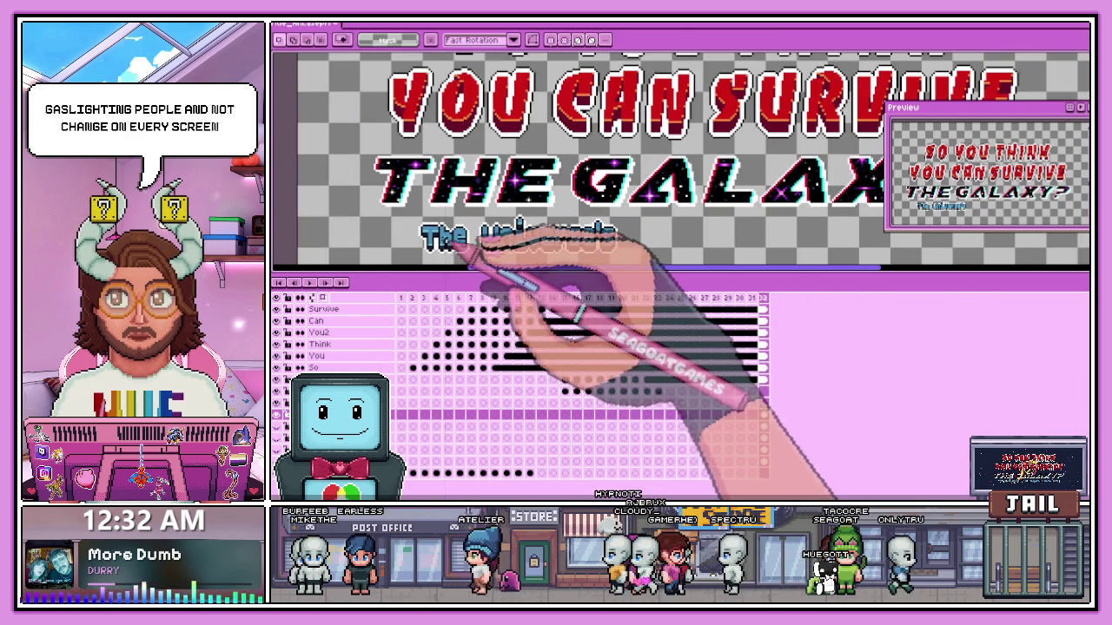
scroll(434, 230, "up", 1)
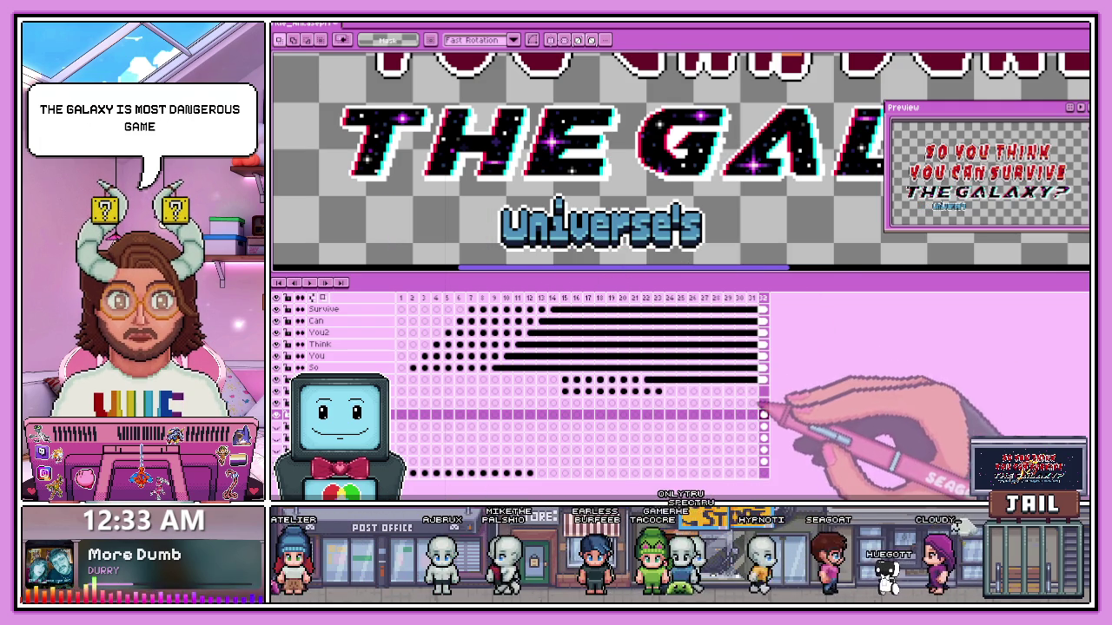
- Paste 'The' onto a new layer and name it 'The'
left_click(763, 403)
key("ctrl+v")
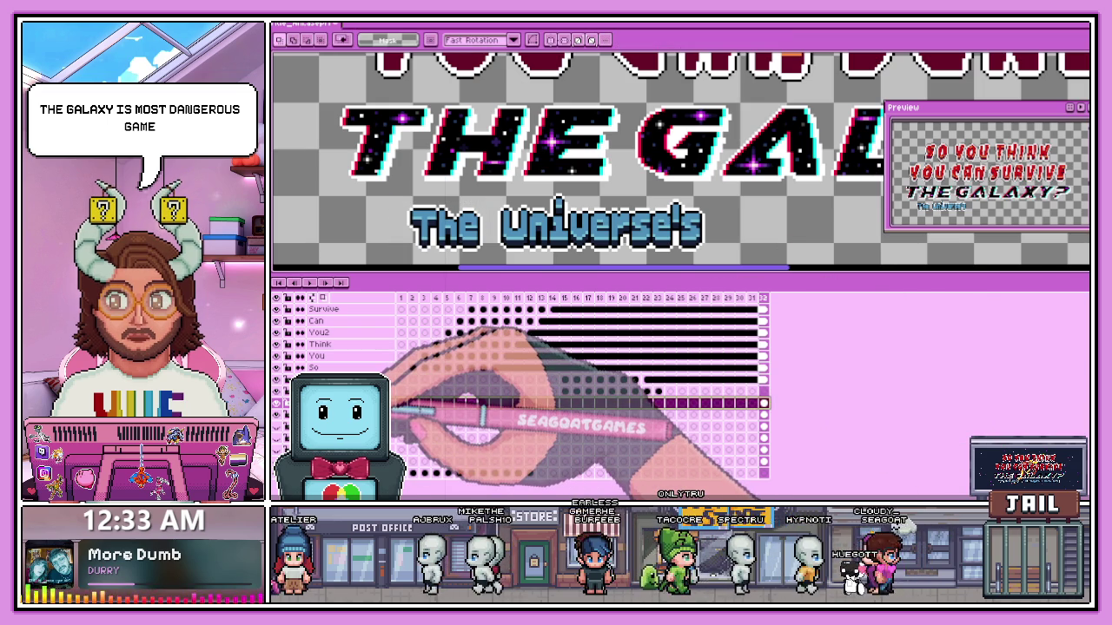
double_click(382, 403)
key("Return")
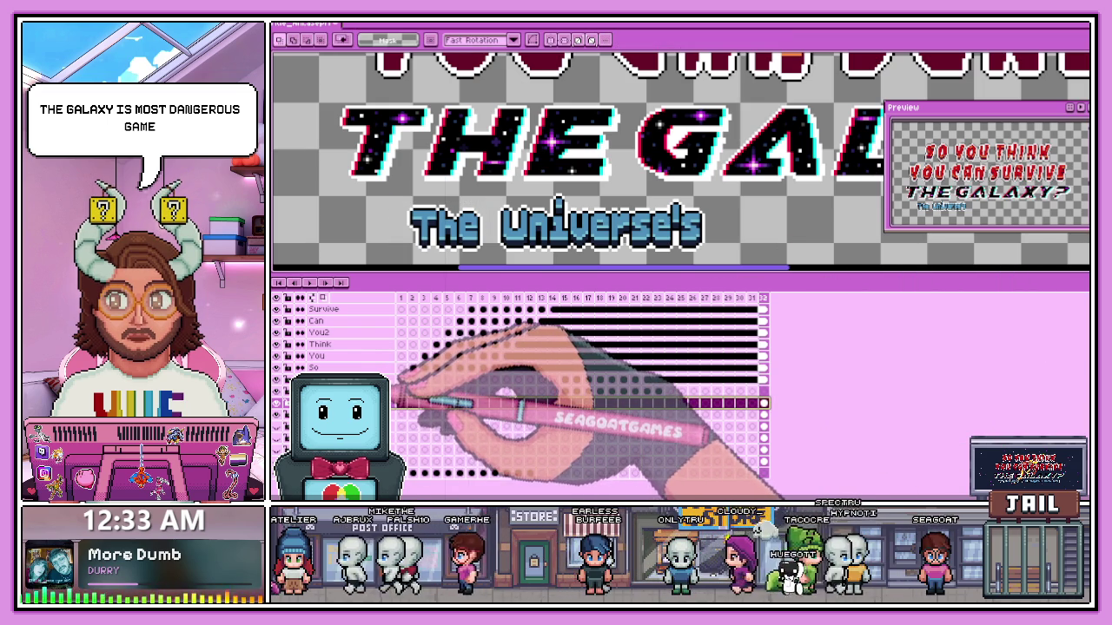
- Rename the subtitle layer below it to 'Universe'
left_click(392, 417)
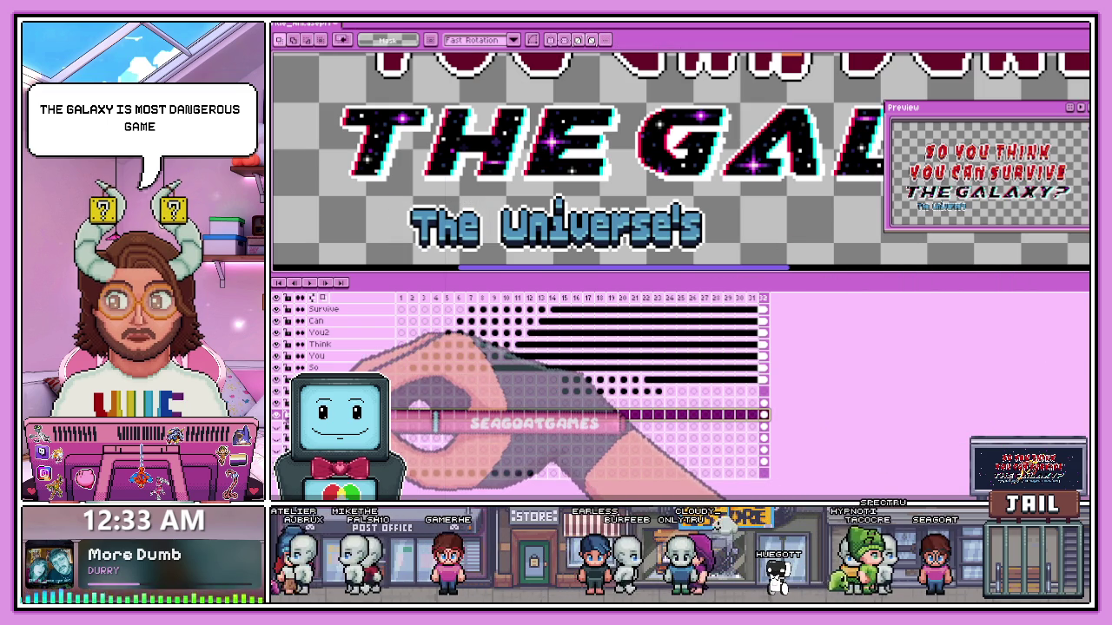
double_click(393, 417)
type("Universe")
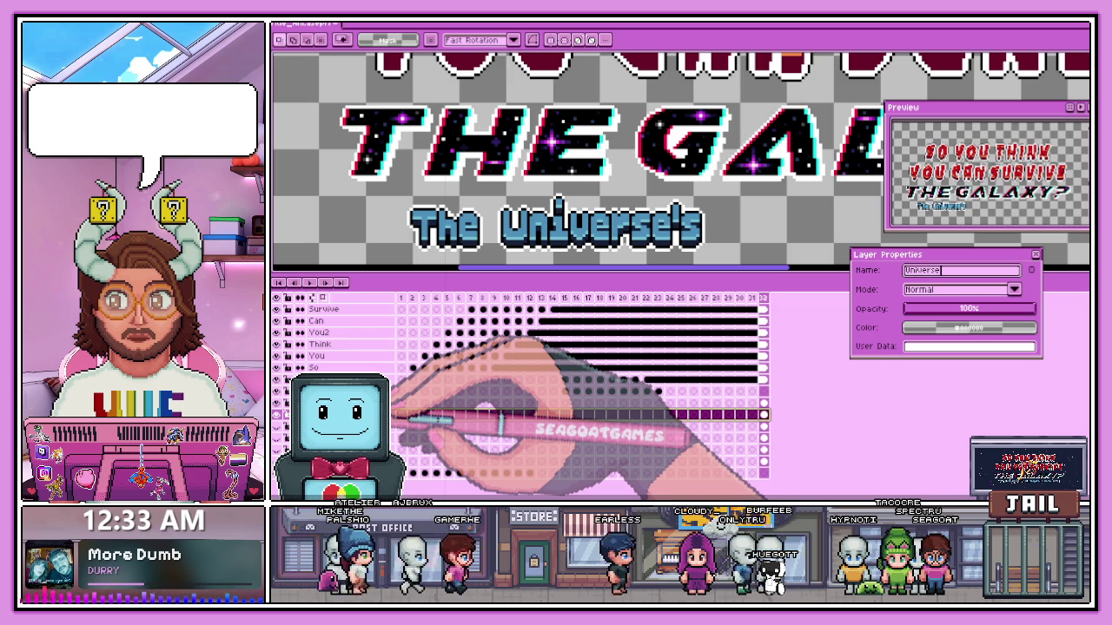
key("Return")
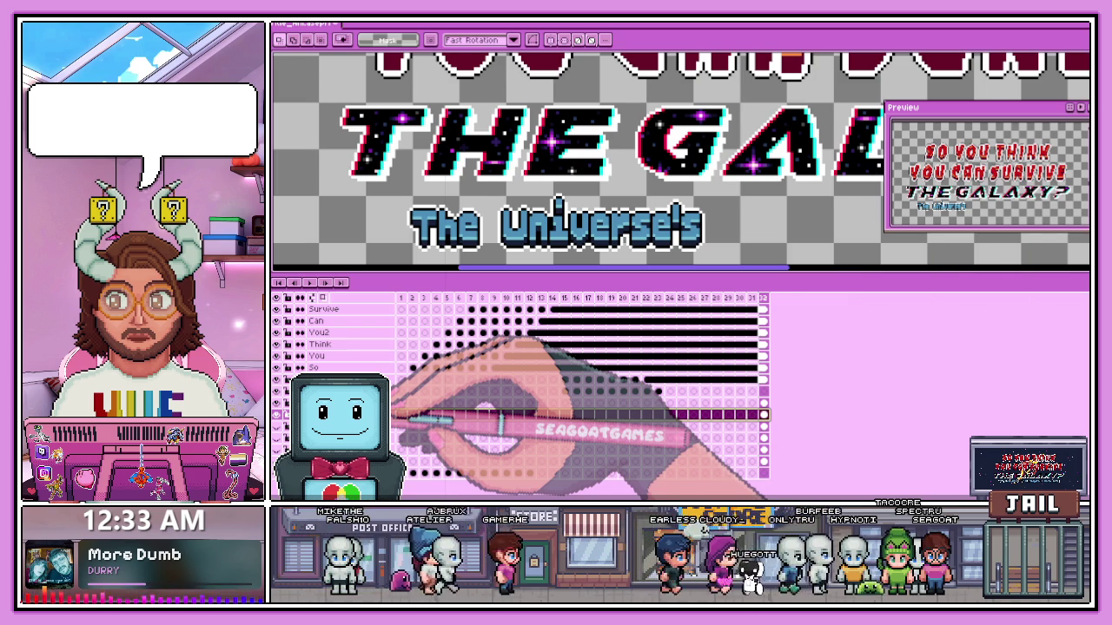
- Type 'Most Dangerous Game Show' to complete the subtitle, then select the 'The' layer
key("ctrl+0")
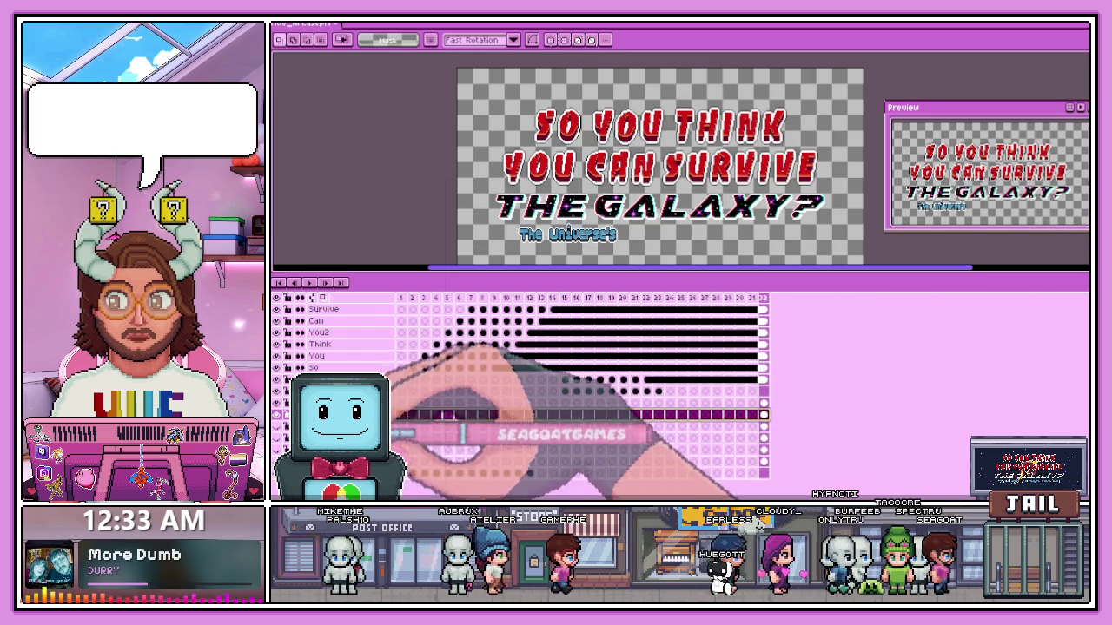
type(" Most Dangerous Game Show")
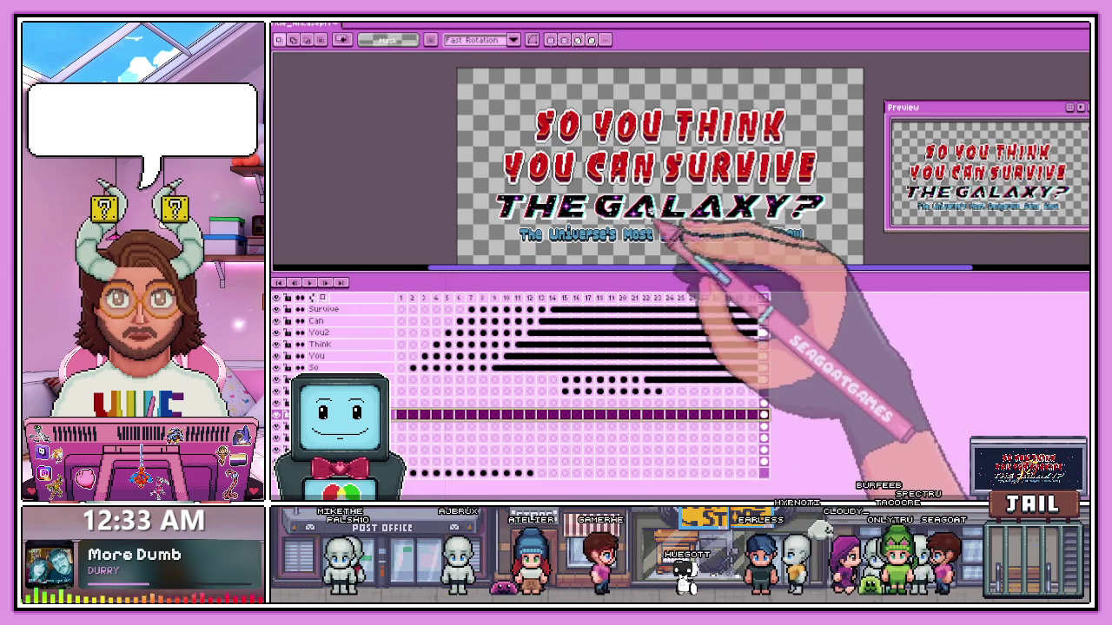
left_click_drag(643, 245, 623, 222)
left_click(792, 460)
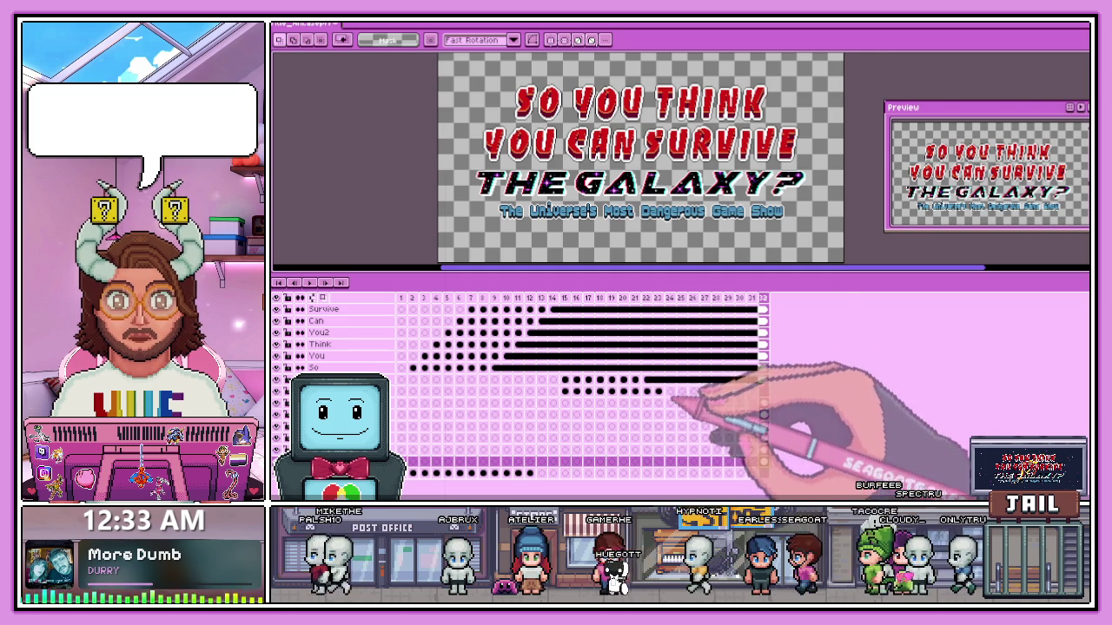
scroll(521, 221, "up", 2)
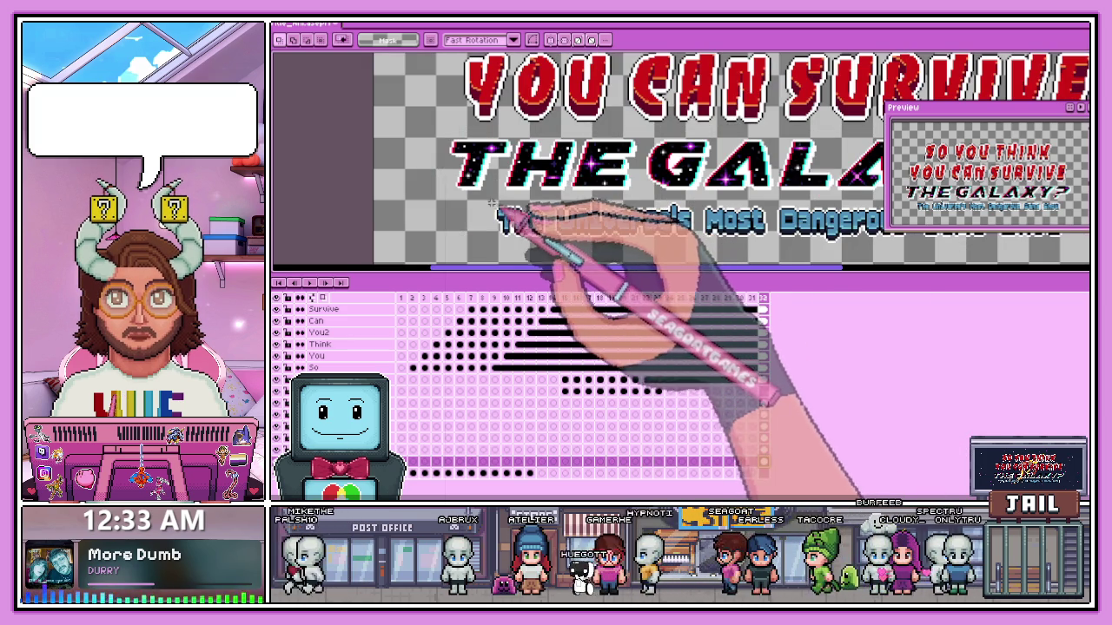
left_click(763, 404)
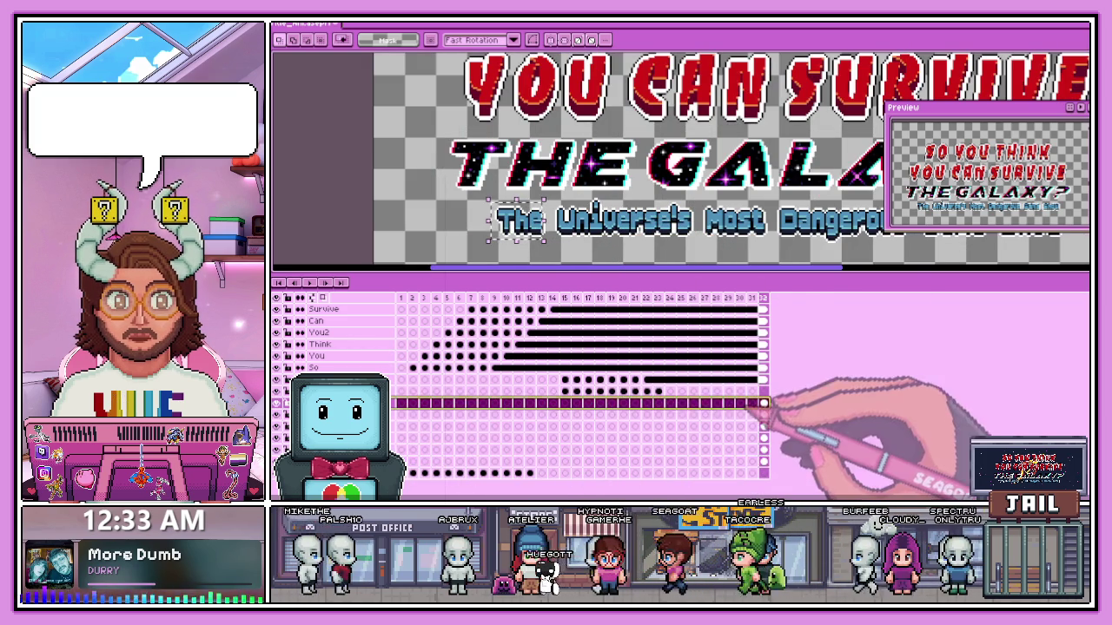
scroll(486, 191, "up", 1)
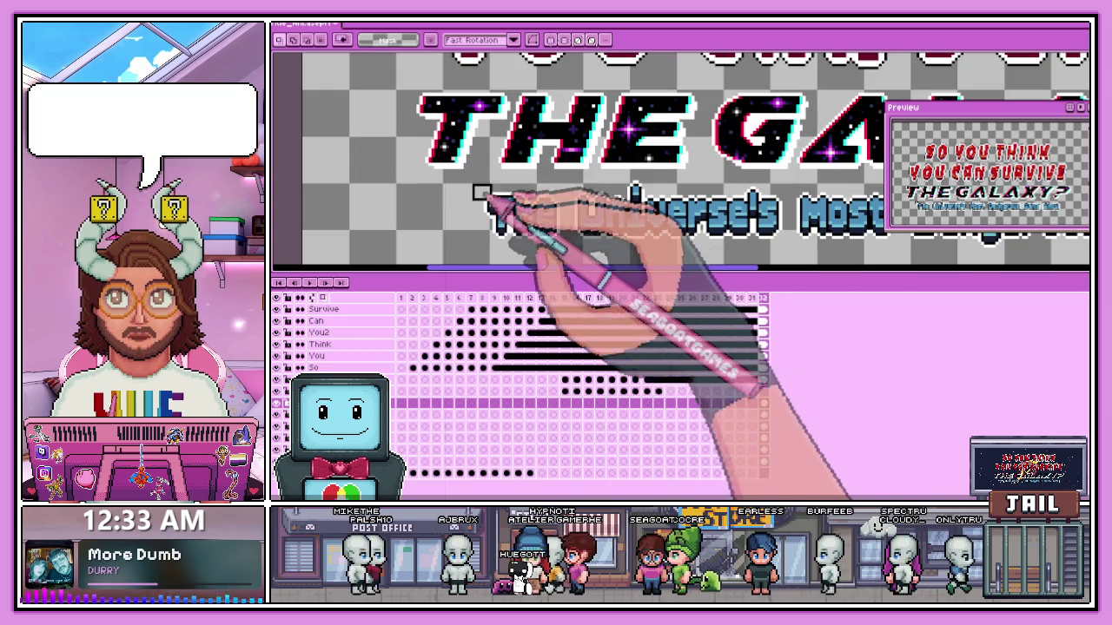
- Select the word 'The' and step through frames 22–25 to find its entrance
left_click_drag(474, 187, 556, 250)
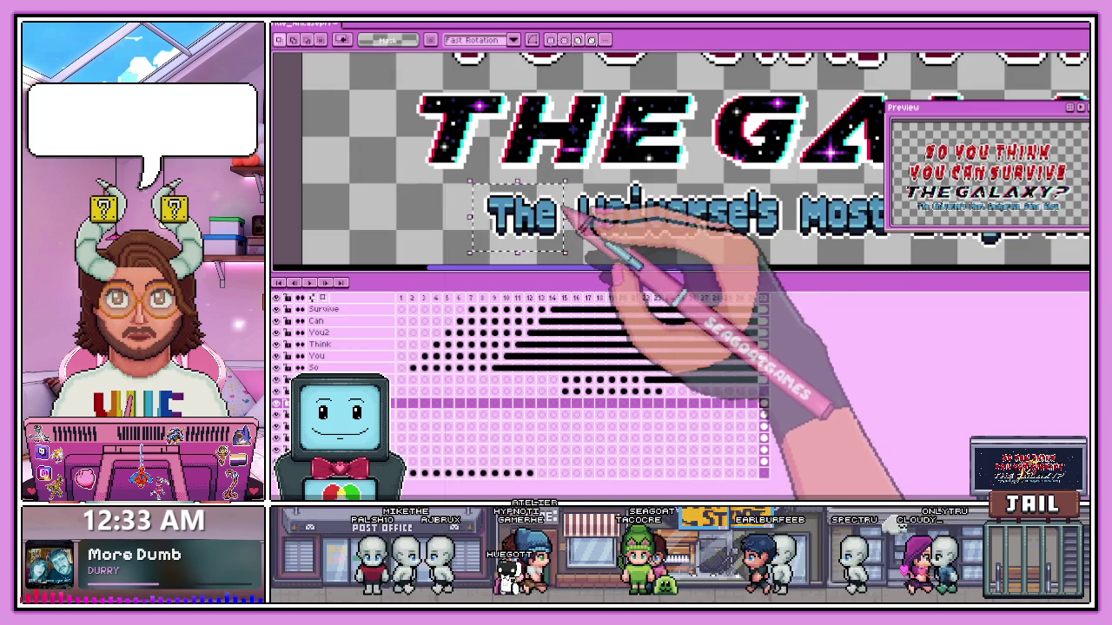
left_click(682, 404)
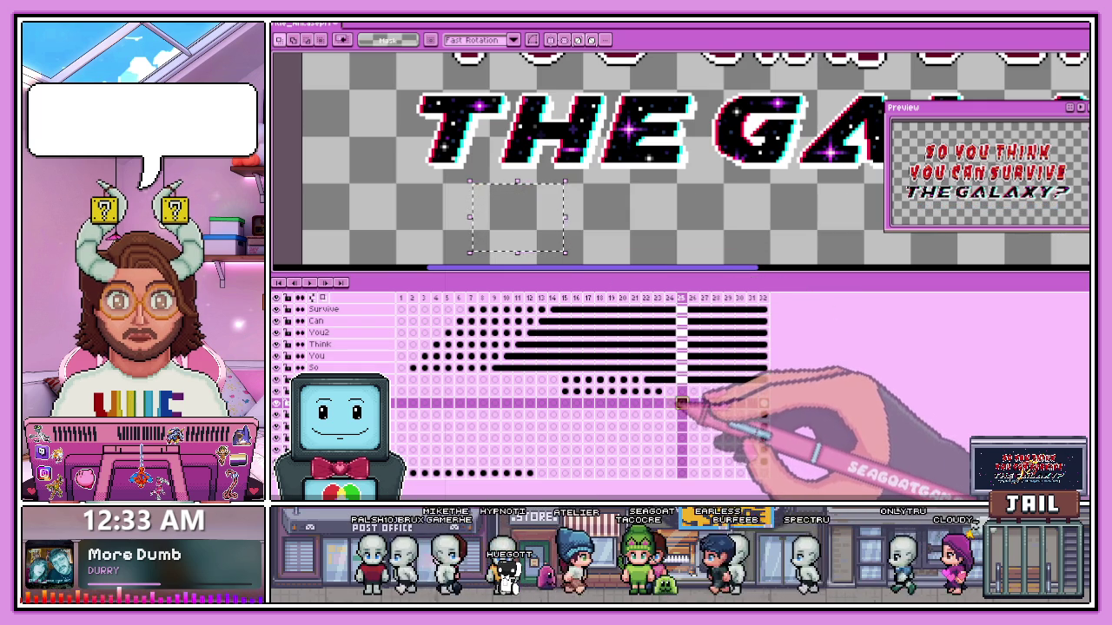
left_click(670, 404)
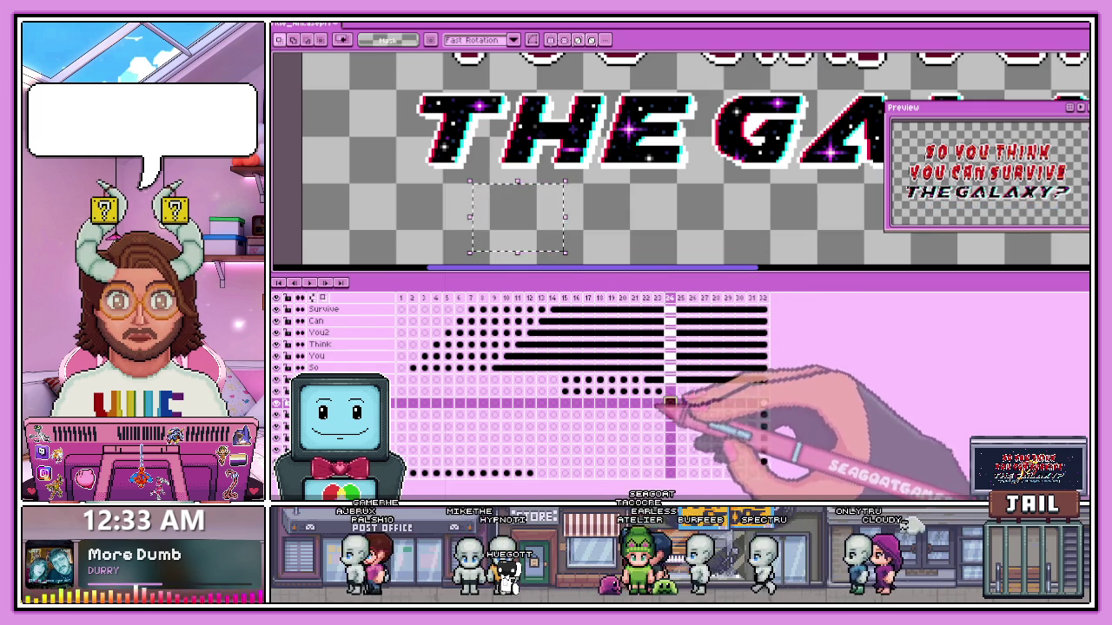
left_click(647, 404)
scroll(596, 243, "down", 2)
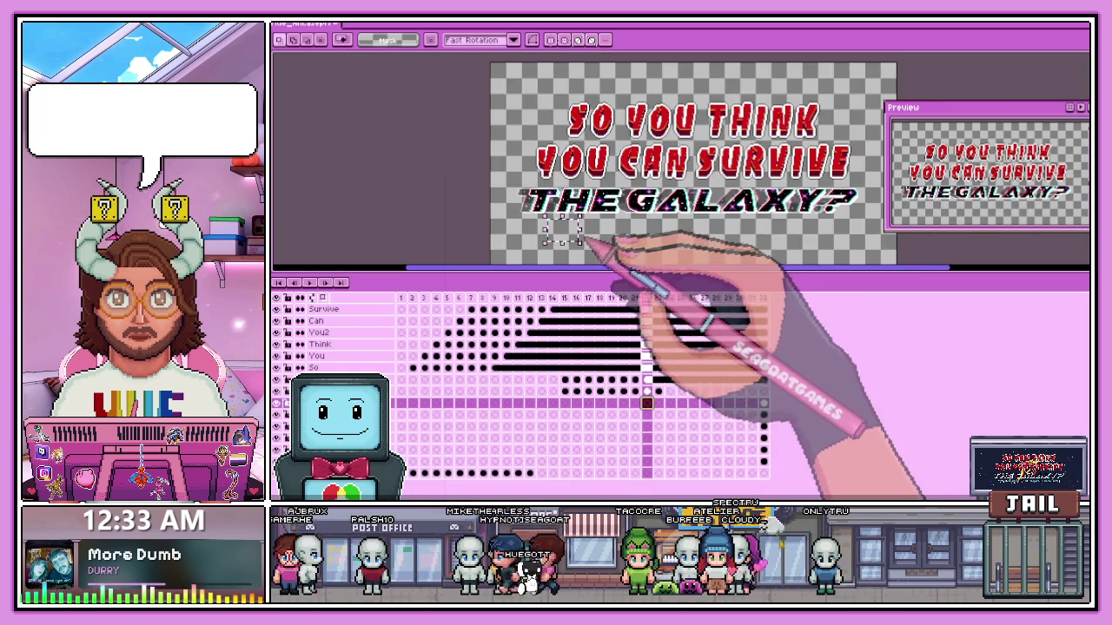
scroll(570, 231, "down", 1)
scroll(571, 231, "up", 3)
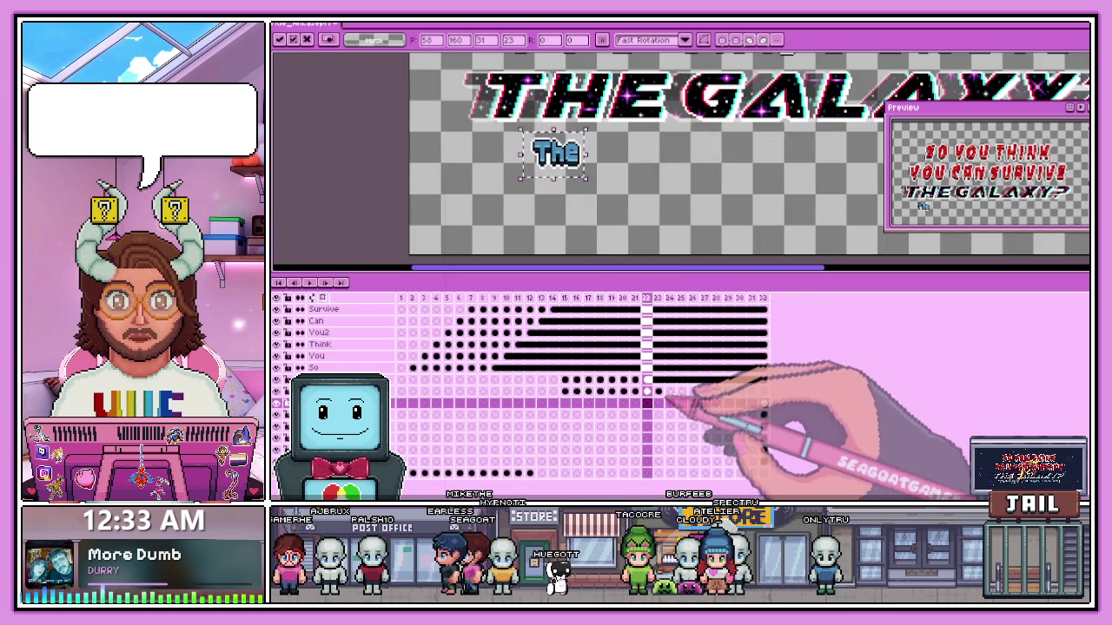
left_click(658, 298)
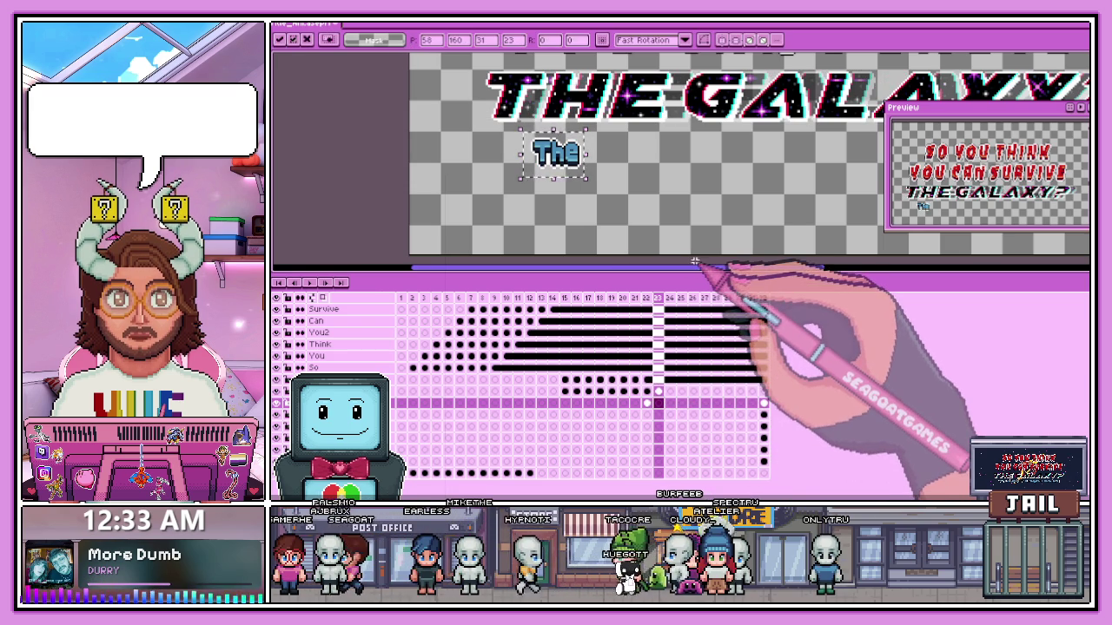
- Drop the selection and check frames 24, 26 and 32
left_click(682, 219)
left_click(671, 404)
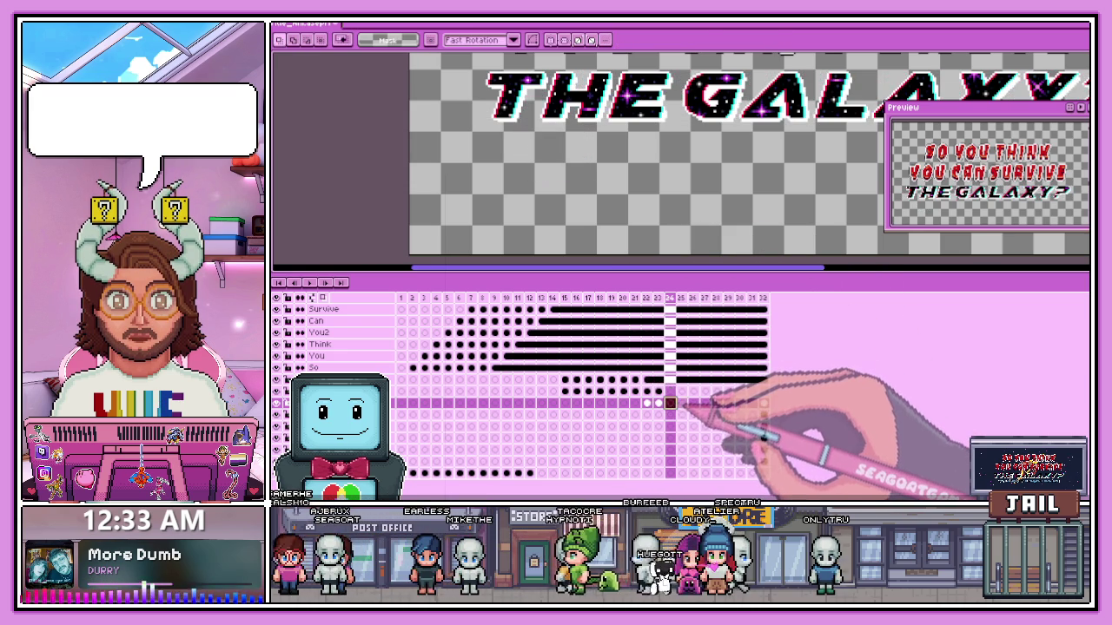
left_click(693, 404)
scroll(633, 239, "down", 2)
scroll(633, 286, "down", 2)
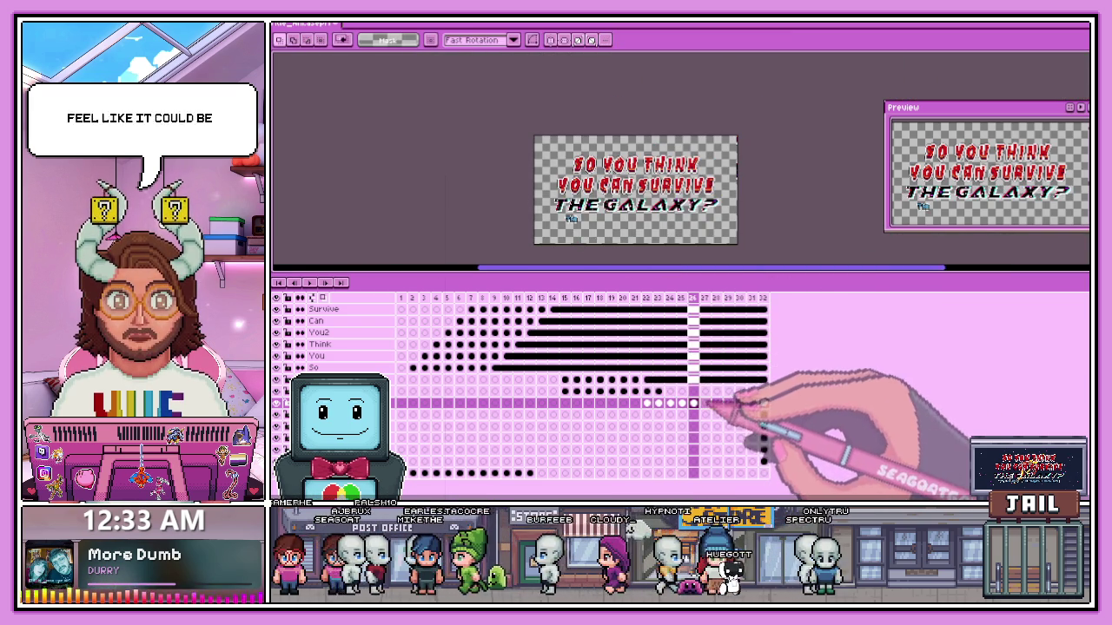
left_click(763, 403)
scroll(585, 208, "up", 3)
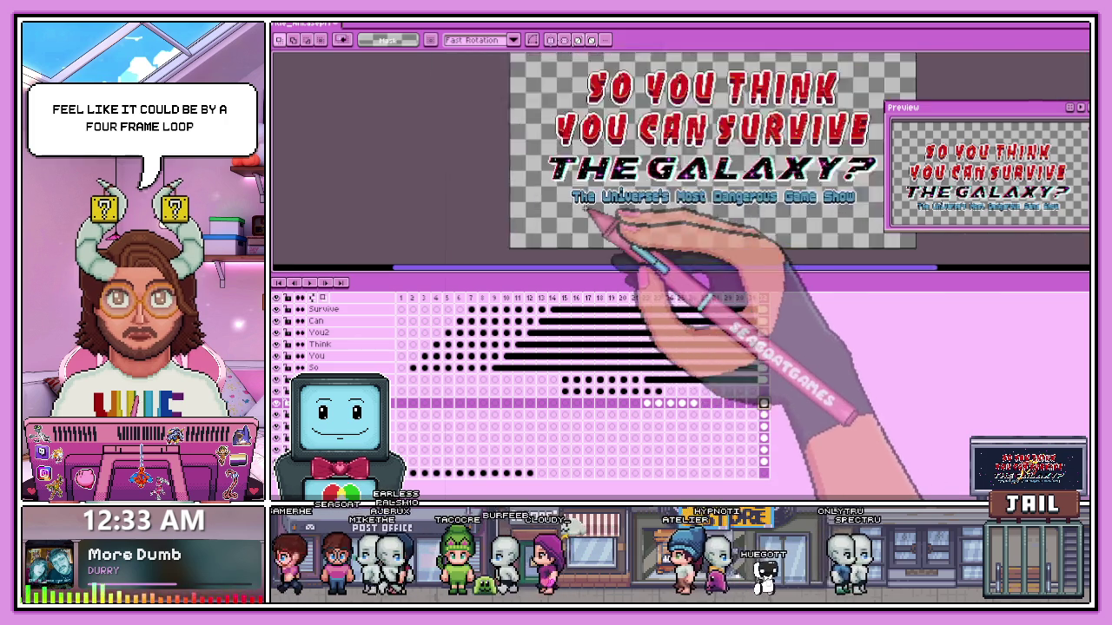
scroll(585, 209, "down", 1)
- Place an enlarged copy of 'The' below THE GALAXY on frame 22
left_click(645, 404)
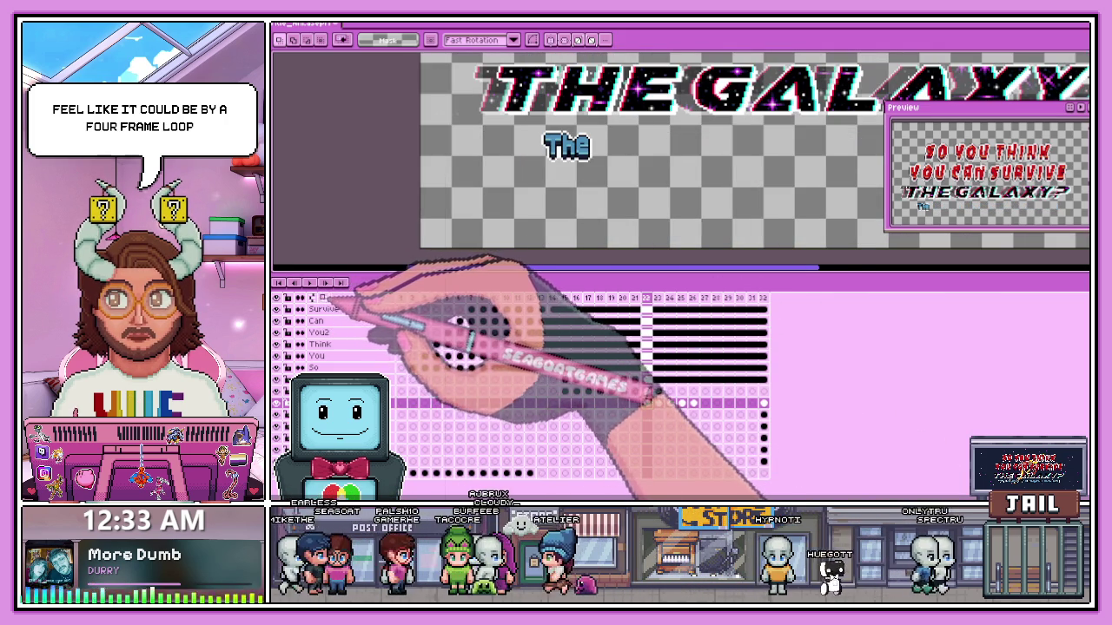
scroll(564, 238, "down", 1)
scroll(547, 226, "up", 1)
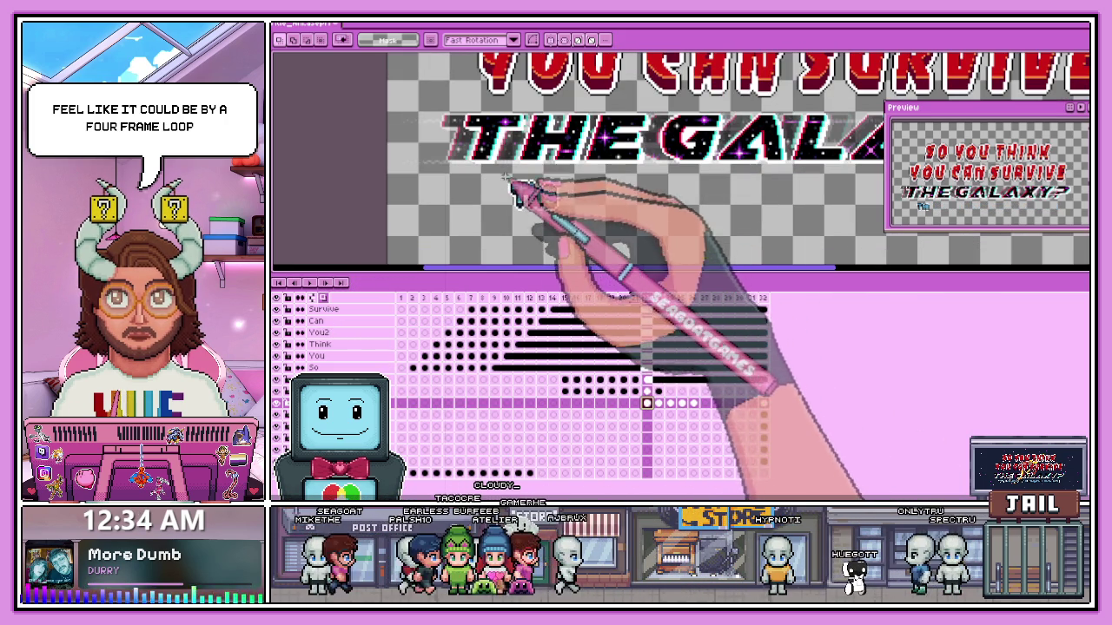
left_click(515, 189)
scroll(561, 213, "down", 1)
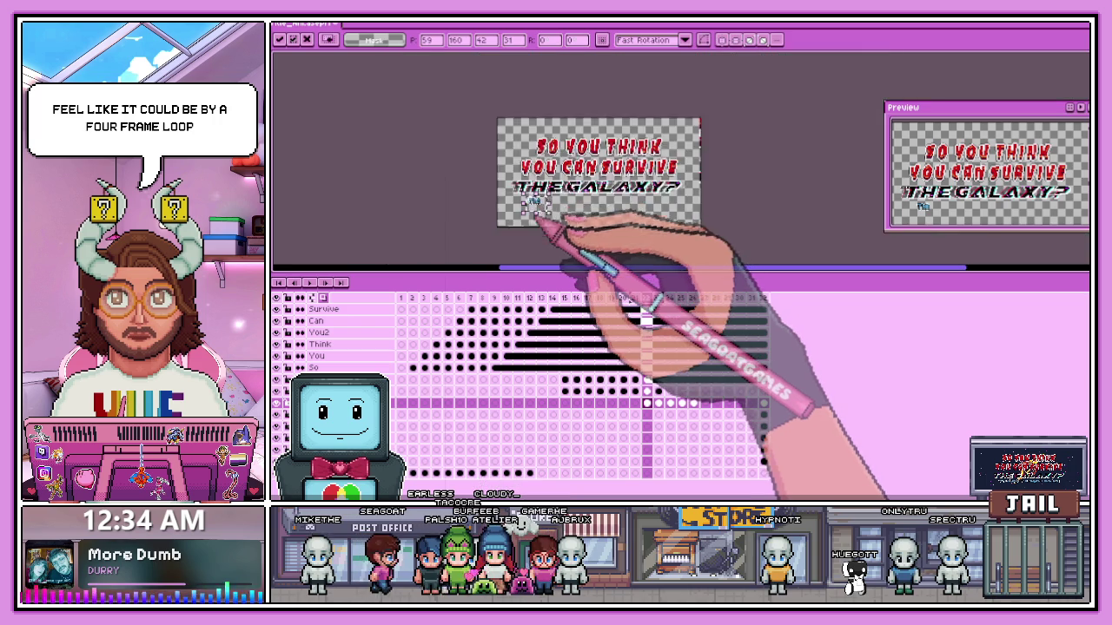
- Commit 'The' on frame 22 and lower it on frame 23
scroll(565, 204, "up", 1)
scroll(561, 223, "down", 1)
scroll(538, 221, "up", 1)
scroll(552, 226, "up", 1)
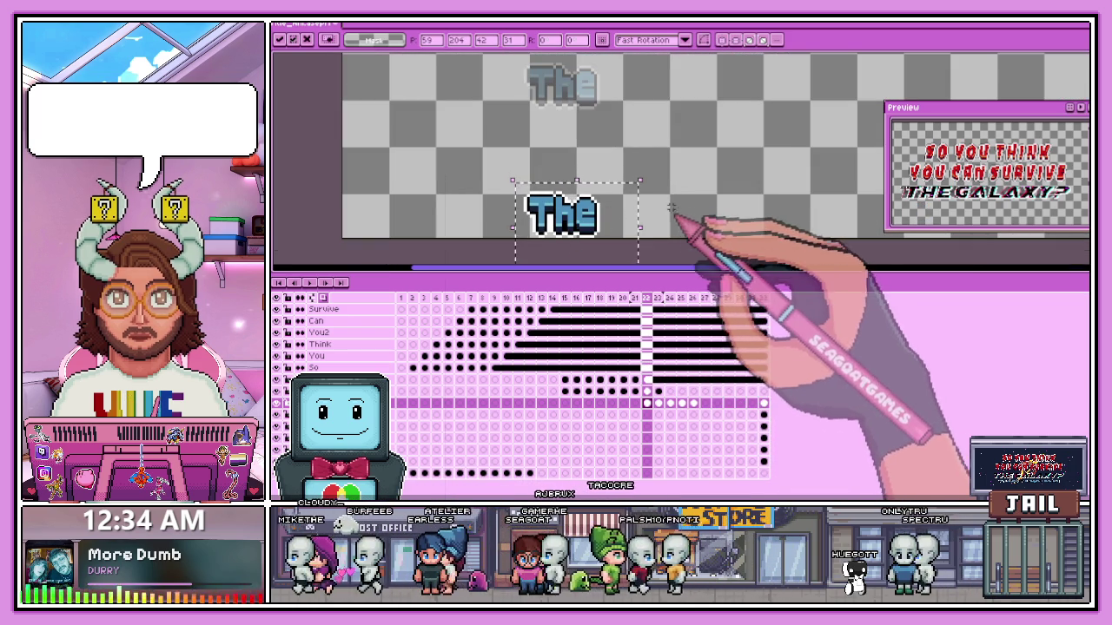
left_click(650, 300)
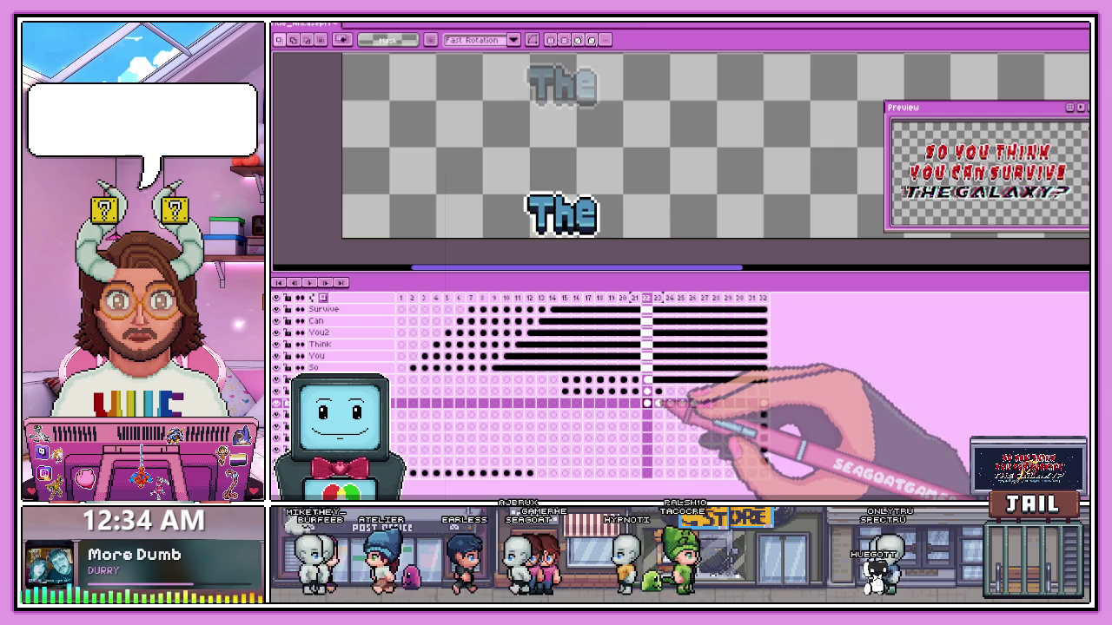
left_click(659, 402)
scroll(564, 228, "down", 1)
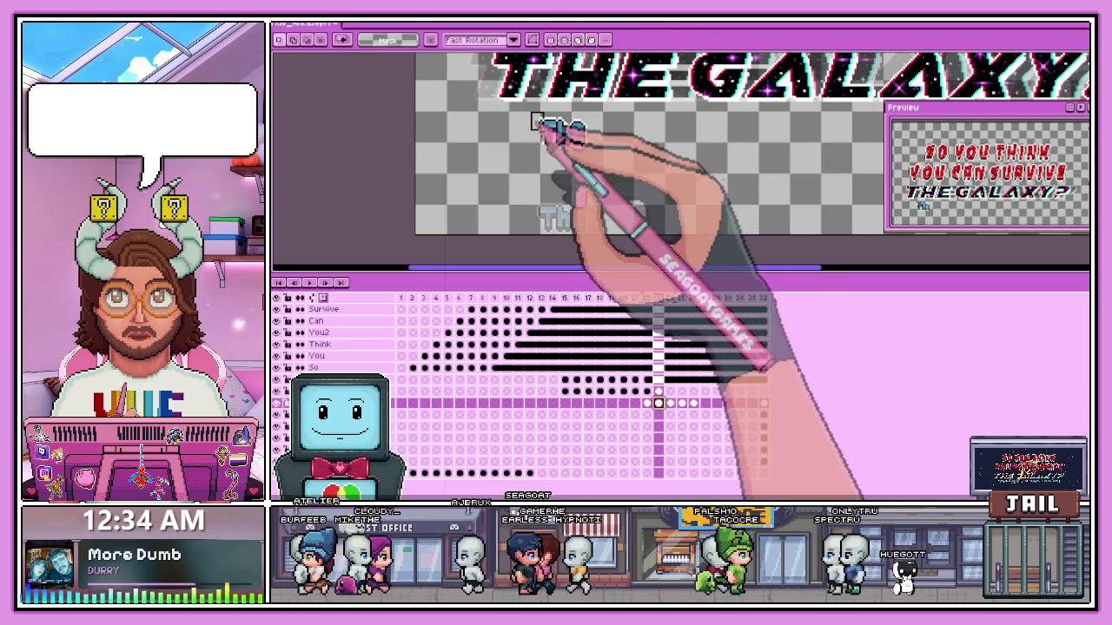
left_click_drag(585, 139, 580, 183)
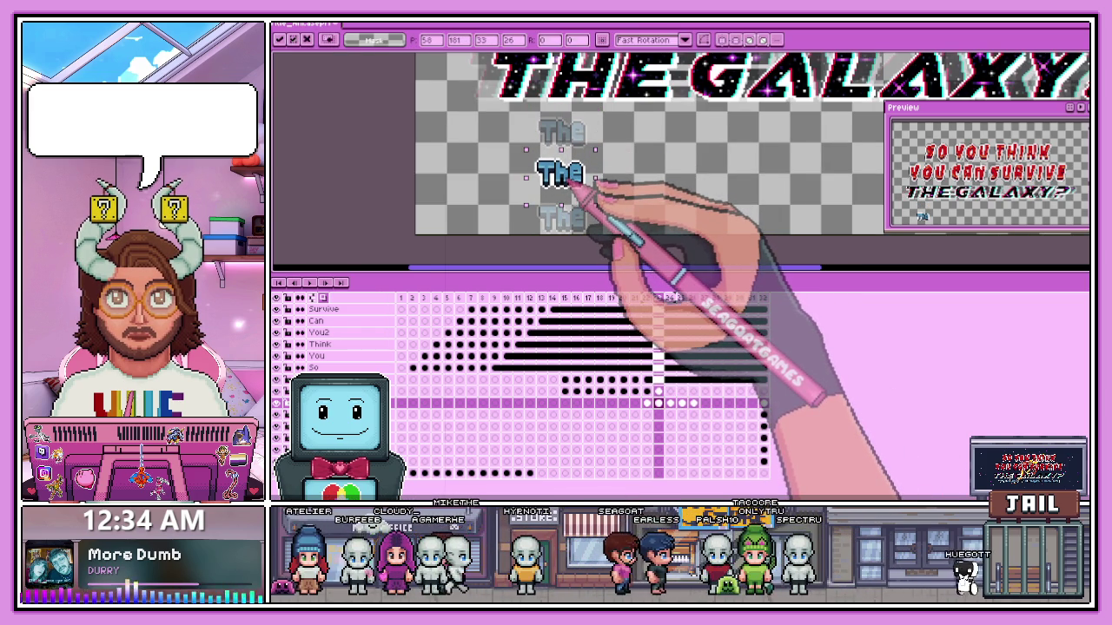
- Paste an offset 'The' on frame 24 and clear the extra 'The' from frame 25
scroll(570, 181, "down", 1)
scroll(560, 175, "up", 2)
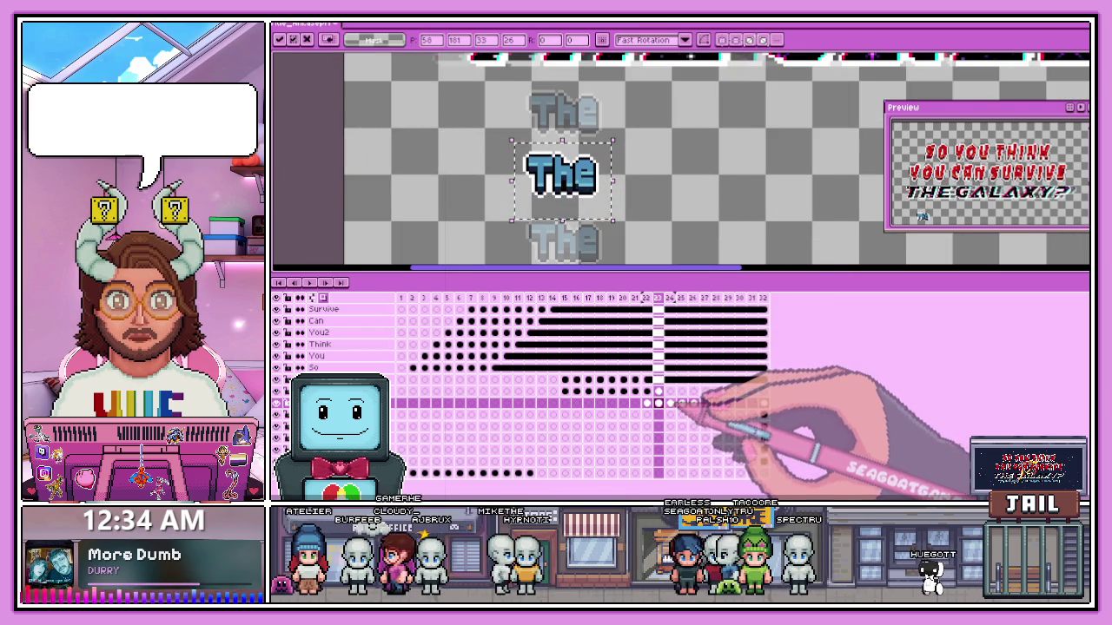
left_click(670, 403)
scroll(526, 122, "up", 1)
key("ctrl+v")
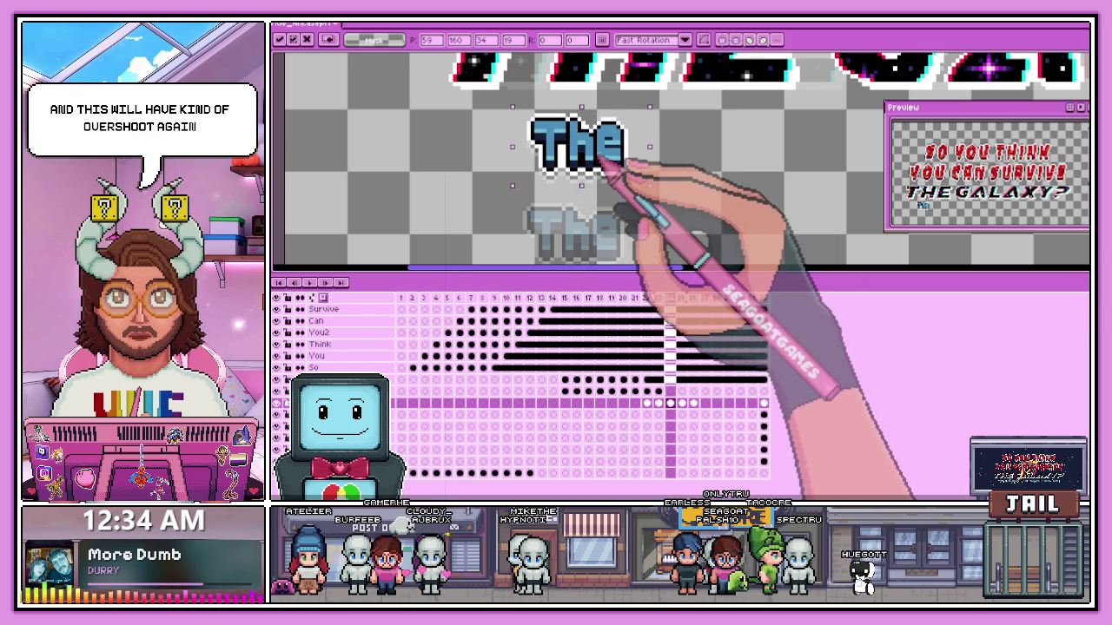
key("Return")
left_click(693, 403)
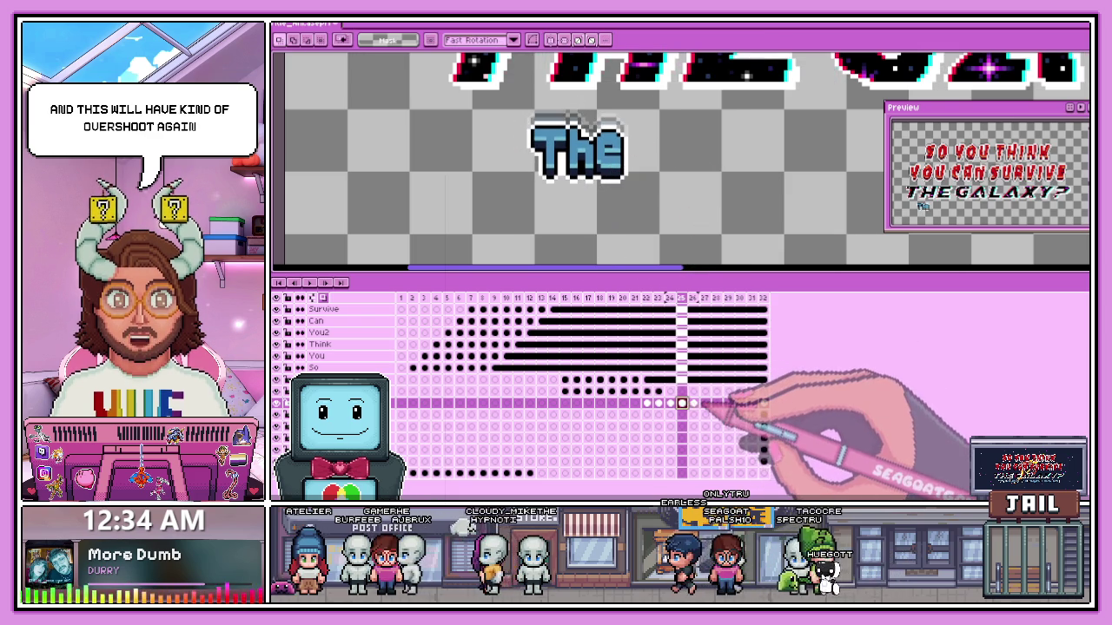
left_click_drag(509, 116, 653, 205)
left_click(681, 403)
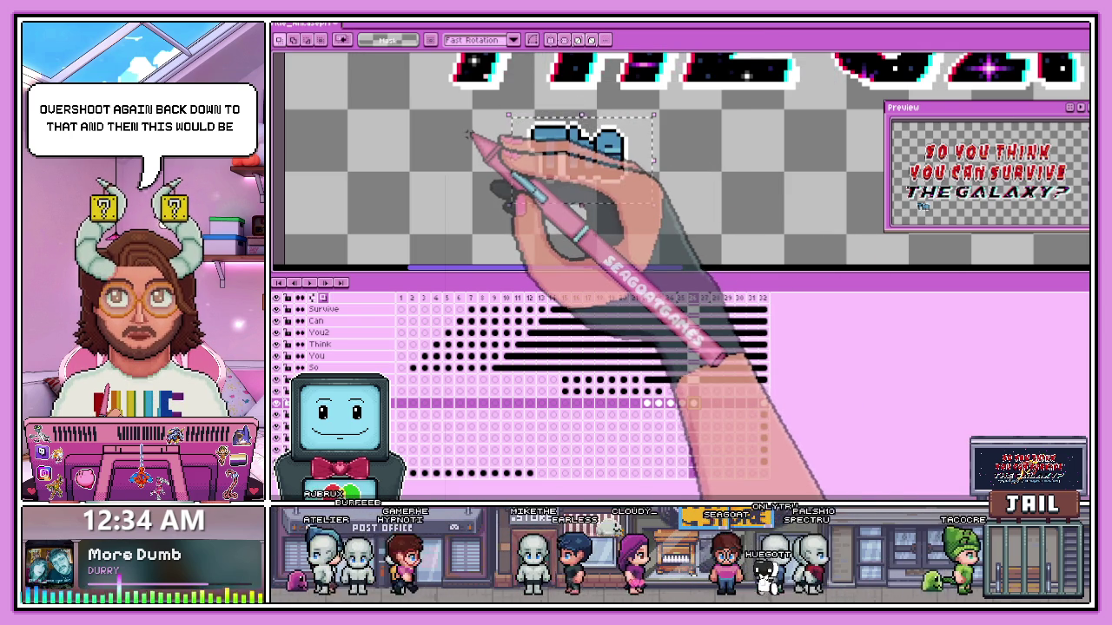
key("Delete")
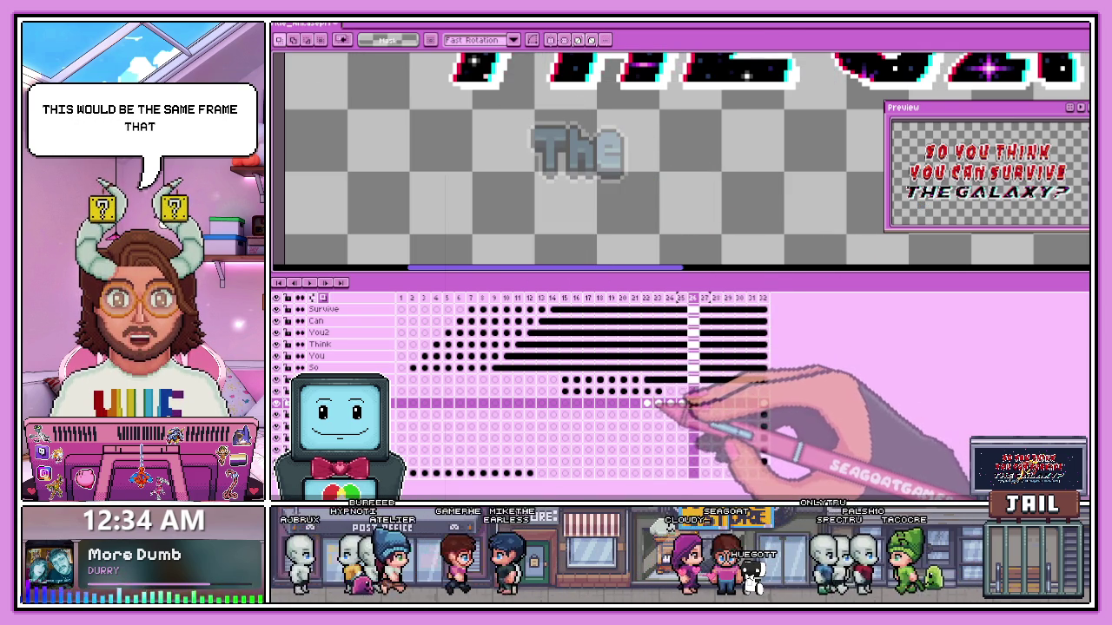
- Select frames 22–24 in the timeline
left_click(646, 403)
left_click_drag(647, 404, 681, 403)
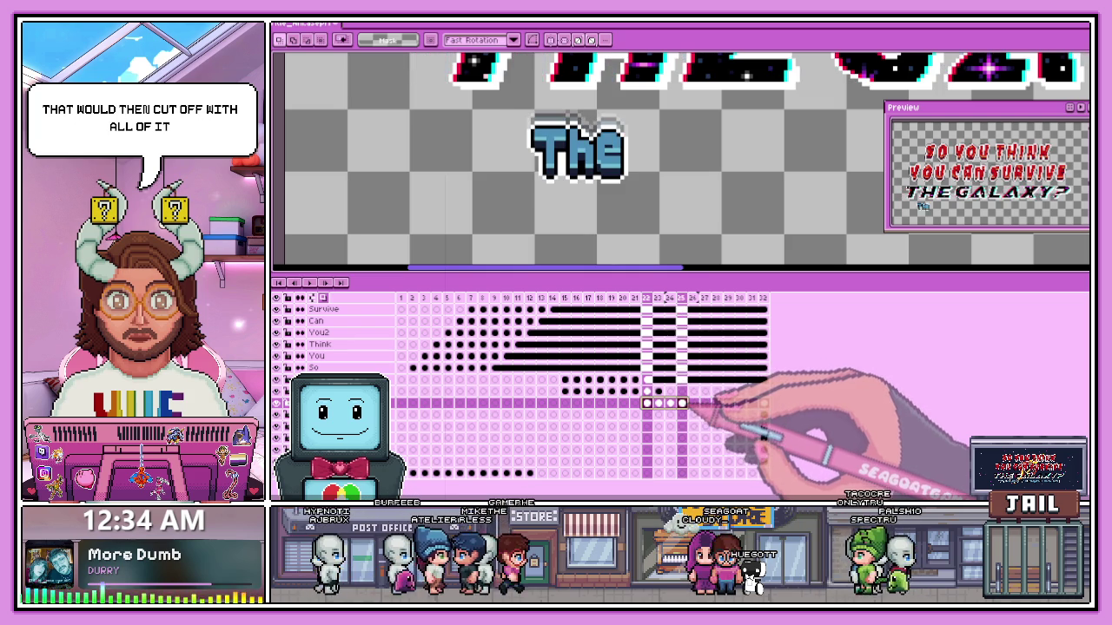
left_click(648, 298)
left_click_drag(647, 298, 681, 298)
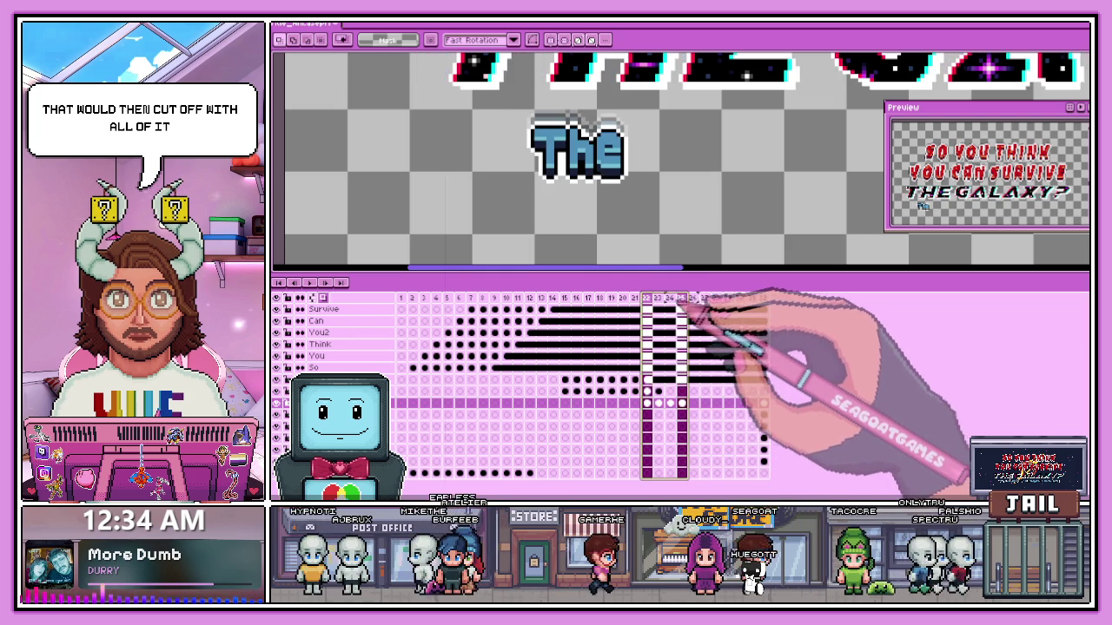
- Create a tag over frames 22–25 and play it to preview the bounce
right_click(647, 300)
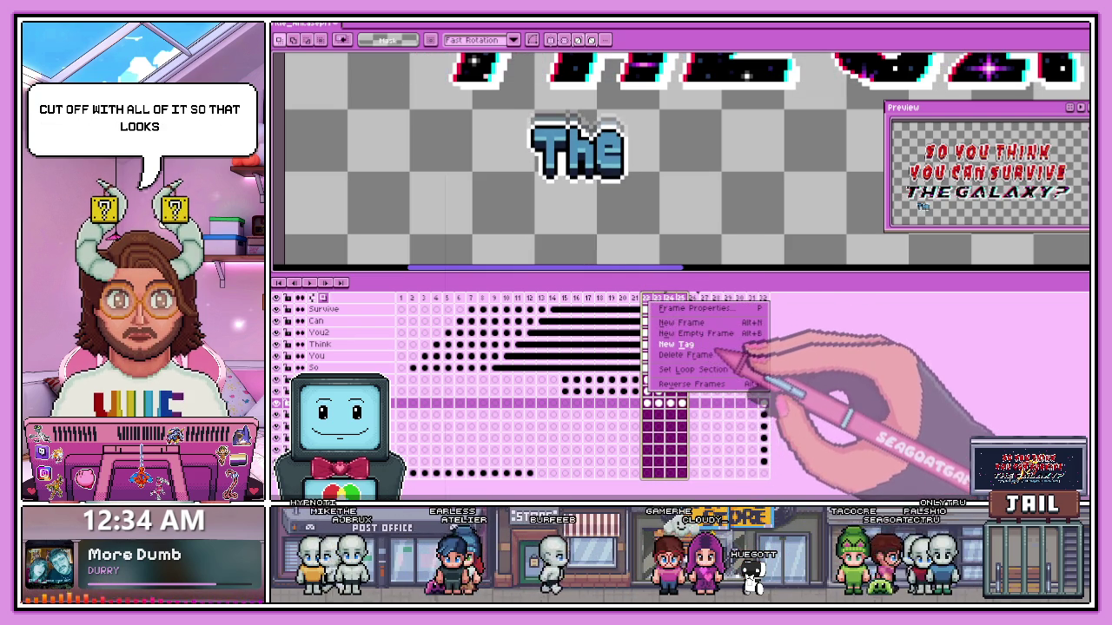
left_click(686, 344)
left_click(655, 319)
key("Return")
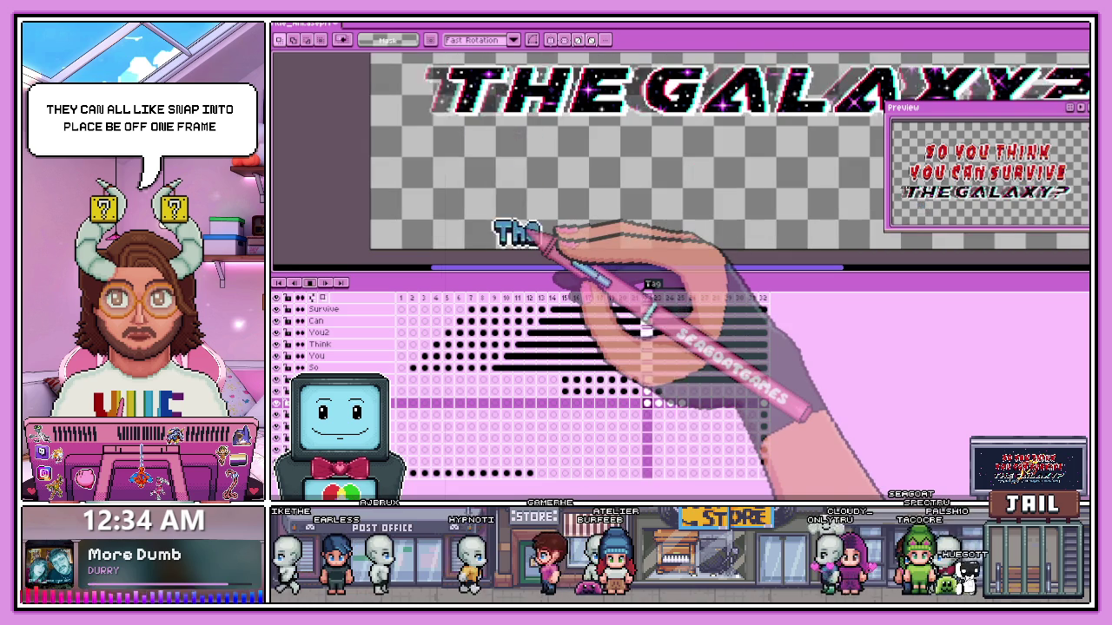
left_click(647, 298)
- Scrub through frames 22–25 to check the bounce, then view frame 32
scroll(559, 248, "up", 1)
scroll(521, 235, "up", 1)
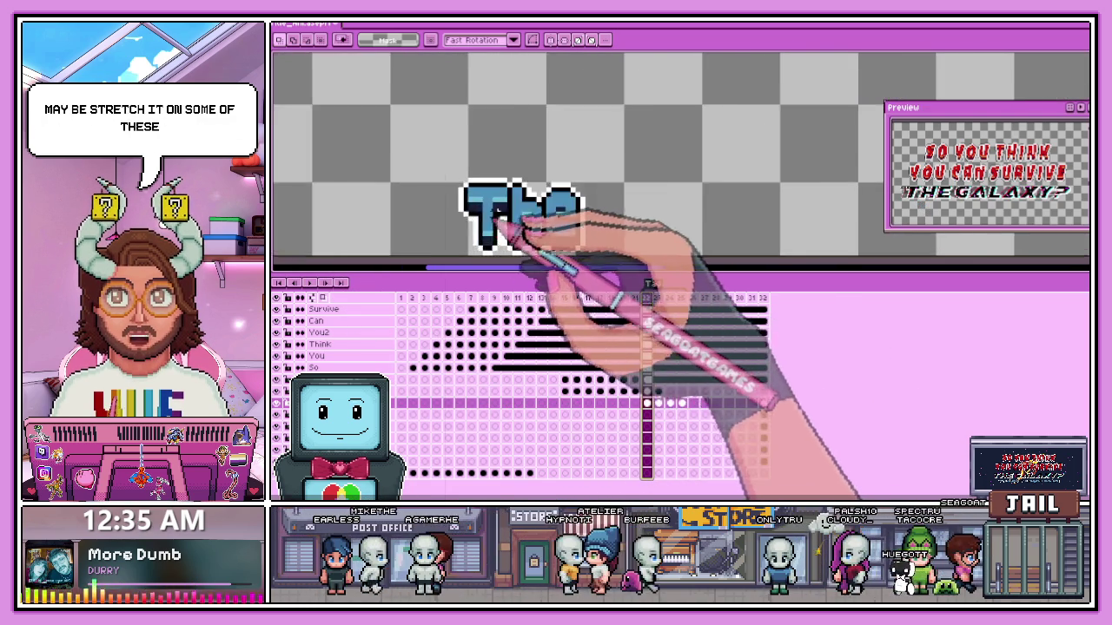
scroll(527, 260, "down", 2)
left_click_drag(647, 403, 688, 405)
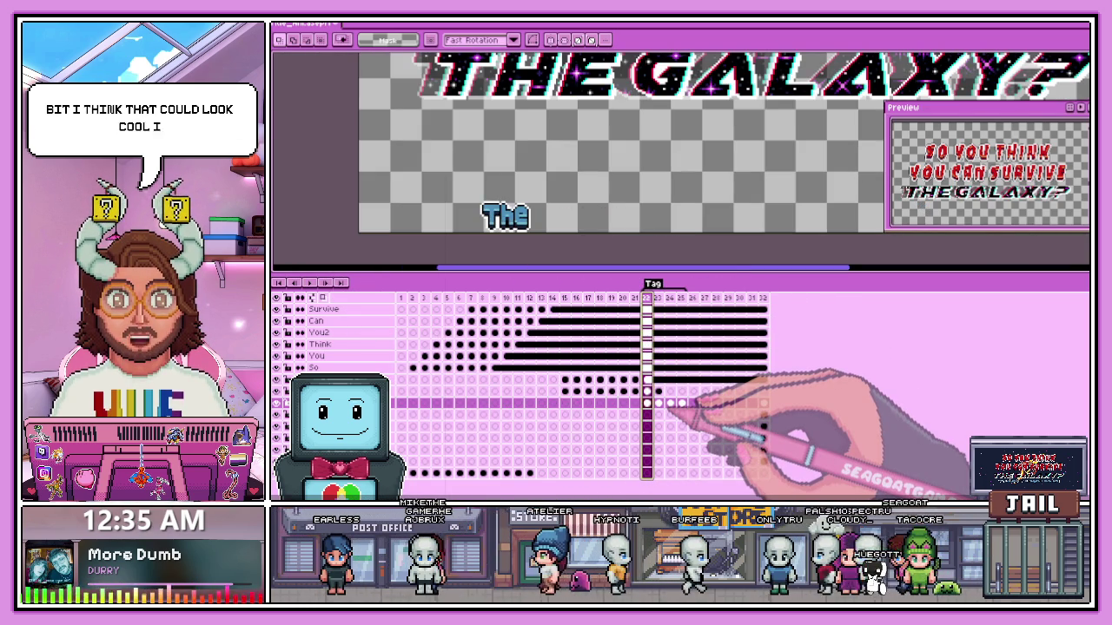
left_click_drag(660, 401, 682, 403)
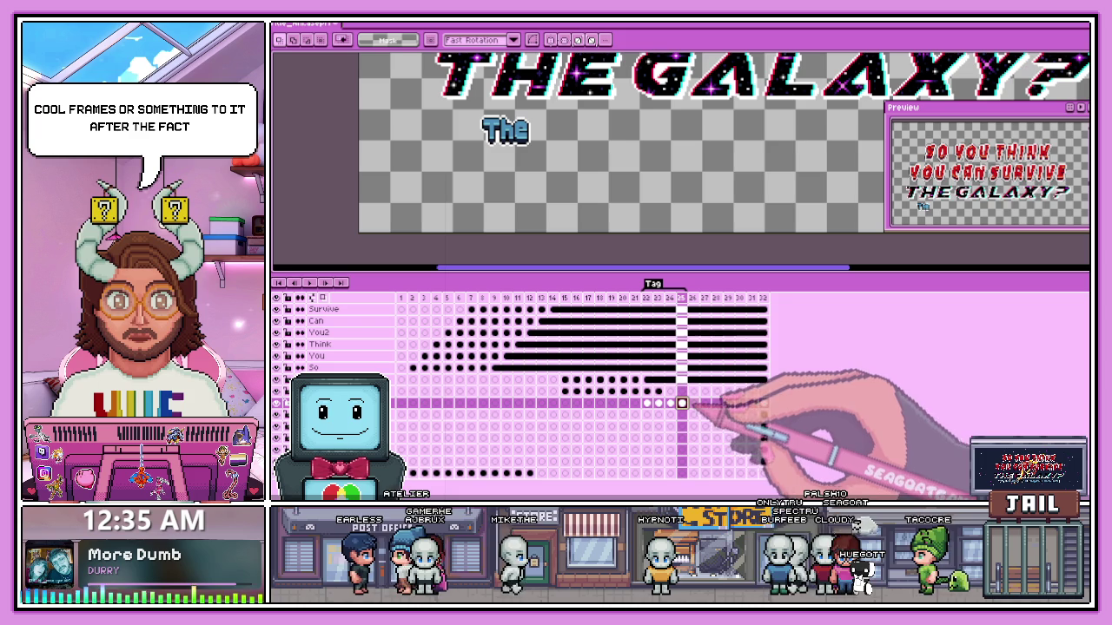
left_click(763, 403)
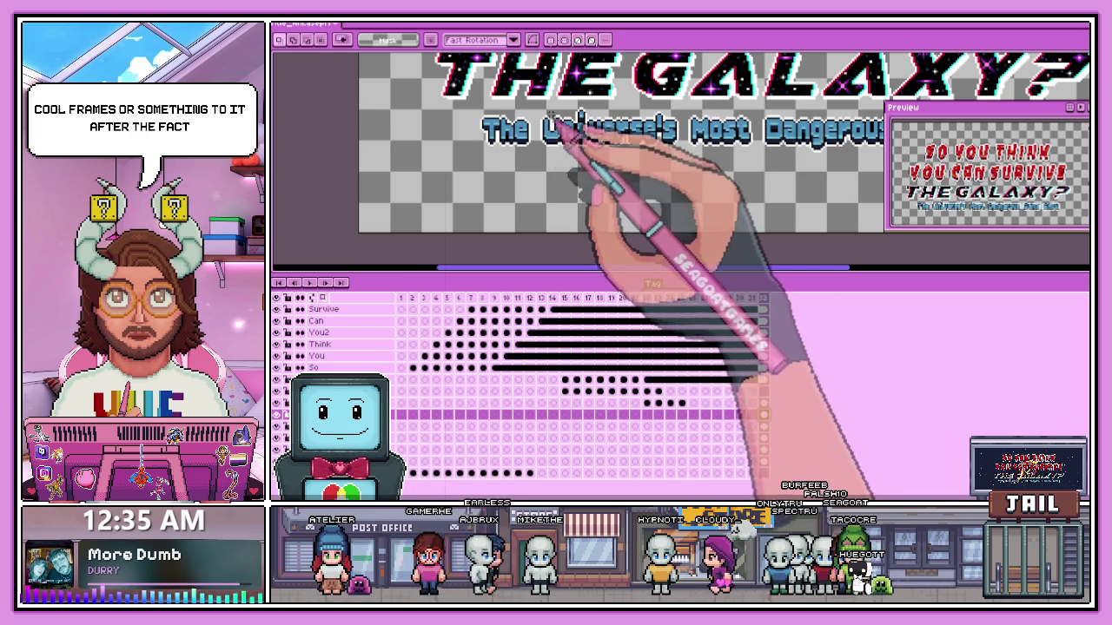
- Paste Universe's onto frame 22 and place it right beside The
scroll(566, 139, "up", 1)
left_click_drag(537, 106, 737, 176)
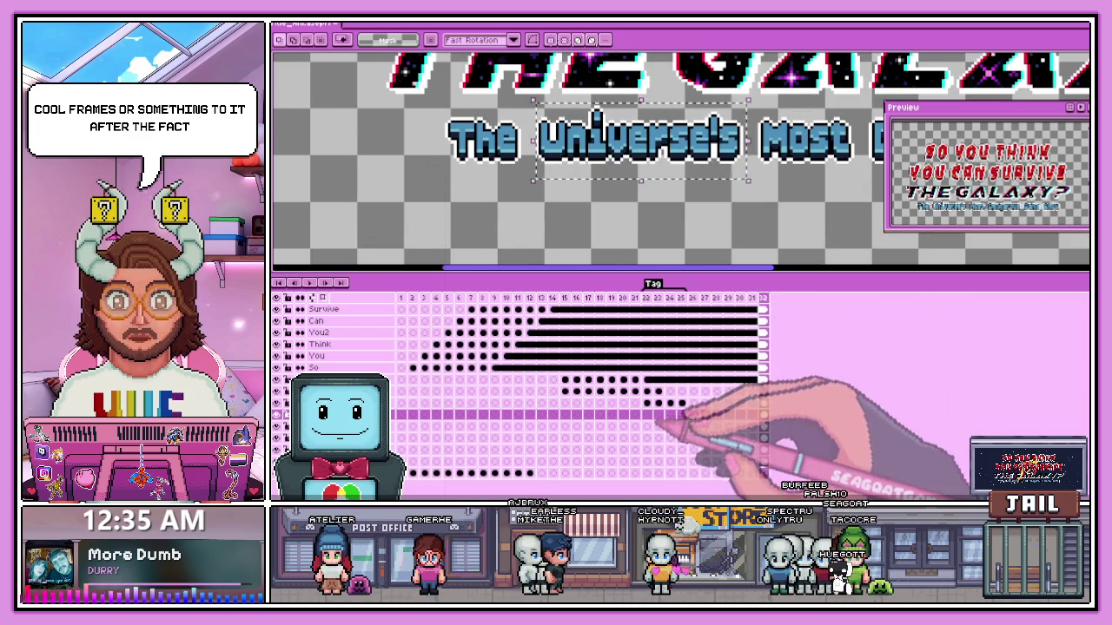
left_click(647, 414)
key("ctrl+v")
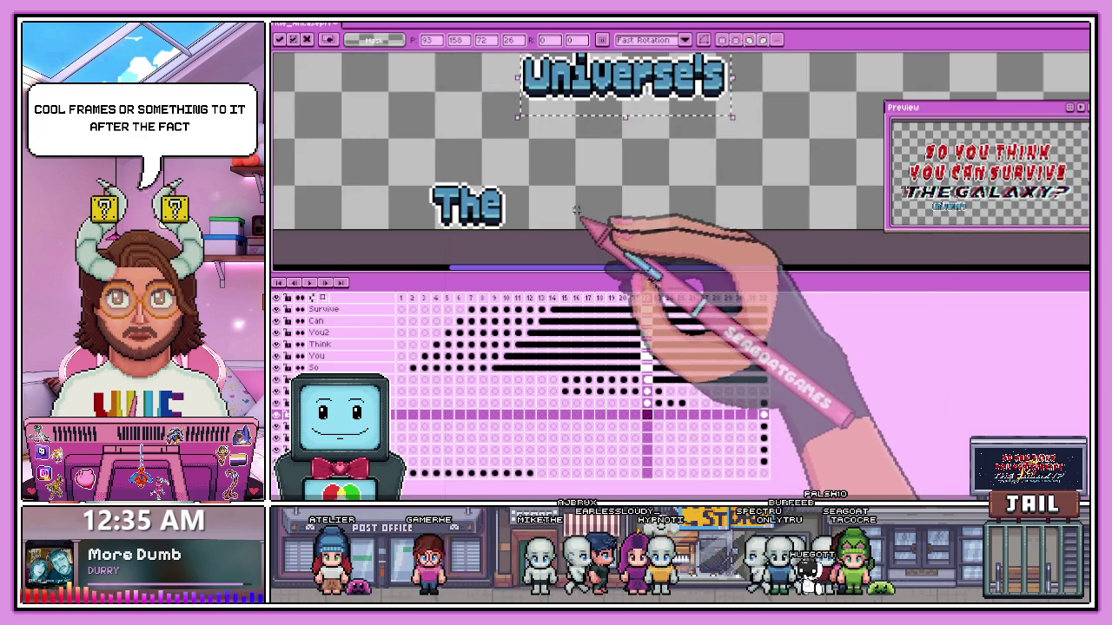
left_click_drag(580, 97, 581, 227)
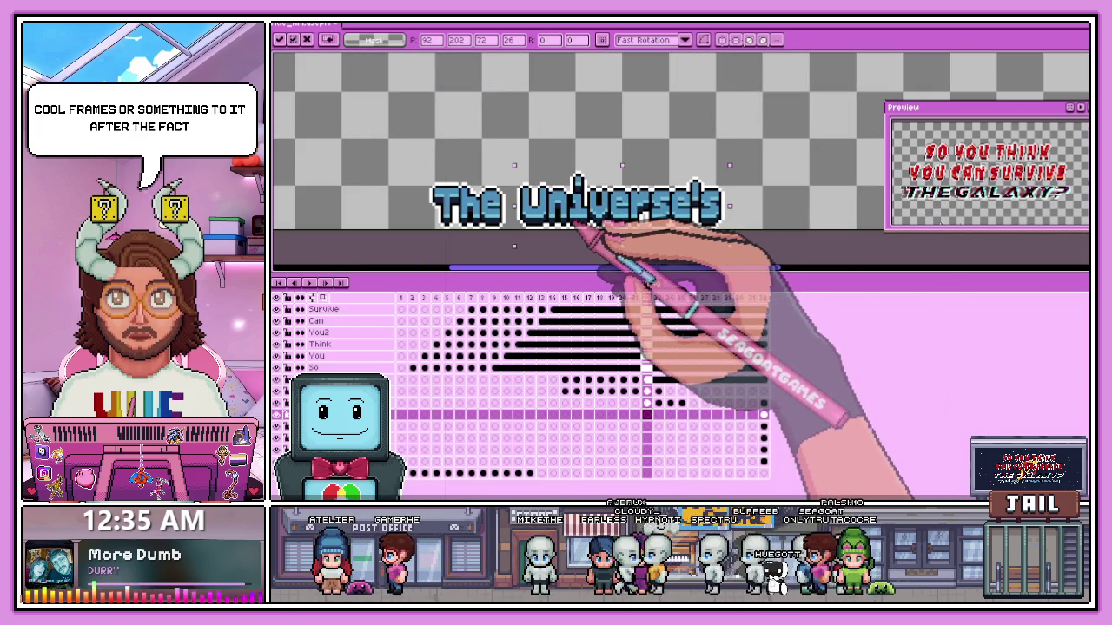
key("Escape")
key("ctrl+v")
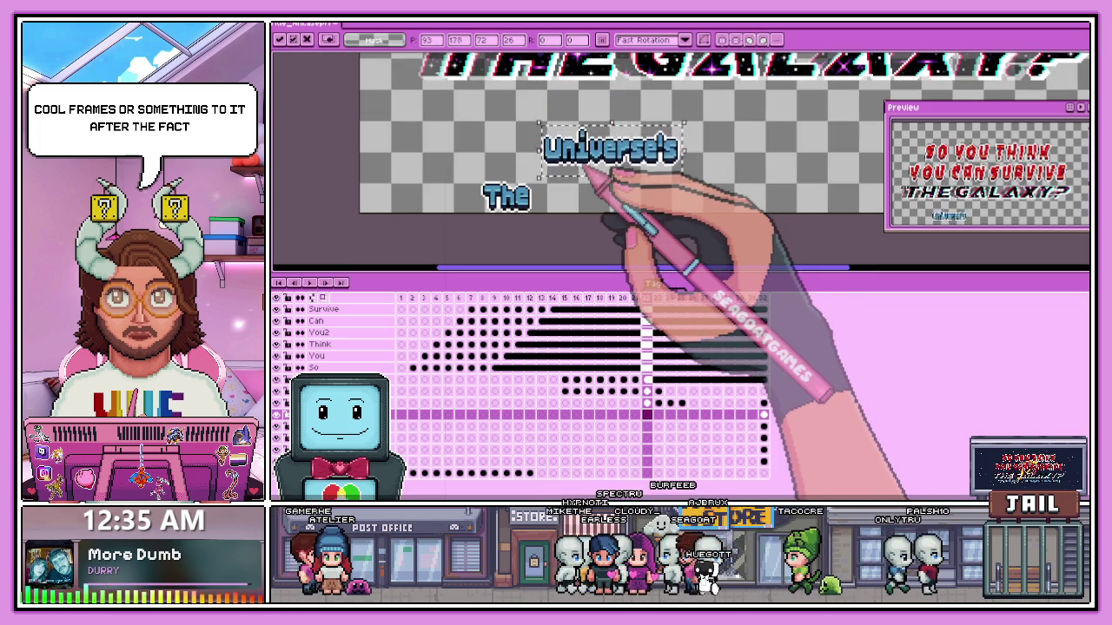
scroll(580, 165, "up", 1)
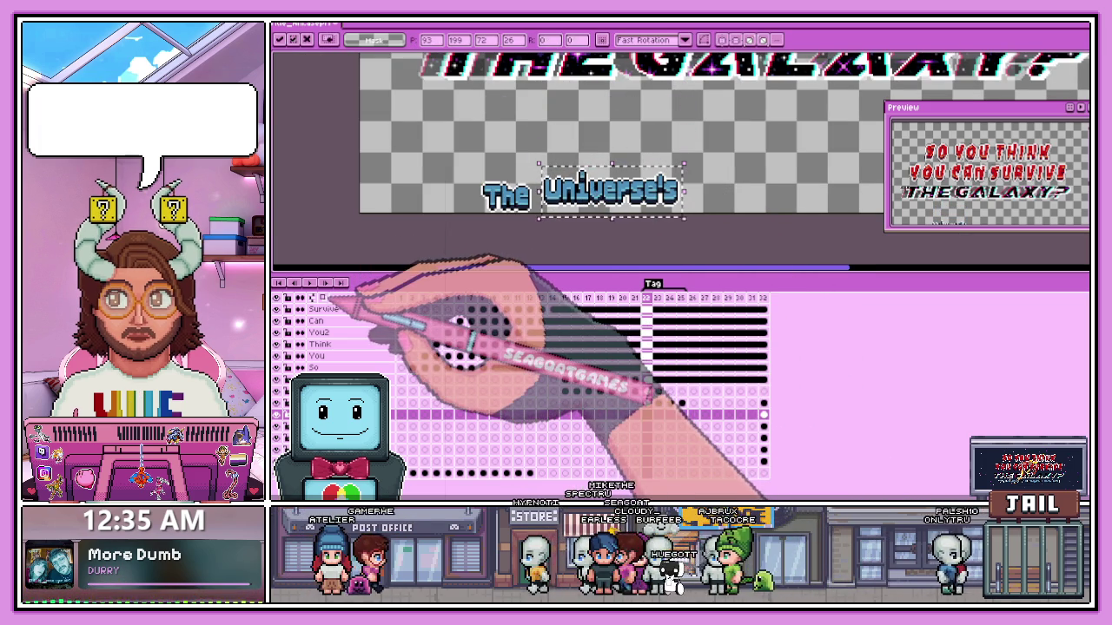
scroll(592, 226, "up", 1)
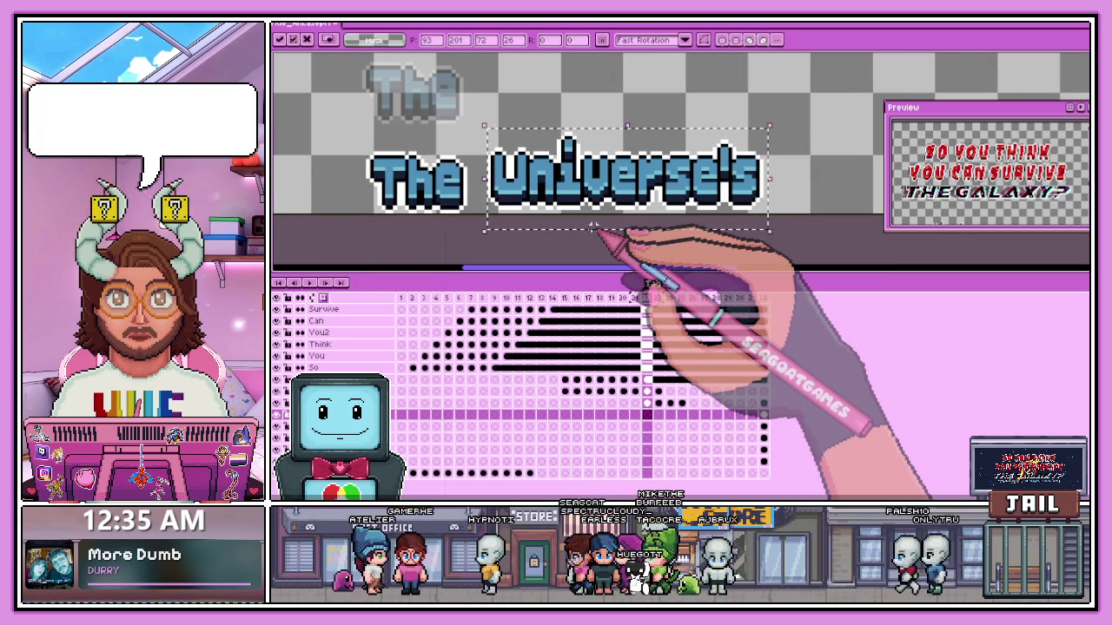
scroll(608, 191, "down", 2)
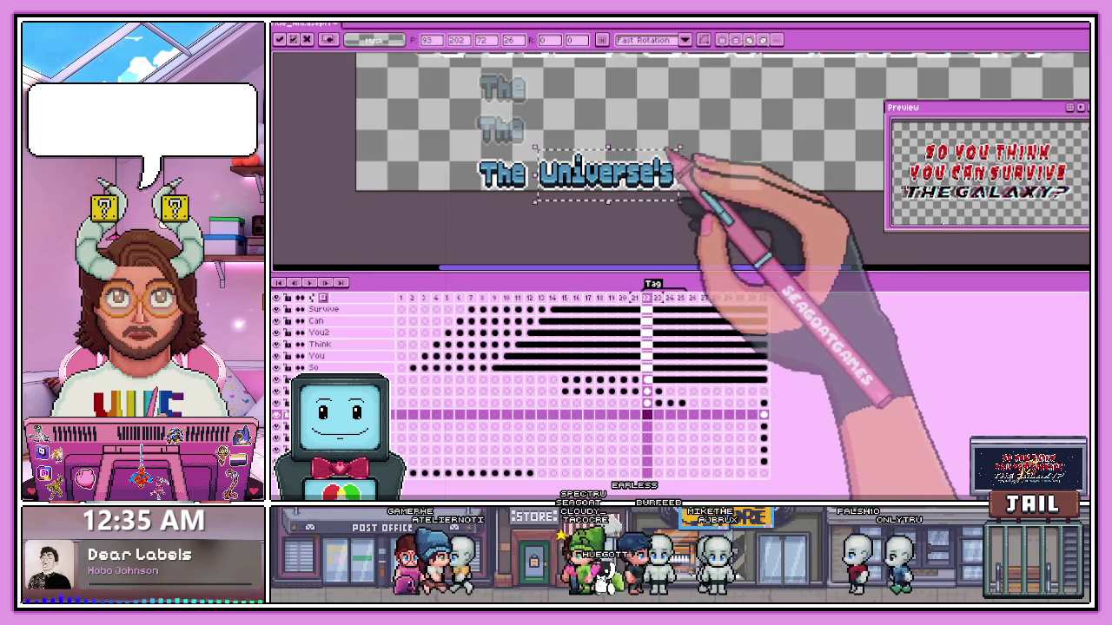
left_click(634, 122)
- Step between frames 22 and 23 to compare Universe's placement
left_click(657, 397)
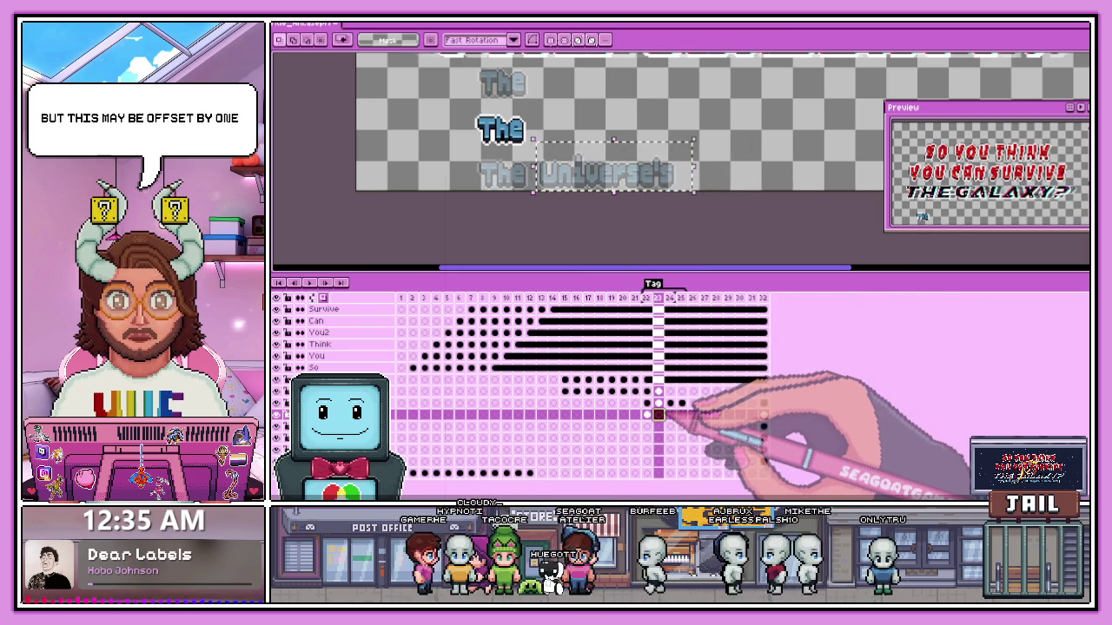
left_click(646, 414)
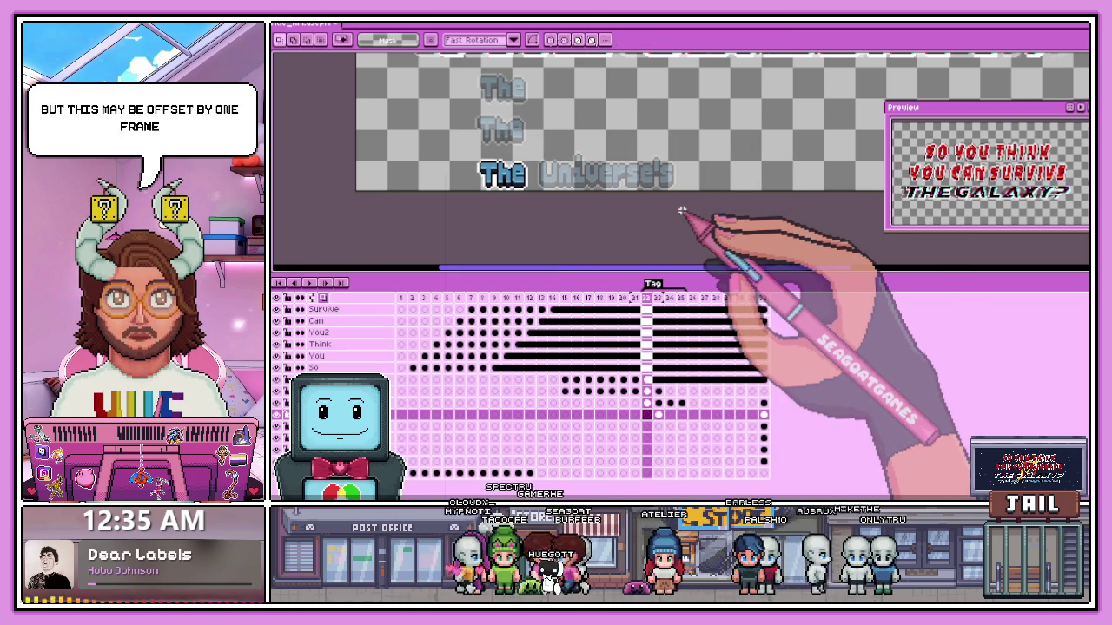
left_click(669, 414)
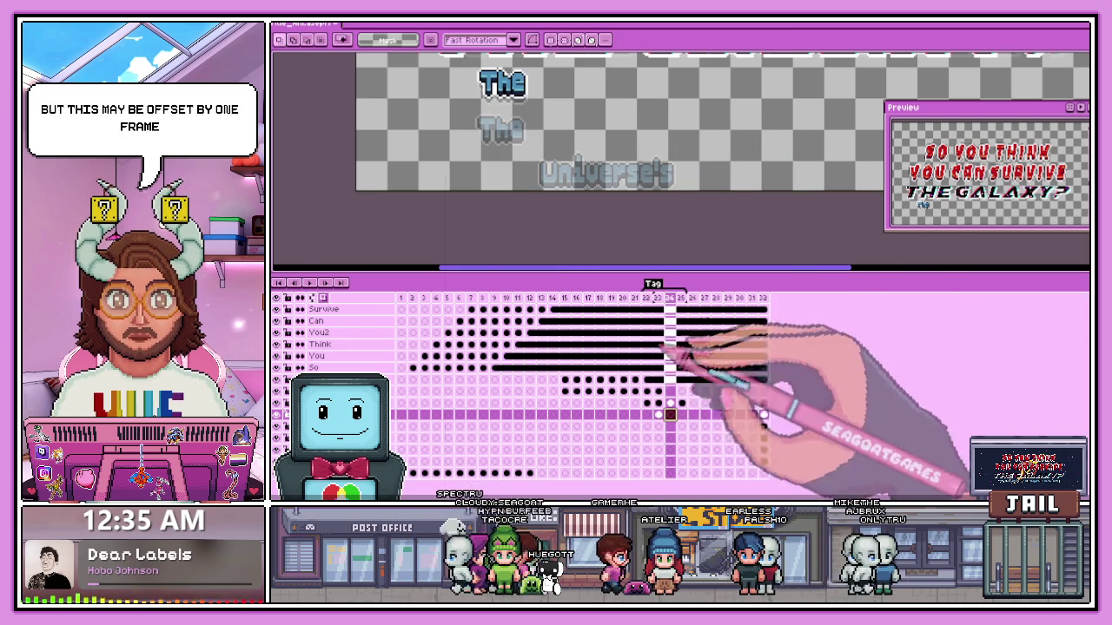
scroll(571, 163, "down", 3)
scroll(571, 164, "up", 3)
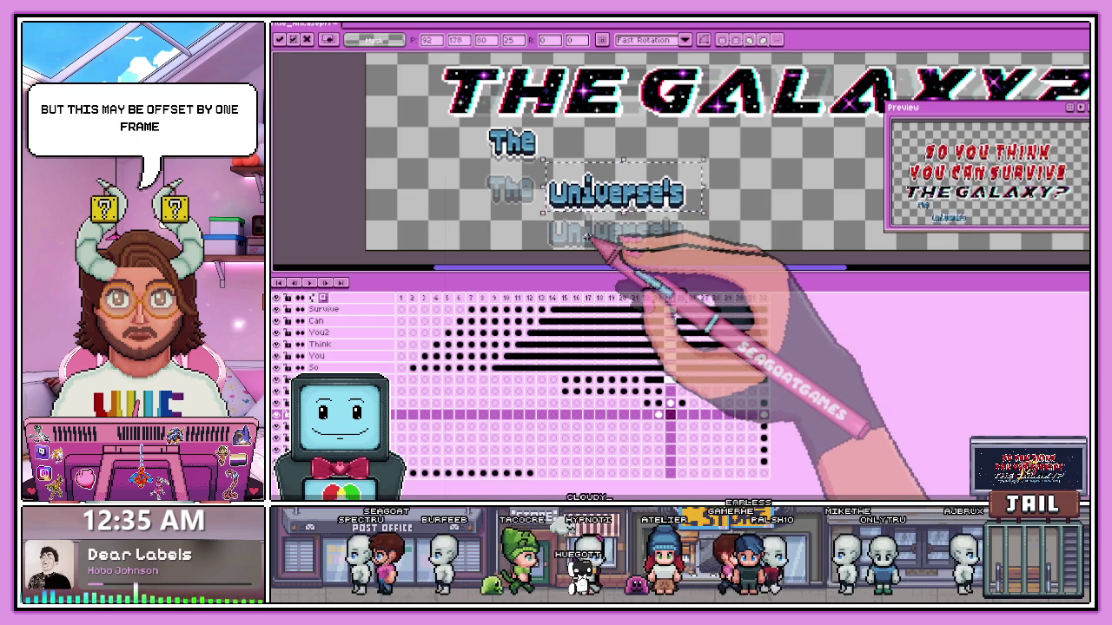
scroll(587, 237, "up", 2)
- Select the word Universe's on frame 23, then clear the selection
left_click_drag(514, 149, 632, 156)
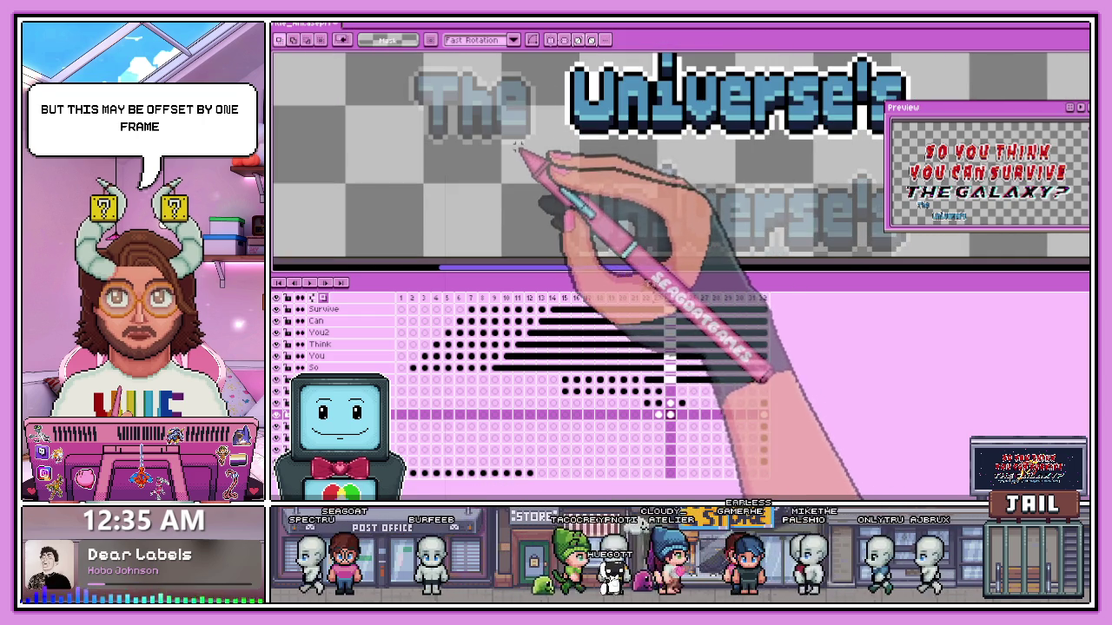
scroll(611, 180, "down", 1)
scroll(608, 174, "down", 1)
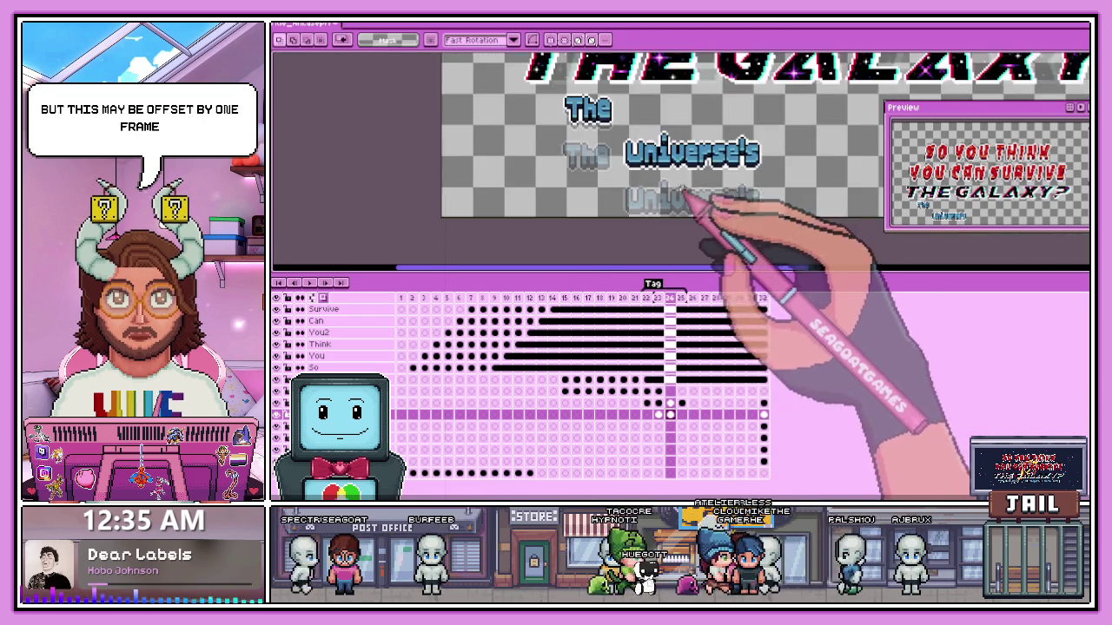
scroll(591, 147, "up", 1)
left_click_drag(560, 111, 806, 185)
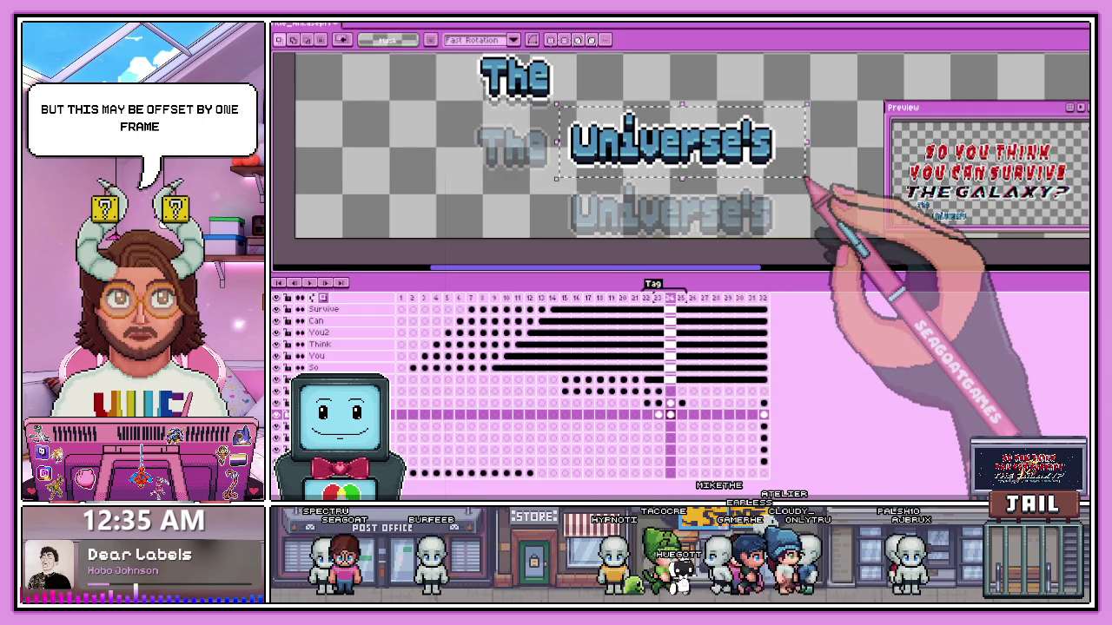
scroll(634, 186, "up", 2)
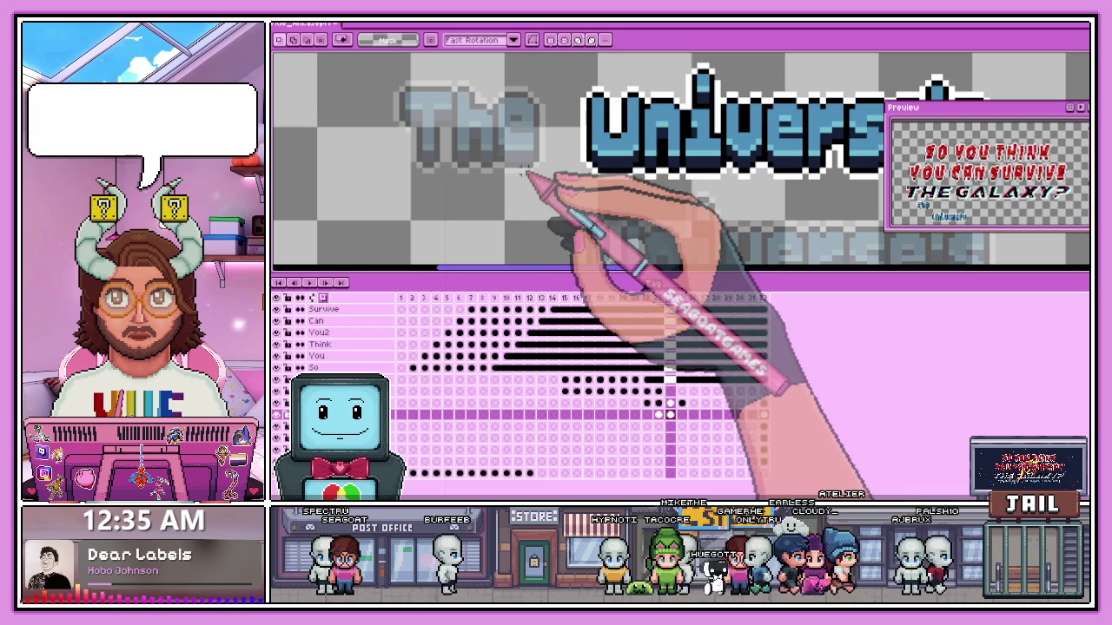
left_click_drag(521, 180, 589, 181)
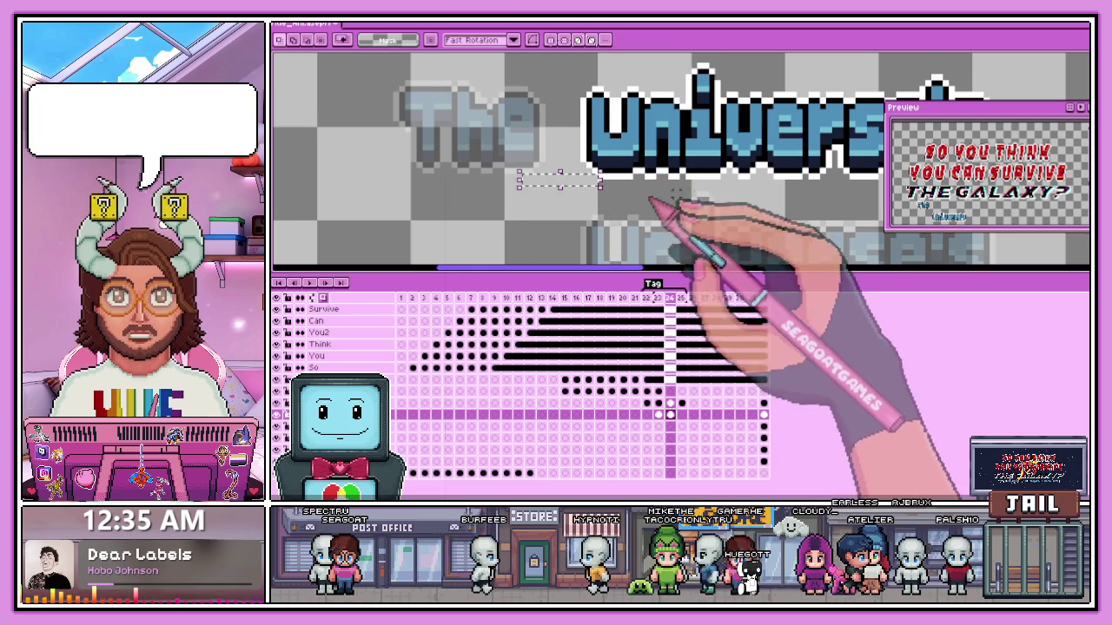
scroll(597, 146, "down", 1)
scroll(593, 130, "down", 1)
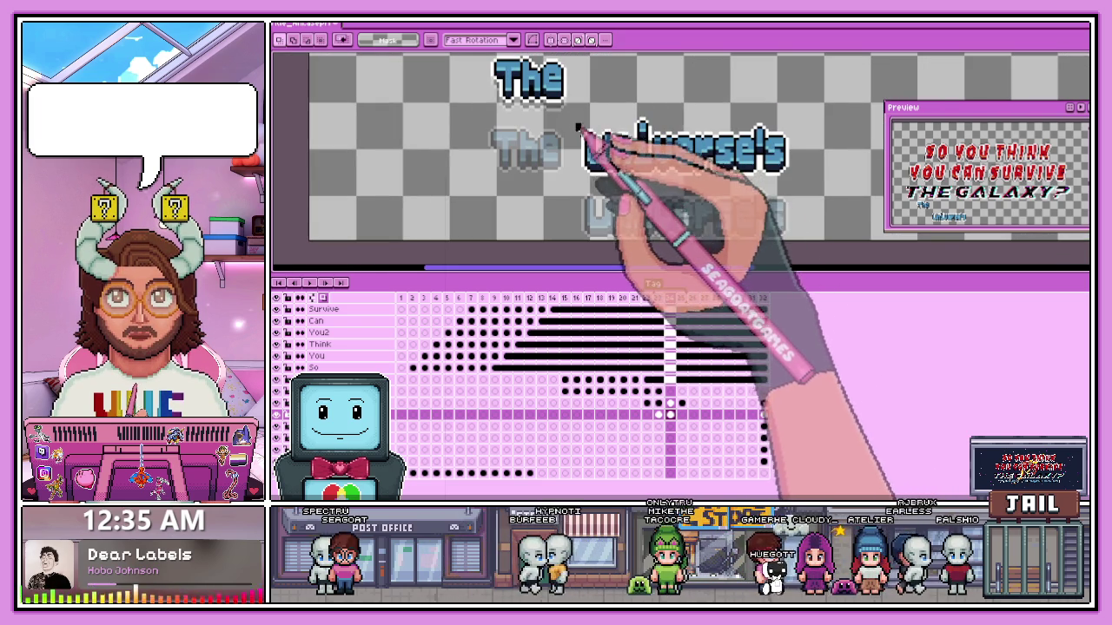
left_click_drag(569, 102, 796, 186)
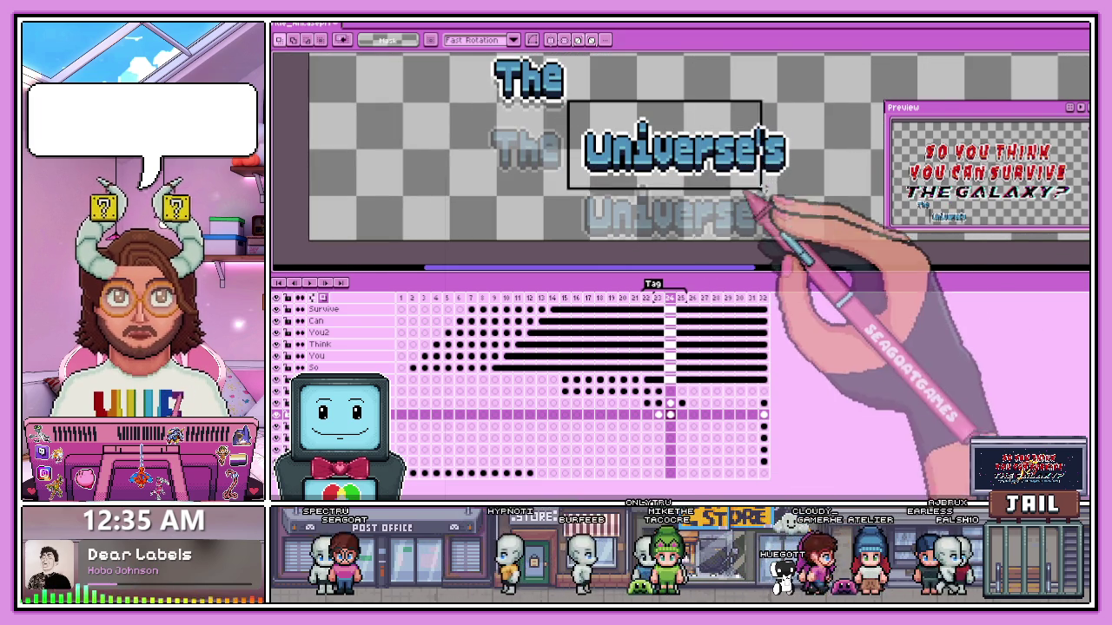
key("ctrl+d")
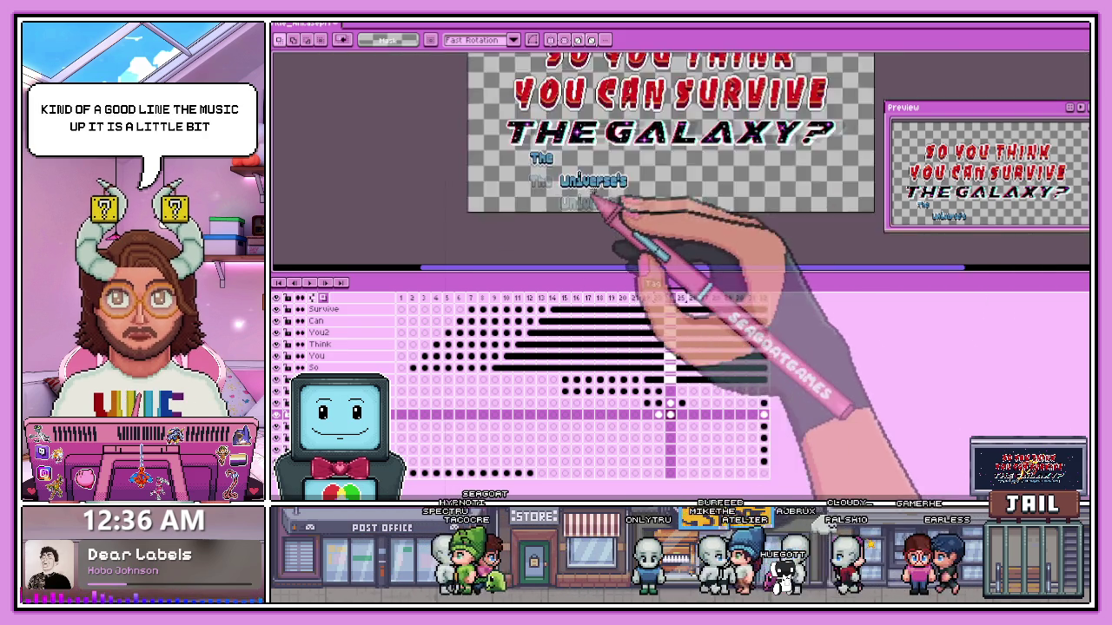
- On frame 25, nudge Universe's up a few pixels beside The and deselect
scroll(476, 186, "up", 2)
scroll(586, 212, "down", 1)
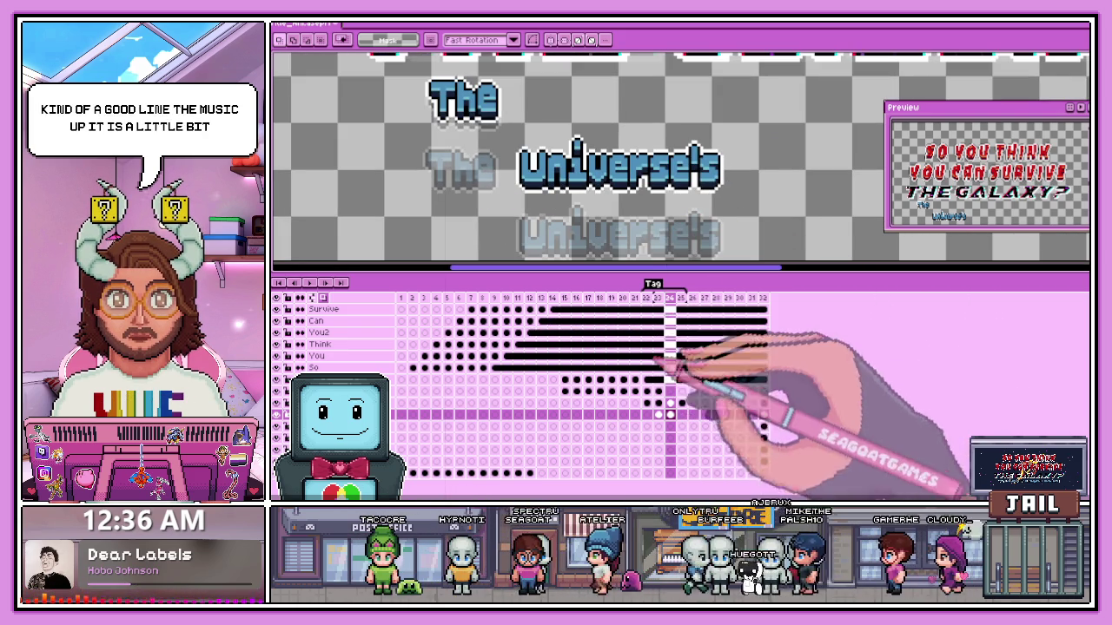
left_click(683, 414)
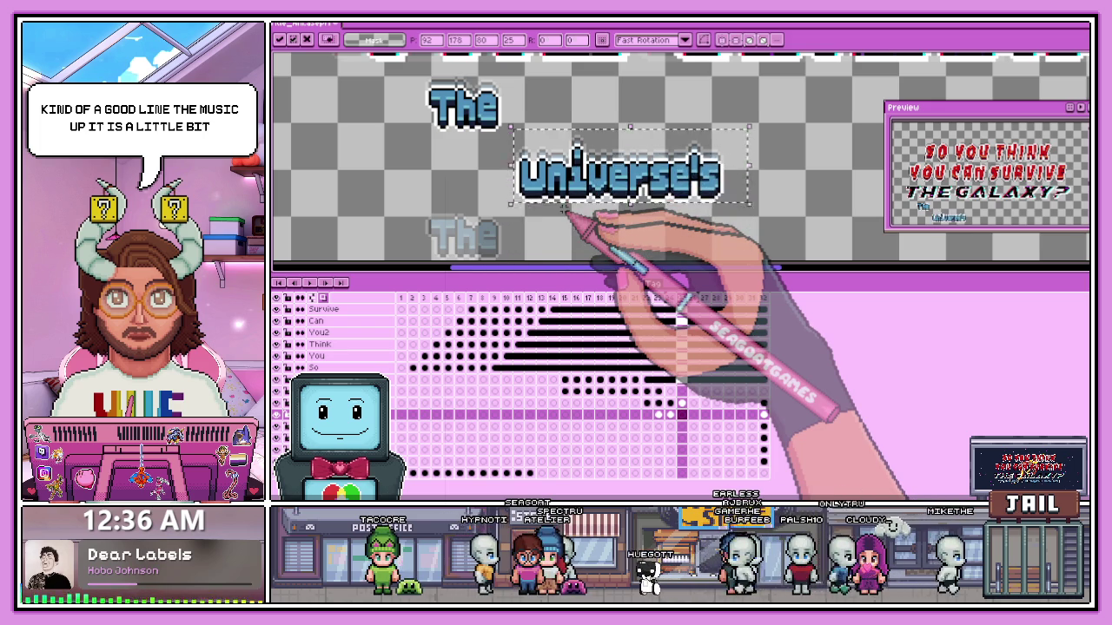
key("Up")
key("Up")
key("Up")
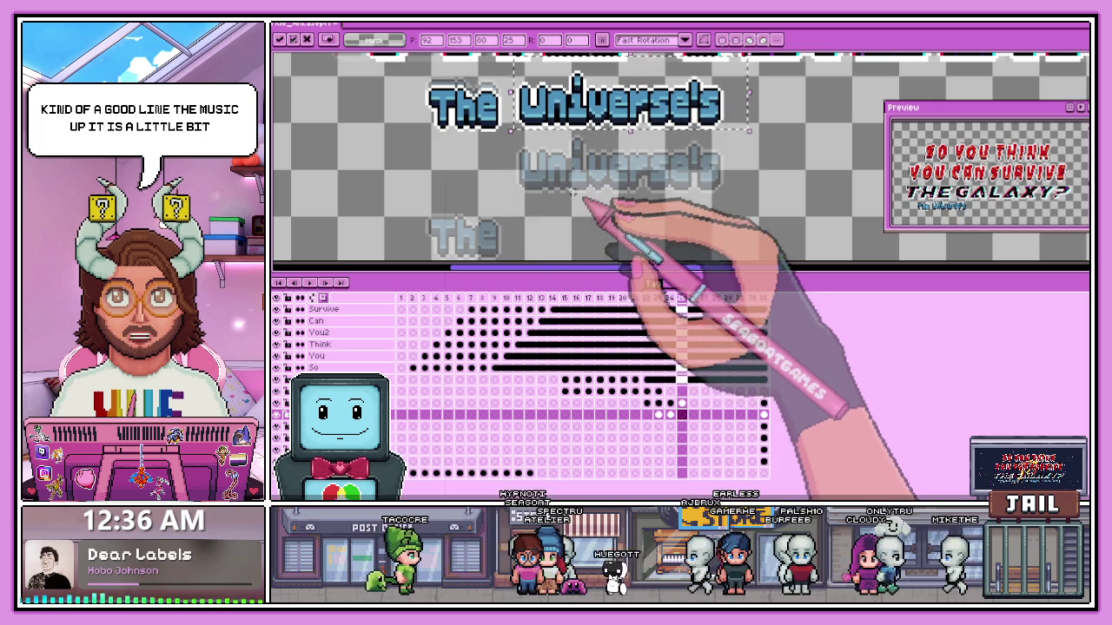
scroll(639, 139, "down", 1)
scroll(554, 132, "up", 2)
scroll(556, 139, "up", 1)
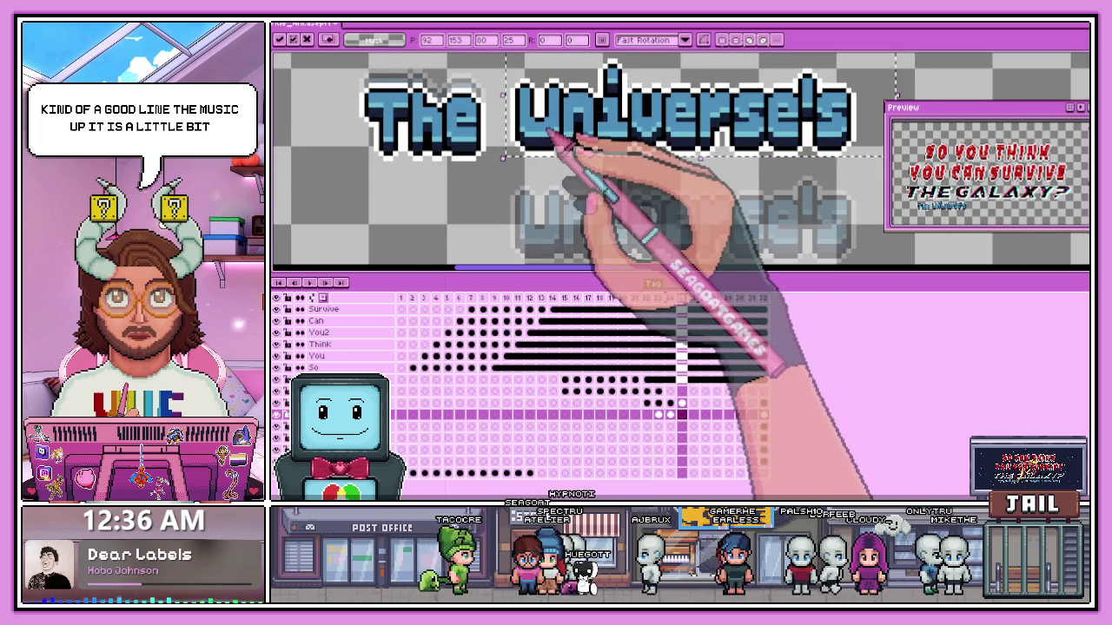
scroll(521, 120, "up", 1)
scroll(511, 113, "up", 1)
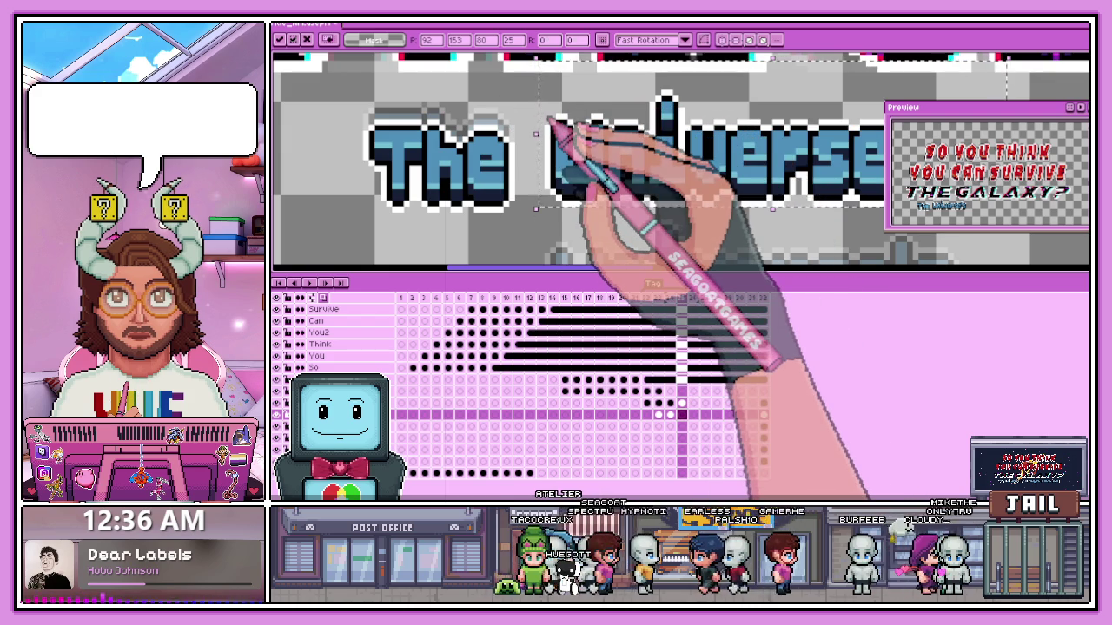
key("Up")
key("Up")
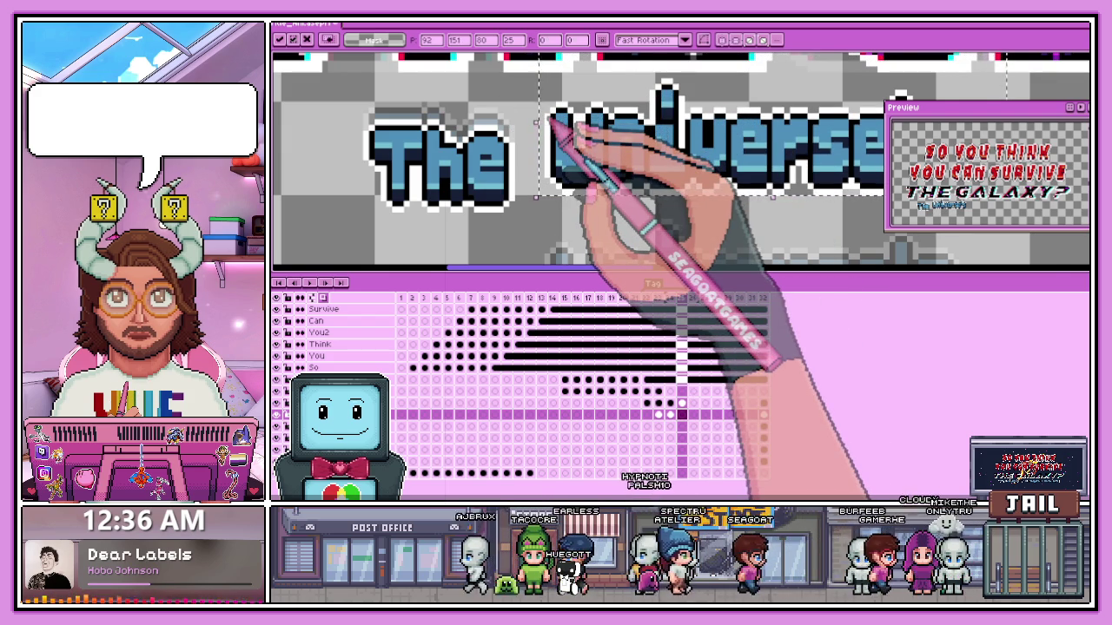
scroll(552, 124, "down", 1)
key("ctrl+d")
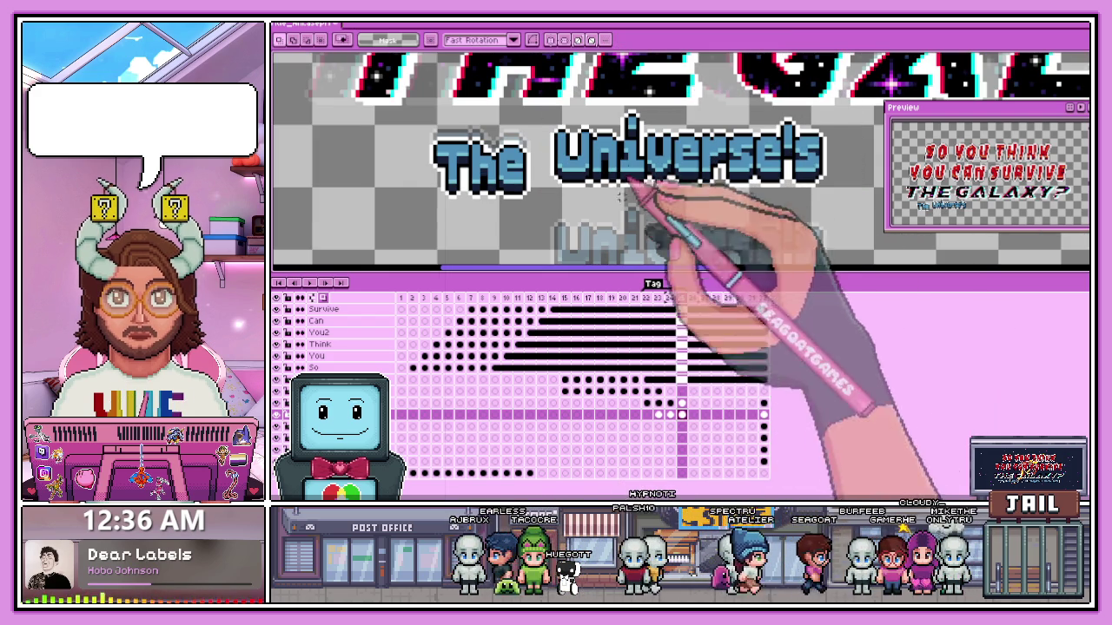
- On frame 26, raise Universe's about two pixels and commit the nudge
left_click(692, 414)
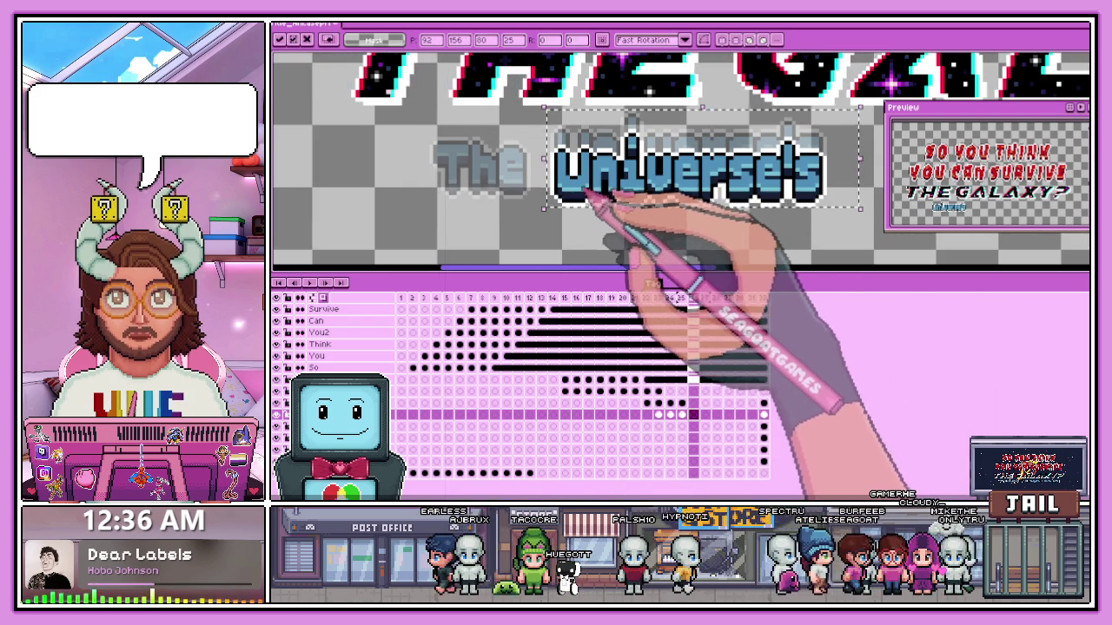
scroll(585, 193, "down", 1)
scroll(599, 198, "up", 1)
scroll(556, 224, "up", 2)
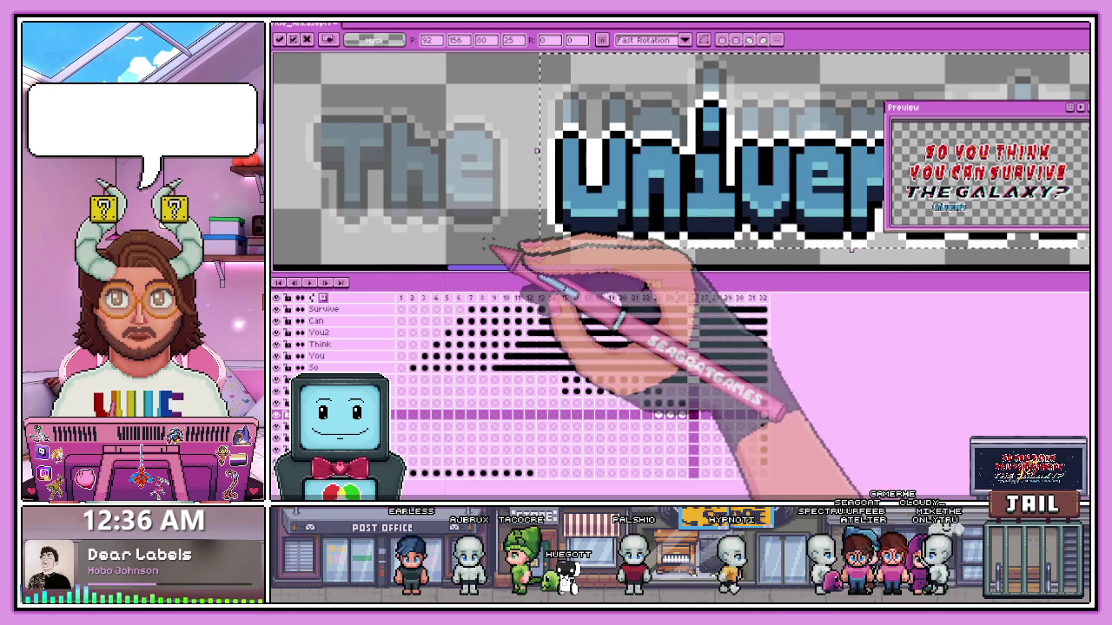
key("Up")
key("Up")
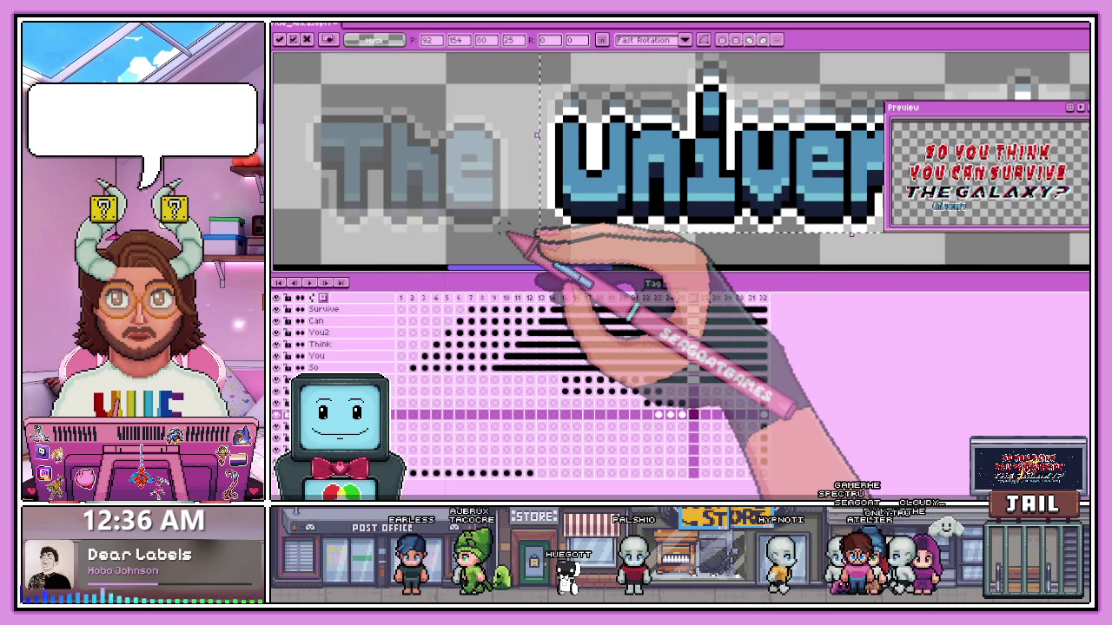
key("Return")
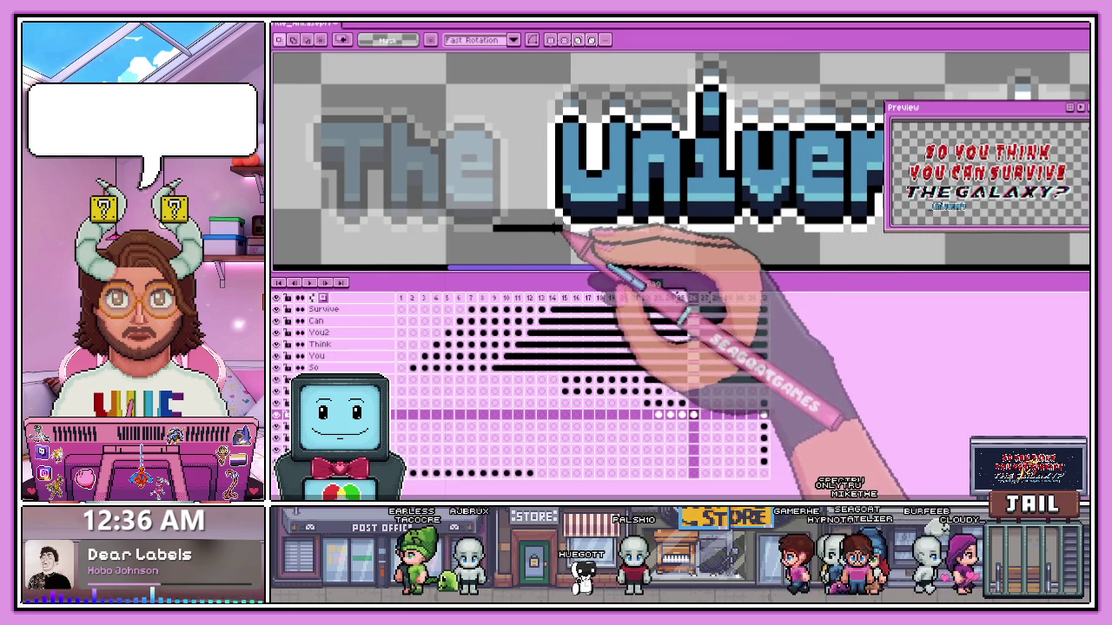
key("period")
scroll(656, 207, "down", 2)
scroll(643, 204, "down", 1)
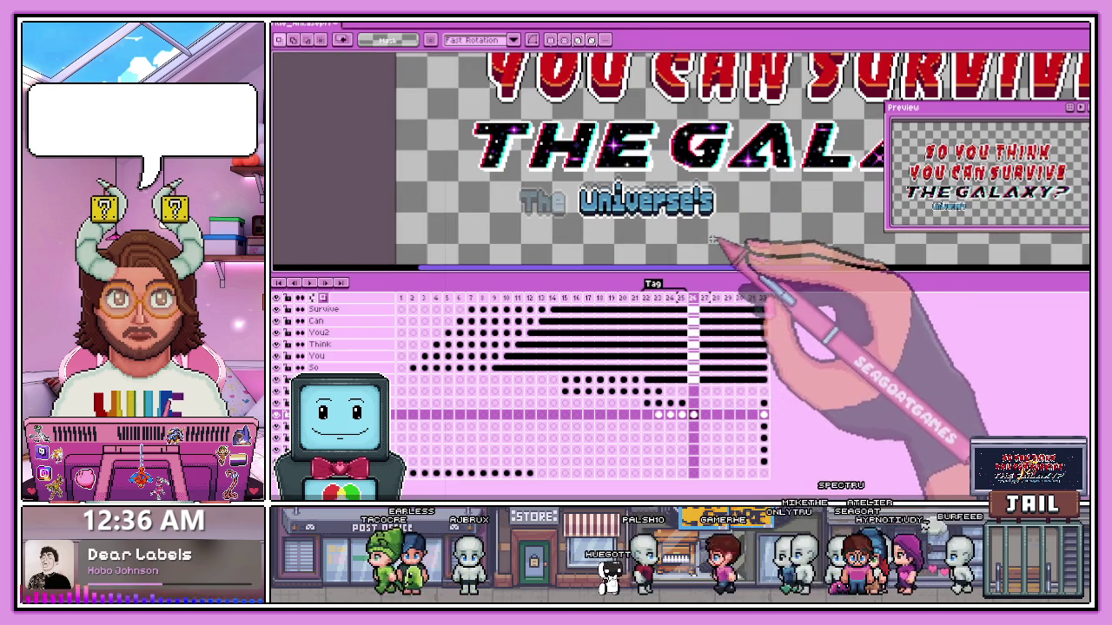
left_click(764, 426)
- Paste Most into frame 24 and move it up beside Universe's
scroll(745, 211, "down", 3)
scroll(673, 157, "up", 3)
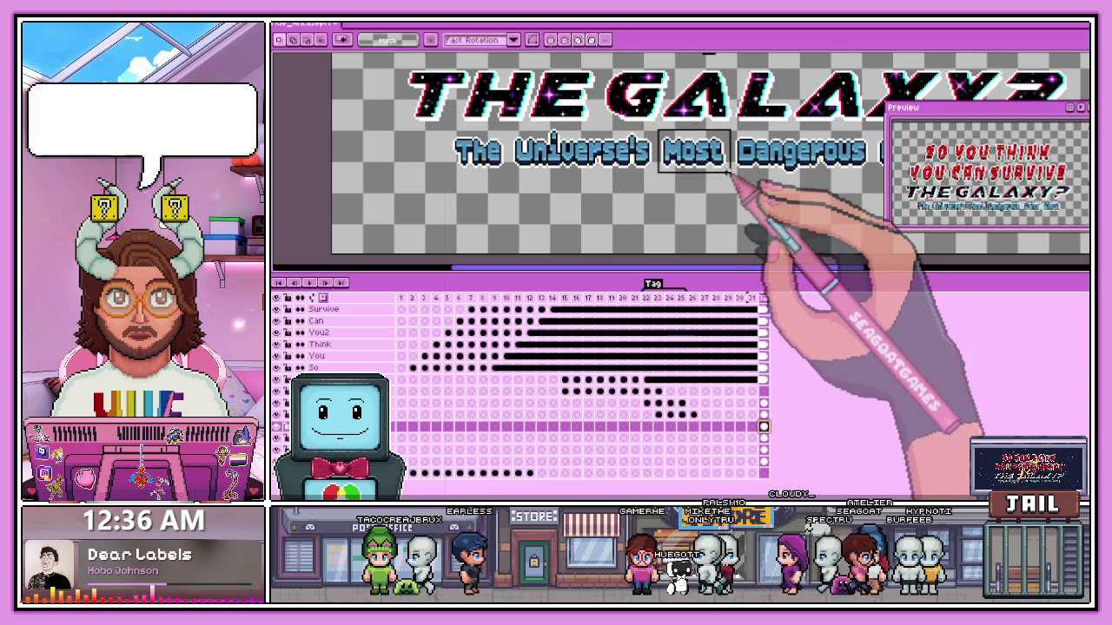
left_click(669, 426)
key("ctrl+v")
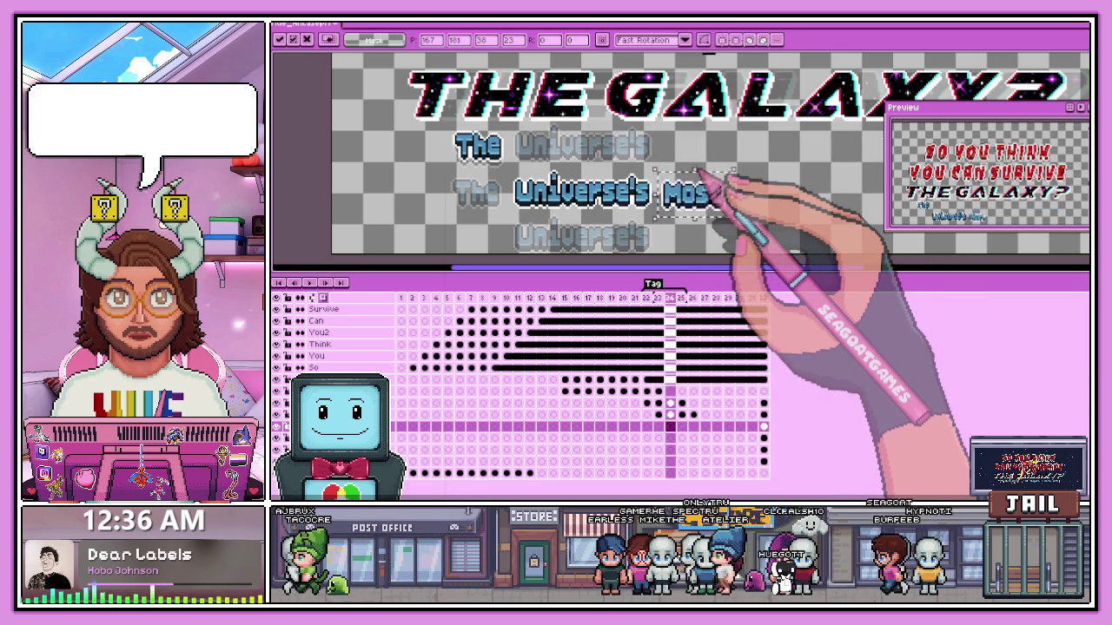
scroll(695, 174, "down", 2)
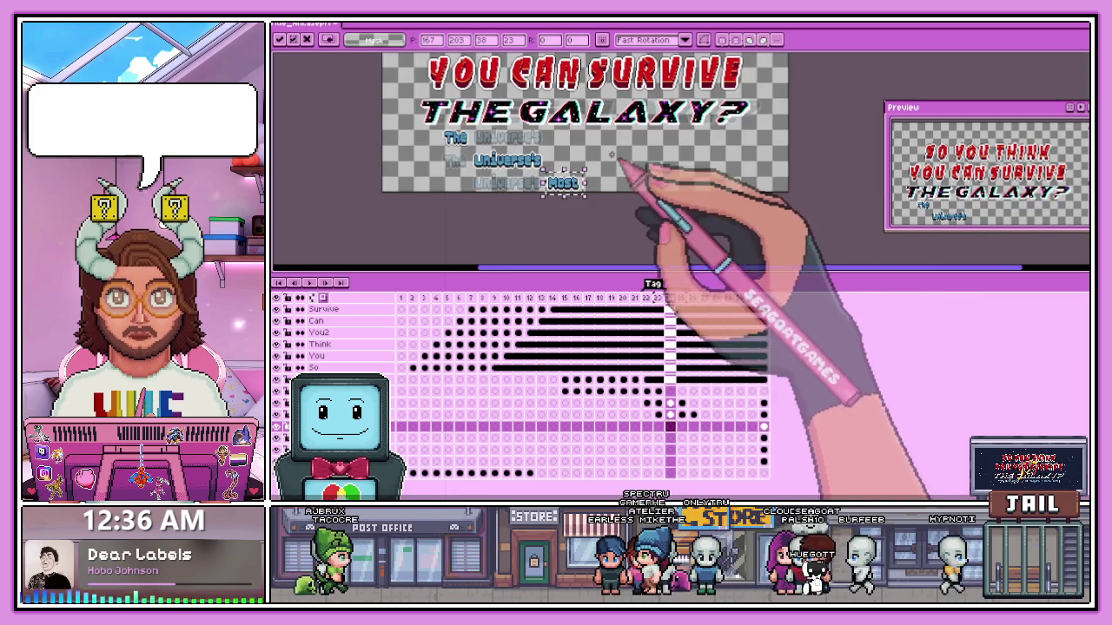
scroll(638, 179, "up", 2)
scroll(669, 182, "up", 2)
scroll(669, 183, "down", 3)
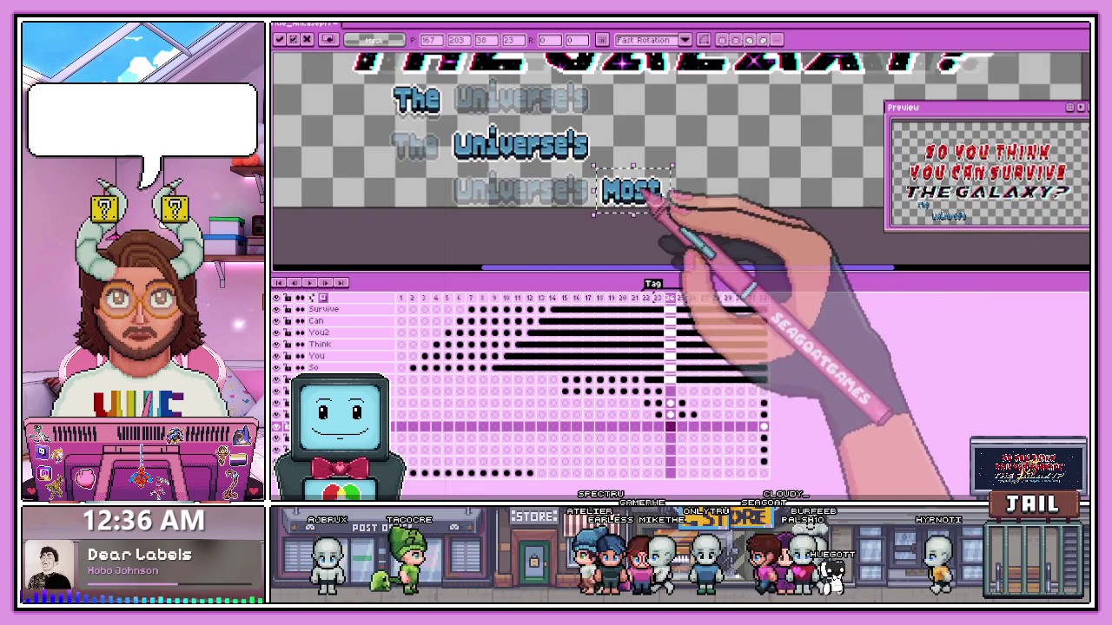
left_click(681, 425)
left_click_drag(634, 191, 632, 102)
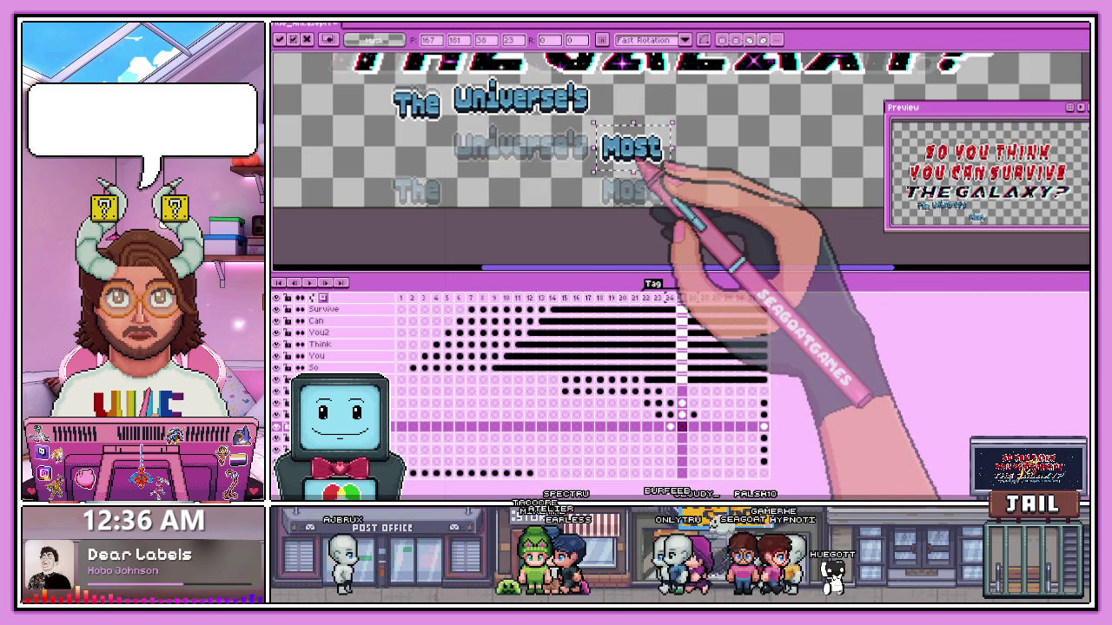
scroll(657, 150, "up", 3)
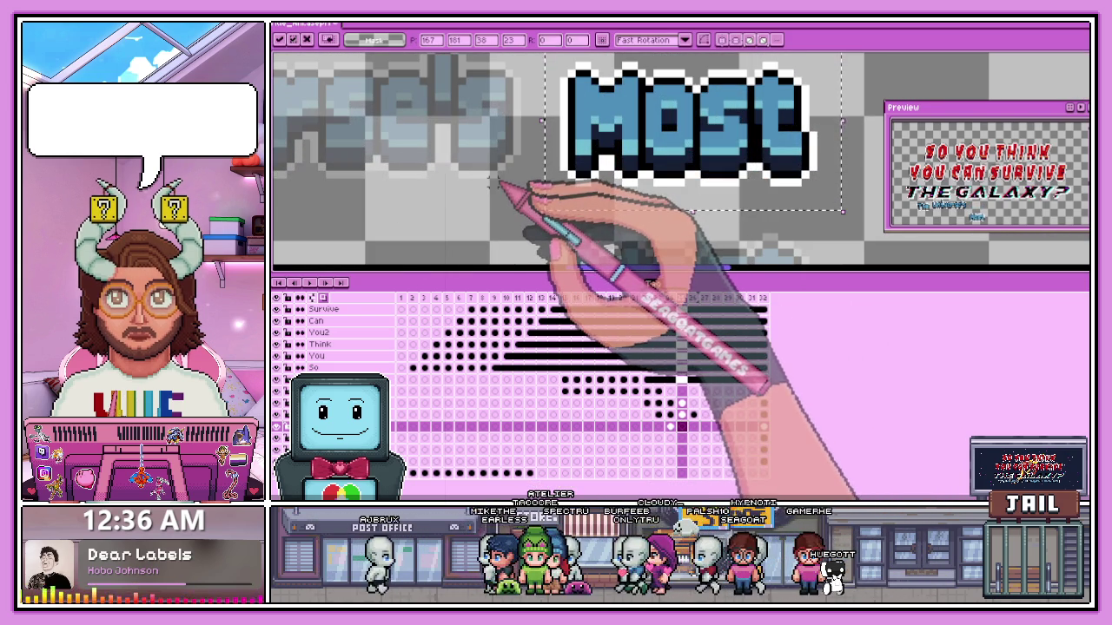
key("Return")
- Select Most and paste it into frame 27 of the Most layer
scroll(660, 192, "down", 3)
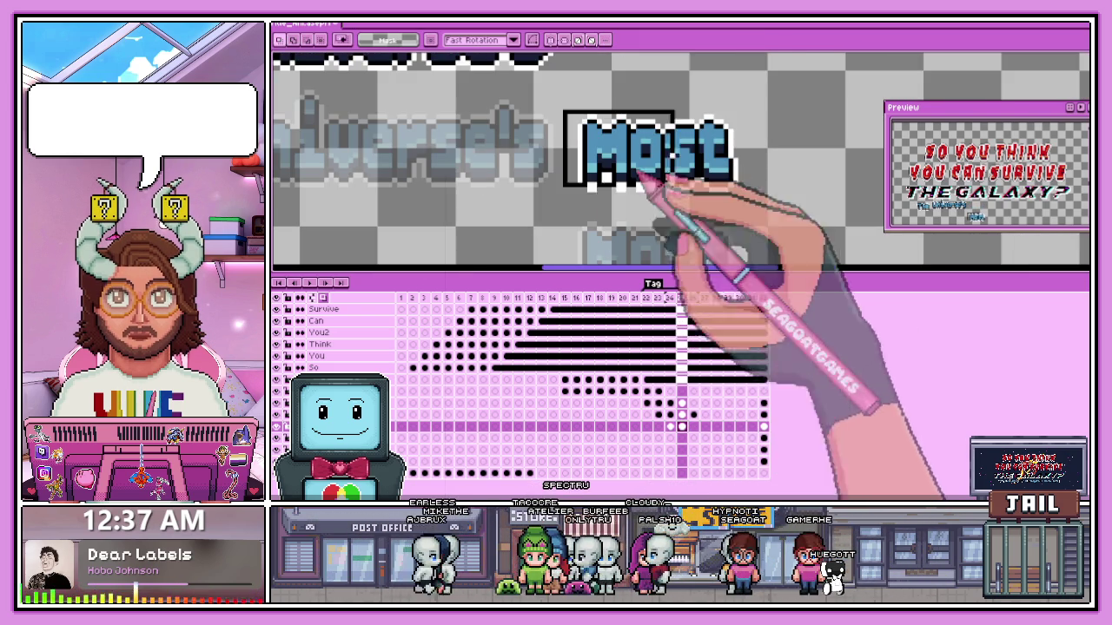
left_click_drag(647, 174, 750, 212)
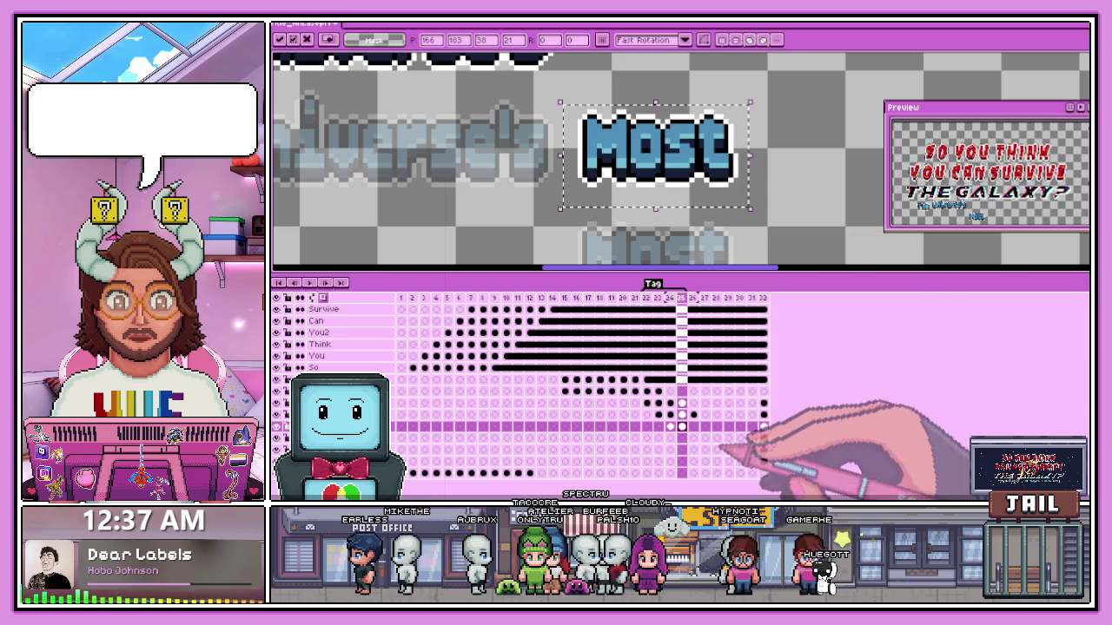
left_click(694, 427)
scroll(703, 235, "down", 2)
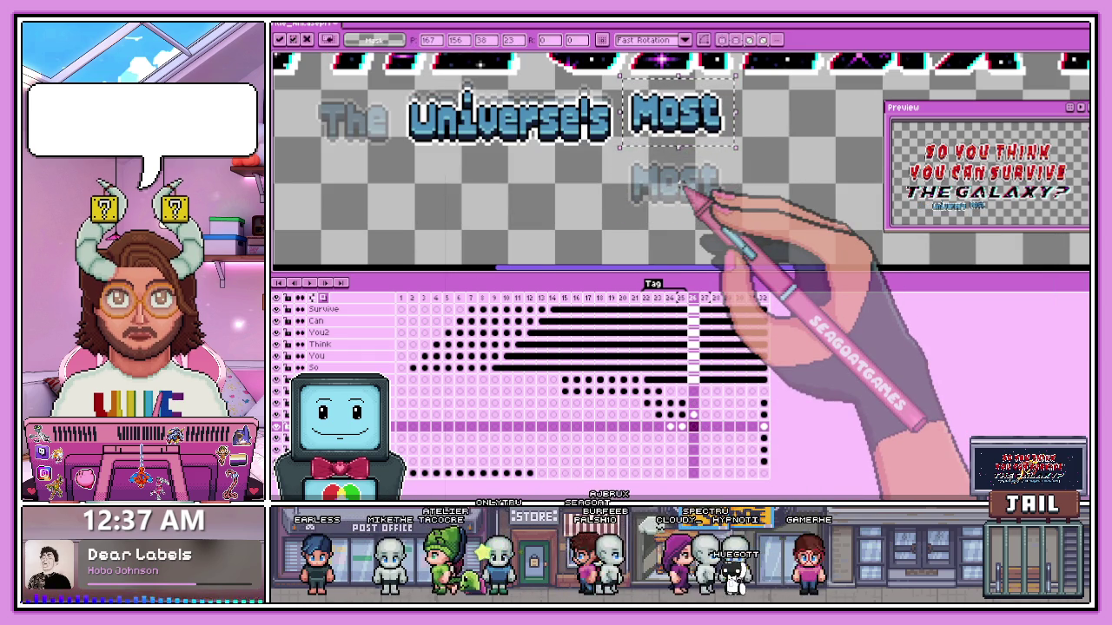
scroll(643, 165, "up", 2)
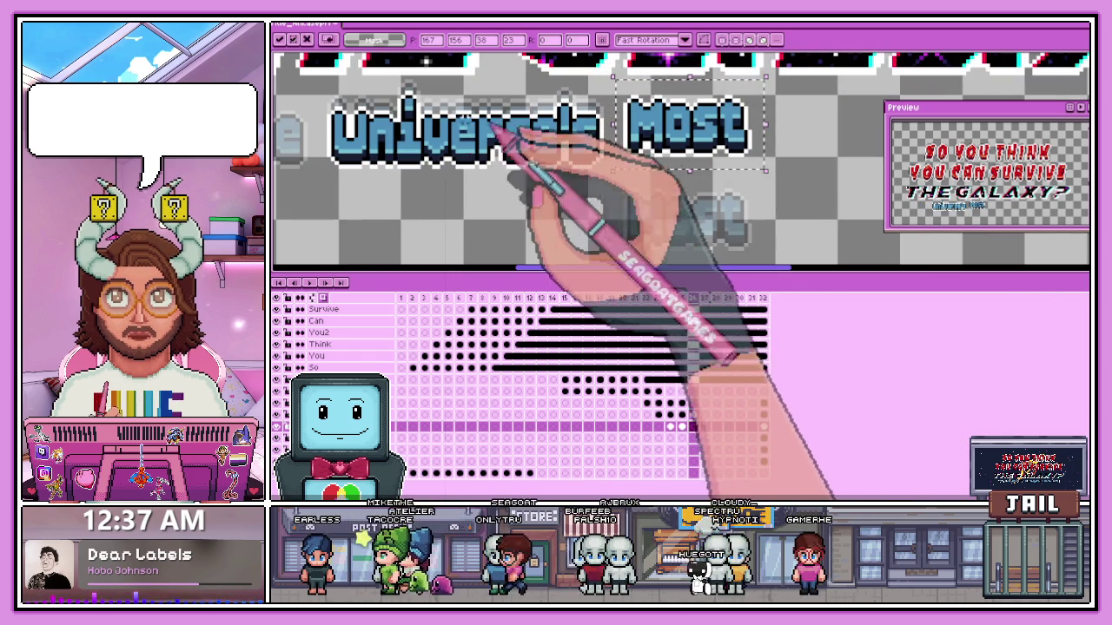
left_click(705, 426)
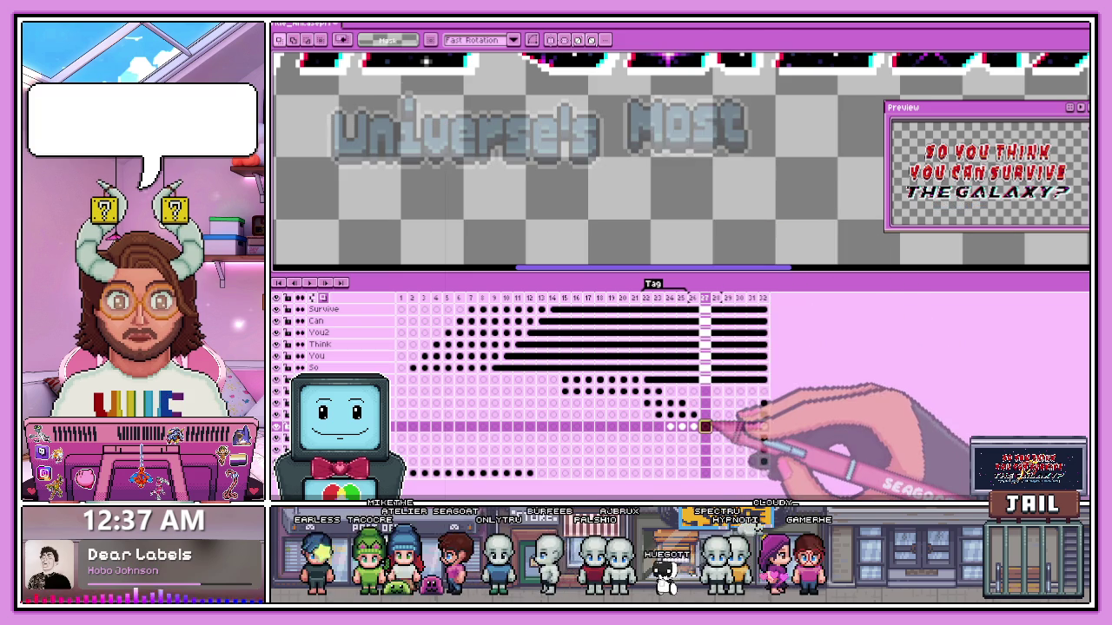
key("ctrl+v")
scroll(634, 206, "up", 1)
left_click_drag(573, 162, 674, 176)
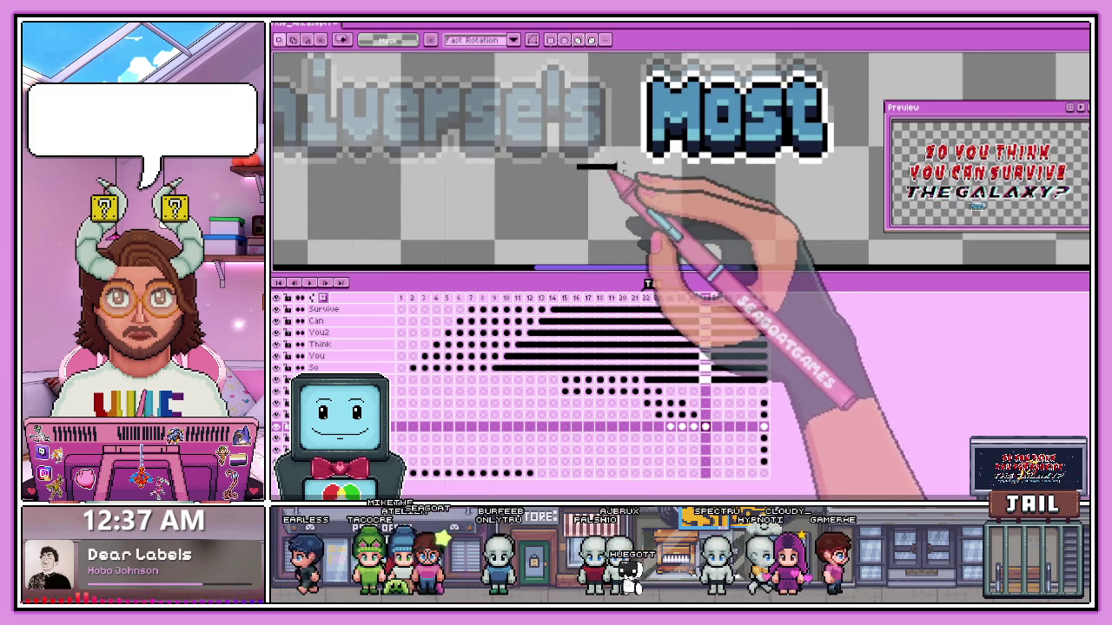
- Select the word Dangerous on the final frame of the next layer
left_click(764, 439)
scroll(706, 198, "down", 2)
scroll(730, 223, "down", 1)
scroll(743, 242, "down", 2)
scroll(660, 204, "up", 2)
scroll(659, 204, "up", 1)
left_click_drag(578, 150, 782, 220)
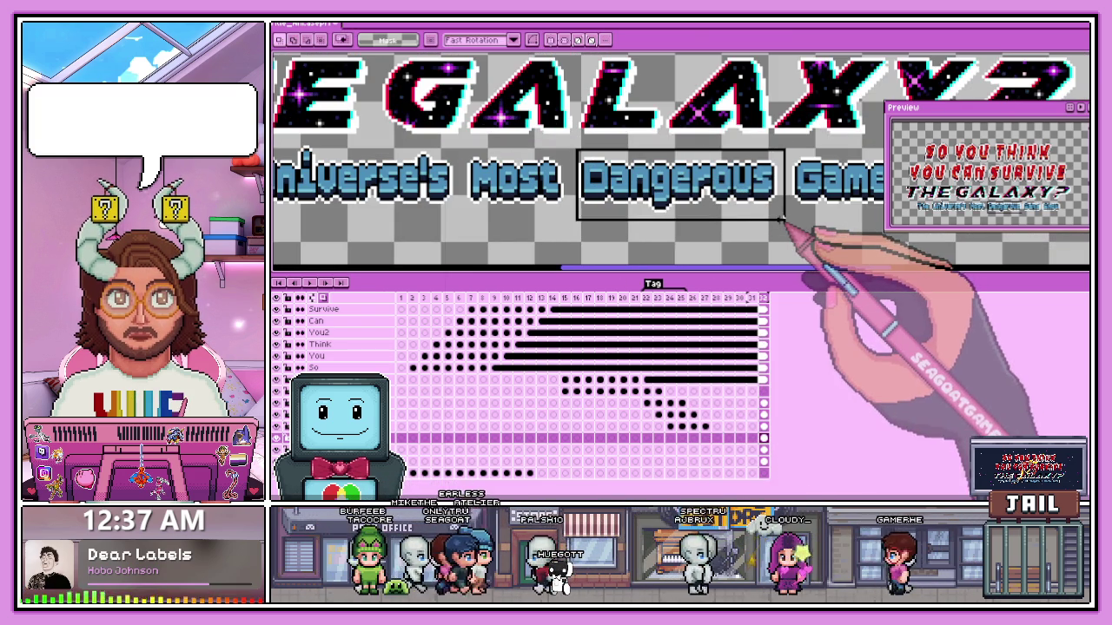
- Paste Dangerous into frame 25
left_click(681, 437)
scroll(641, 203, "down", 3)
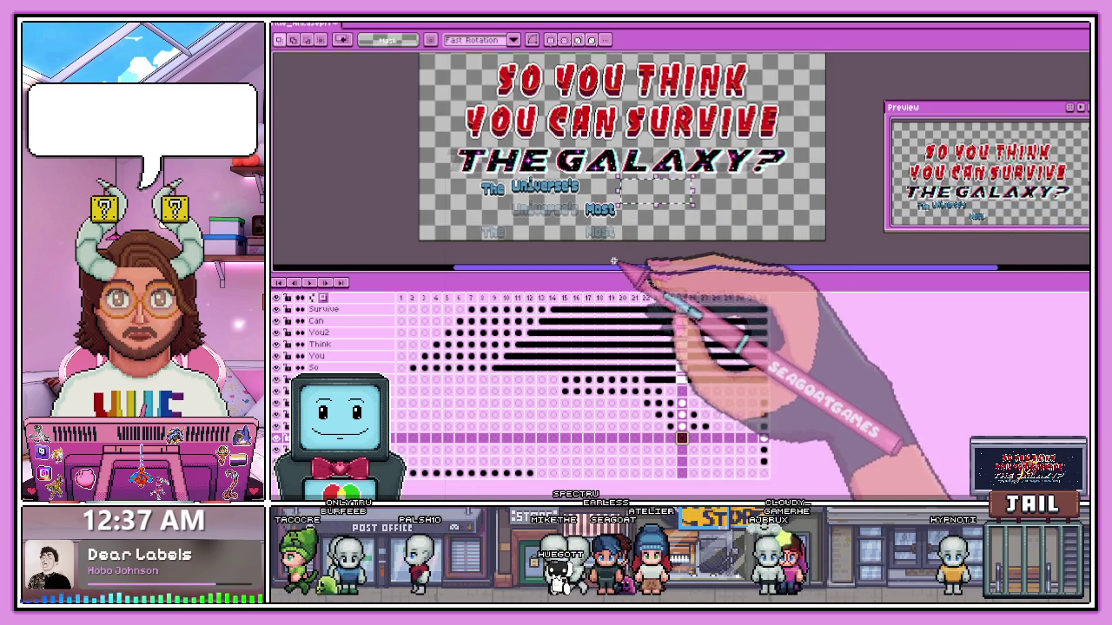
scroll(652, 205, "up", 2)
scroll(651, 205, "down", 2)
key("ctrl+v")
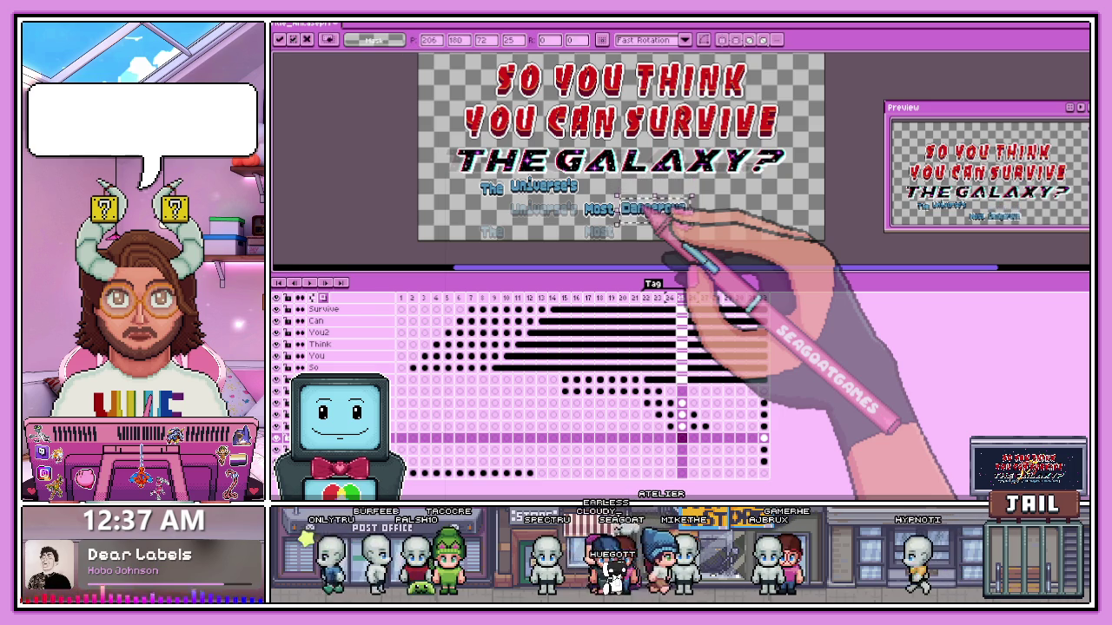
scroll(647, 209, "up", 1)
scroll(656, 191, "up", 2)
scroll(660, 182, "up", 1)
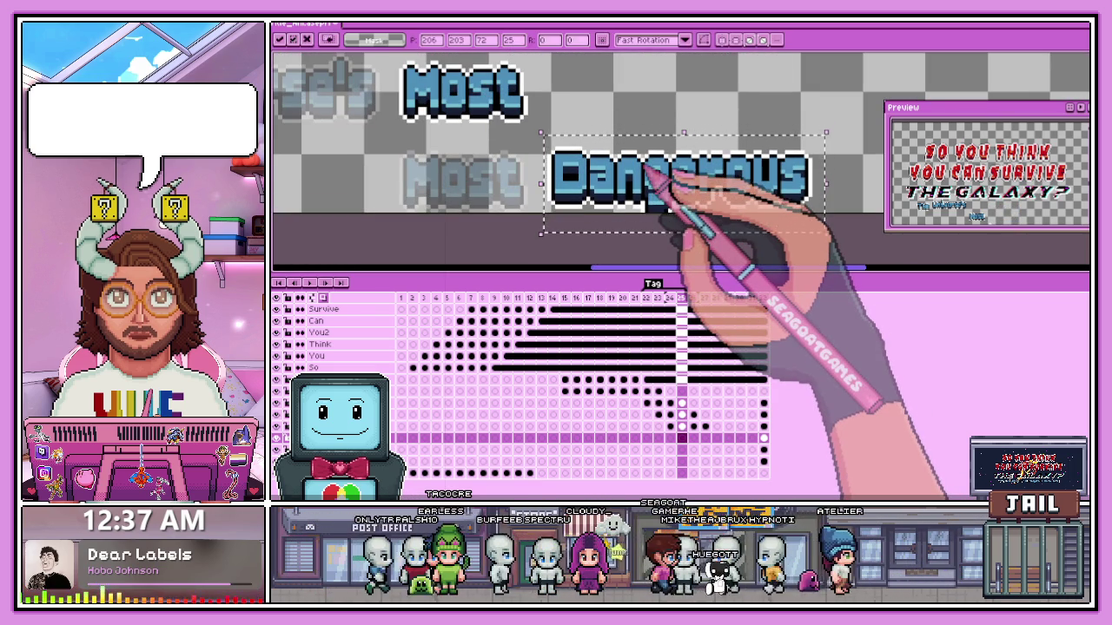
scroll(673, 165, "down", 3)
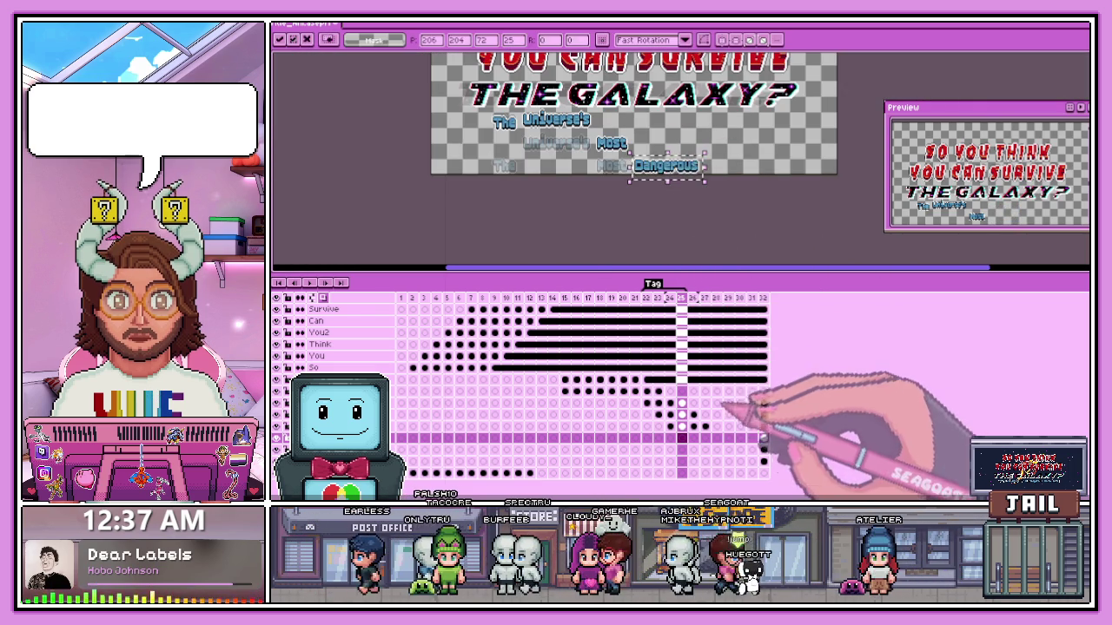
- Nudge Dangerous down on frame 26 and adjust its selection
left_click(692, 438)
scroll(670, 144, "up", 3)
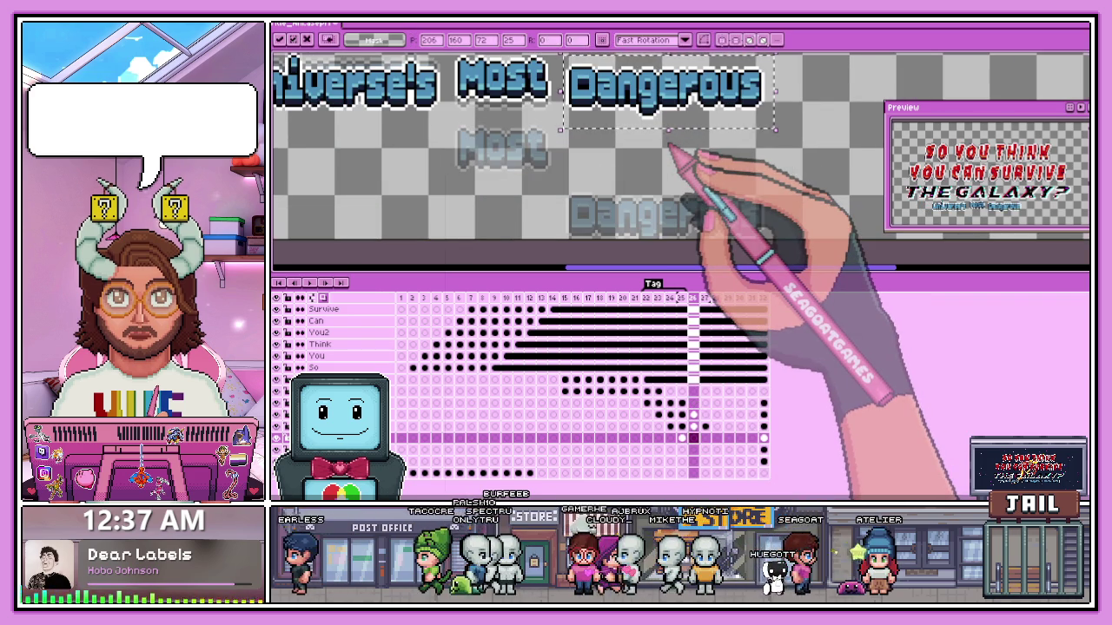
key("Down")
key("Down")
key("Down")
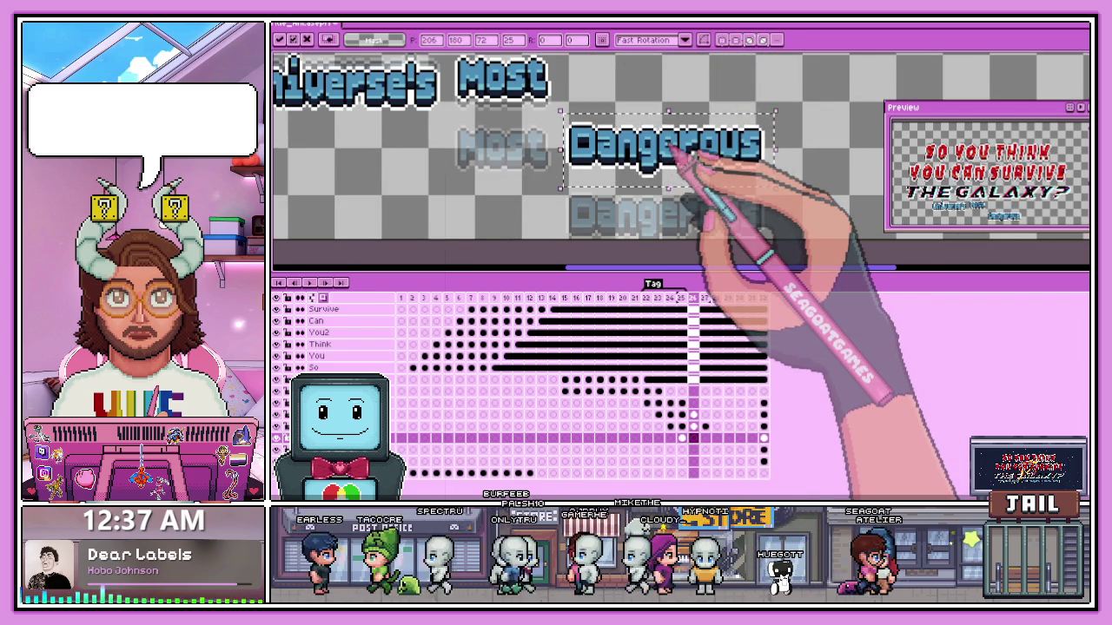
scroll(660, 150, "up", 1)
scroll(564, 173, "up", 1)
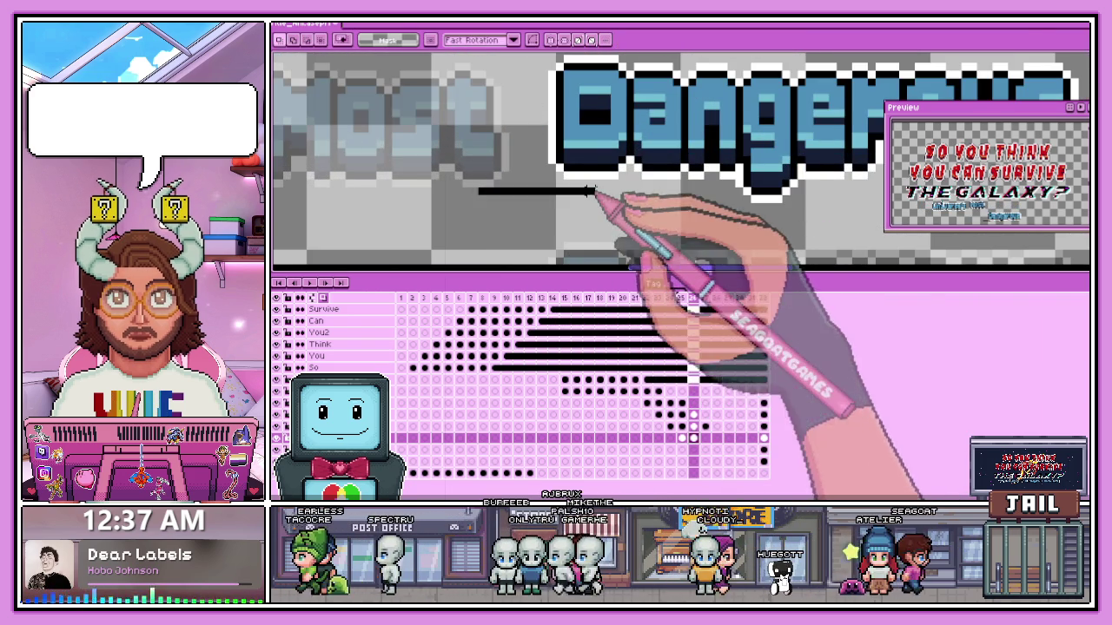
scroll(626, 188, "down", 2)
scroll(652, 182, "down", 1)
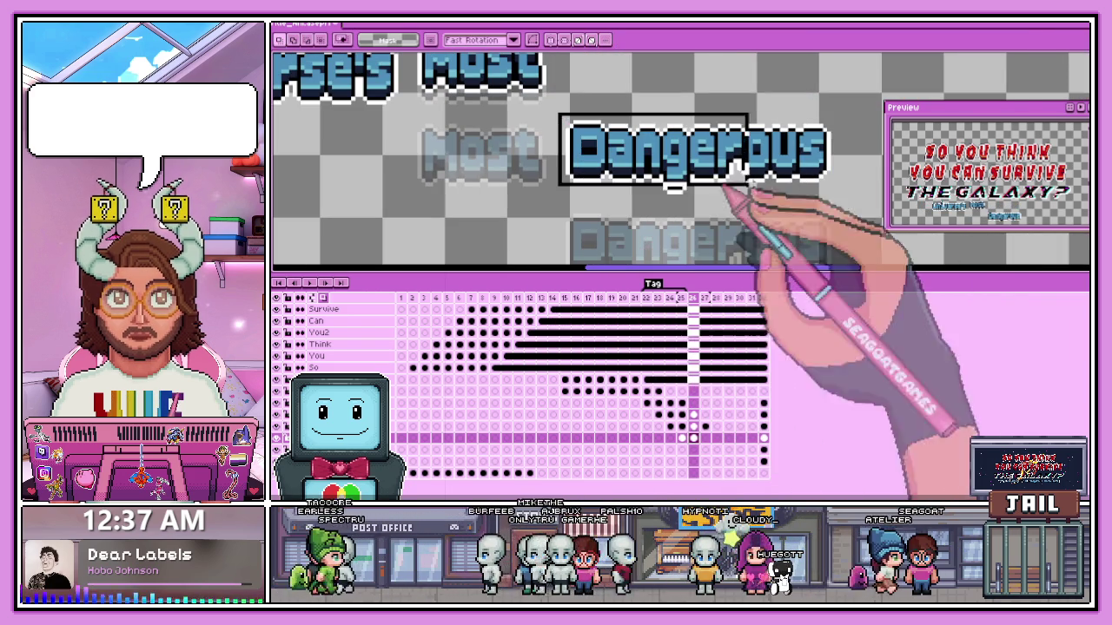
left_click_drag(724, 187, 839, 195)
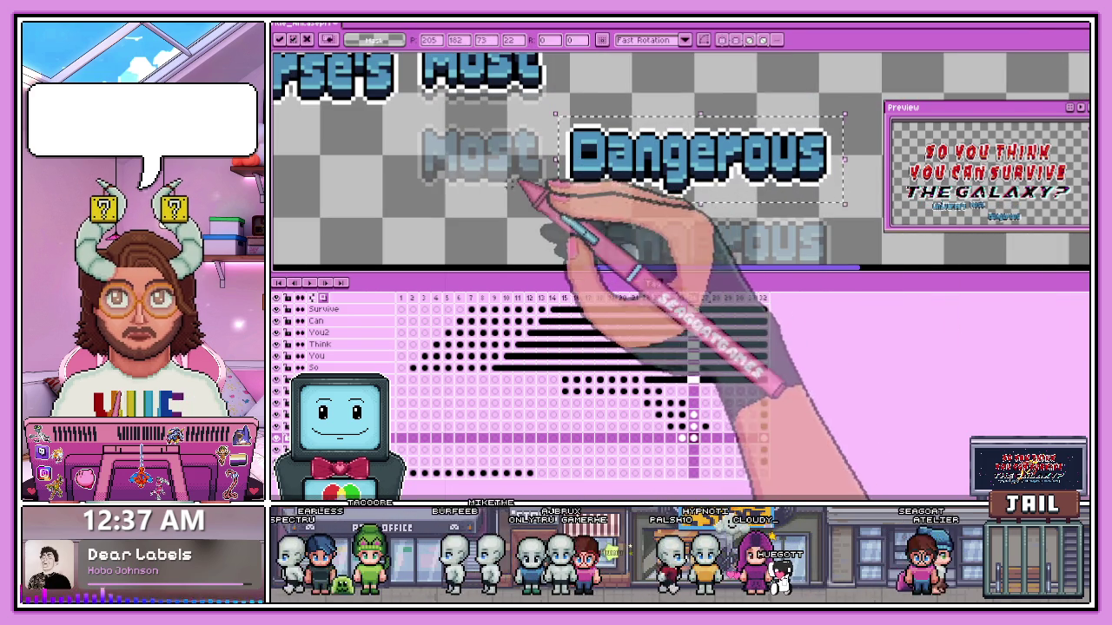
left_click_drag(530, 189, 597, 190)
scroll(625, 208, "down", 1)
- Select Dangerous on frame 27 and nudge it up slightly
left_click(704, 305)
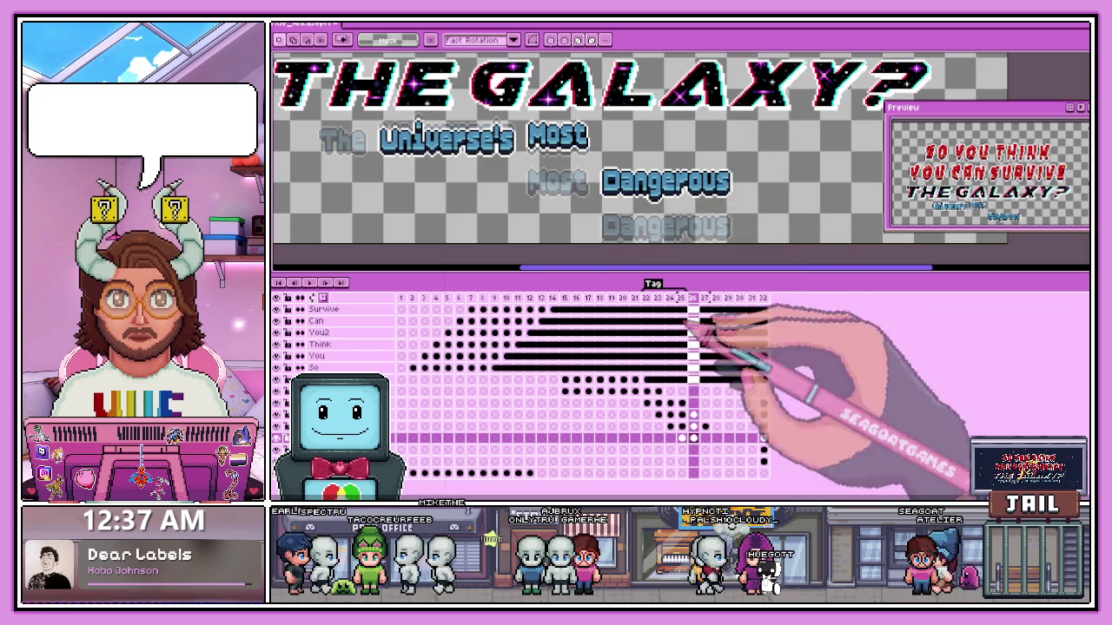
left_click(721, 329)
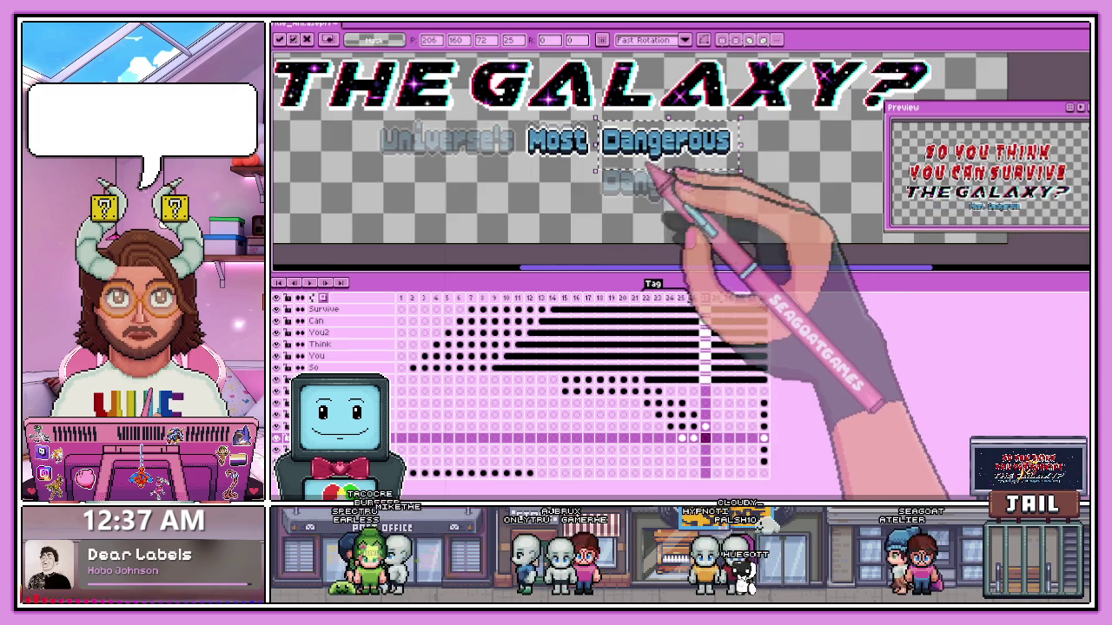
scroll(667, 166, "up", 2)
key("Up")
key("Up")
key("Up")
key("Up")
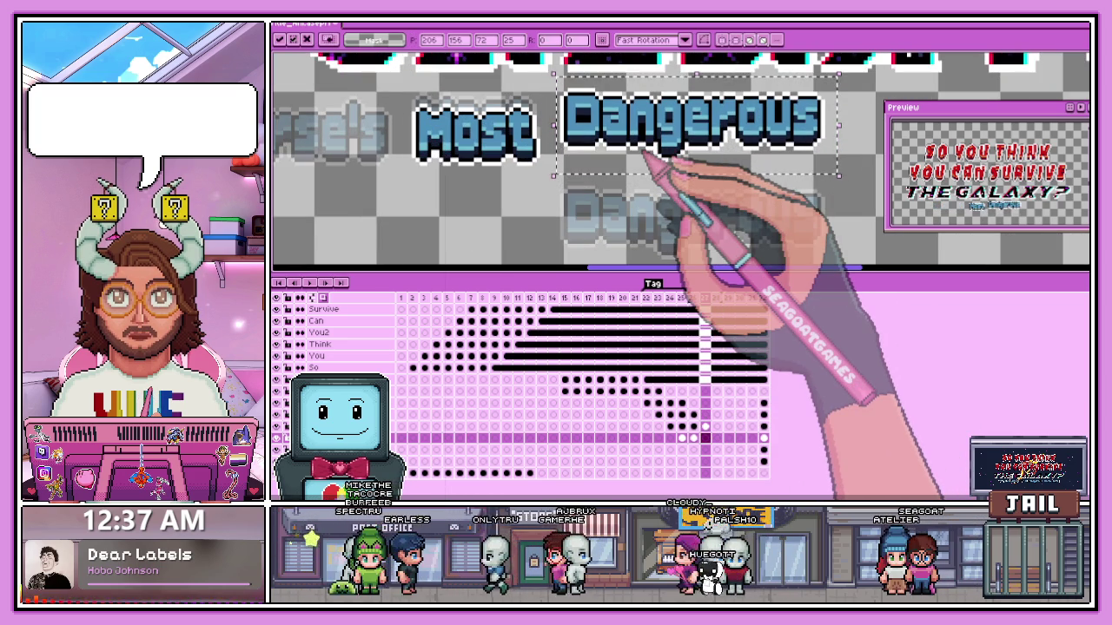
left_click(716, 437)
scroll(707, 235, "down", 1)
scroll(695, 228, "down", 4)
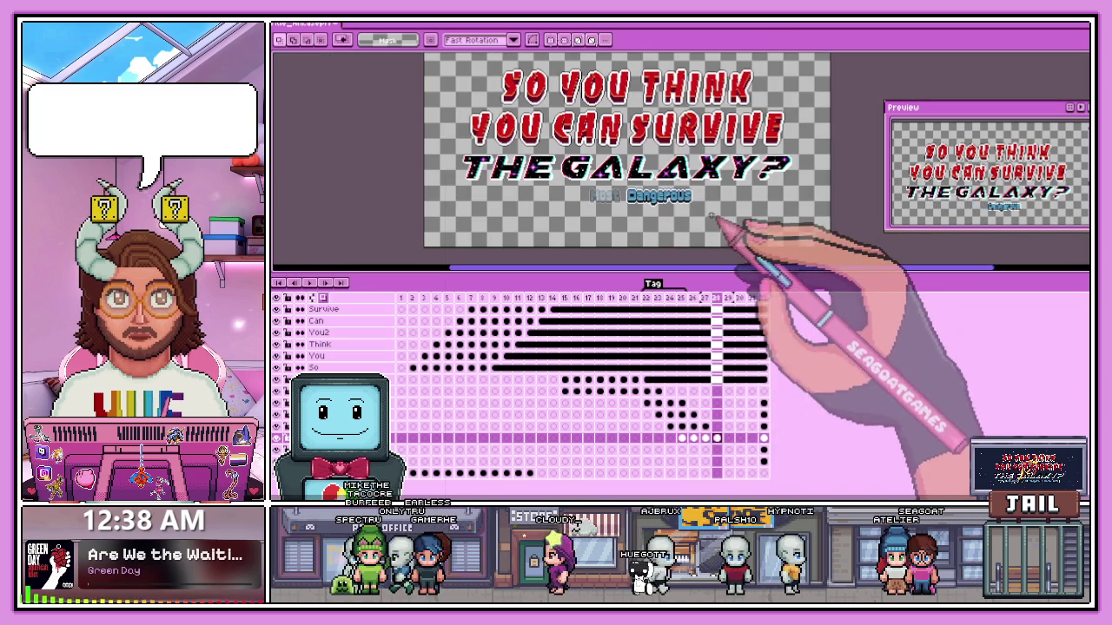
- Select the subtitle cels from frame 25 through frame 32 in the timeline
left_click(682, 403)
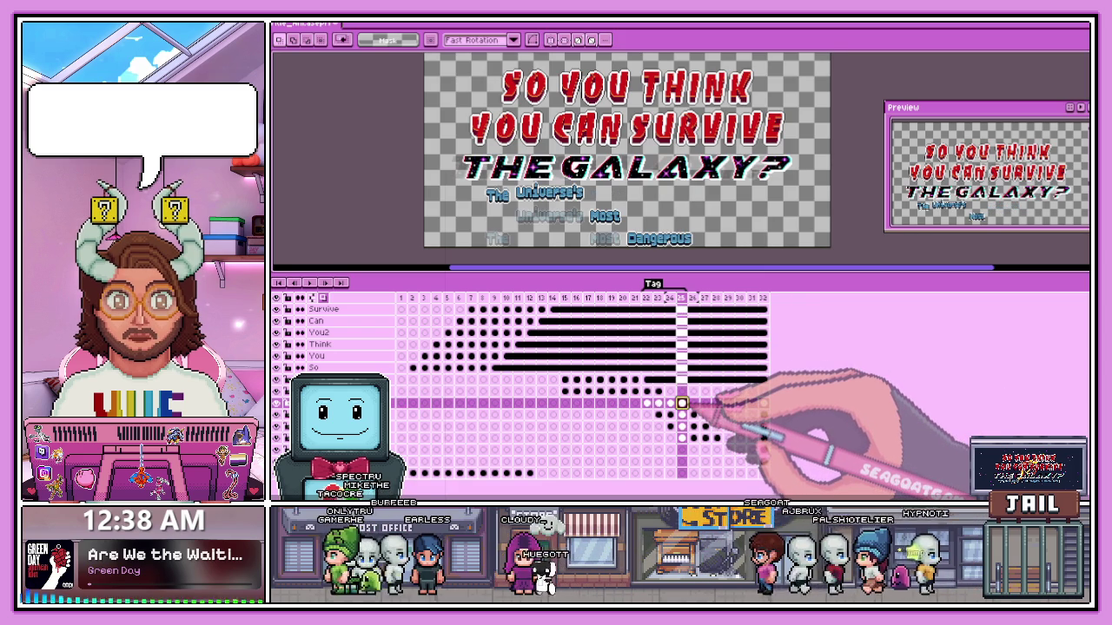
left_click_drag(682, 403, 694, 403)
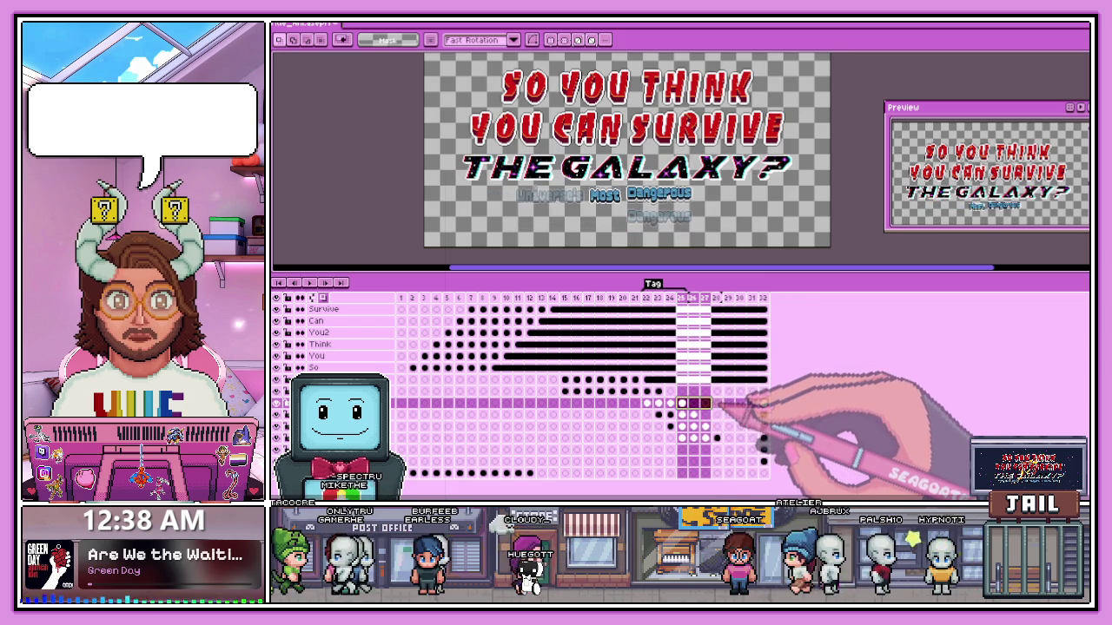
left_click_drag(755, 403, 764, 403)
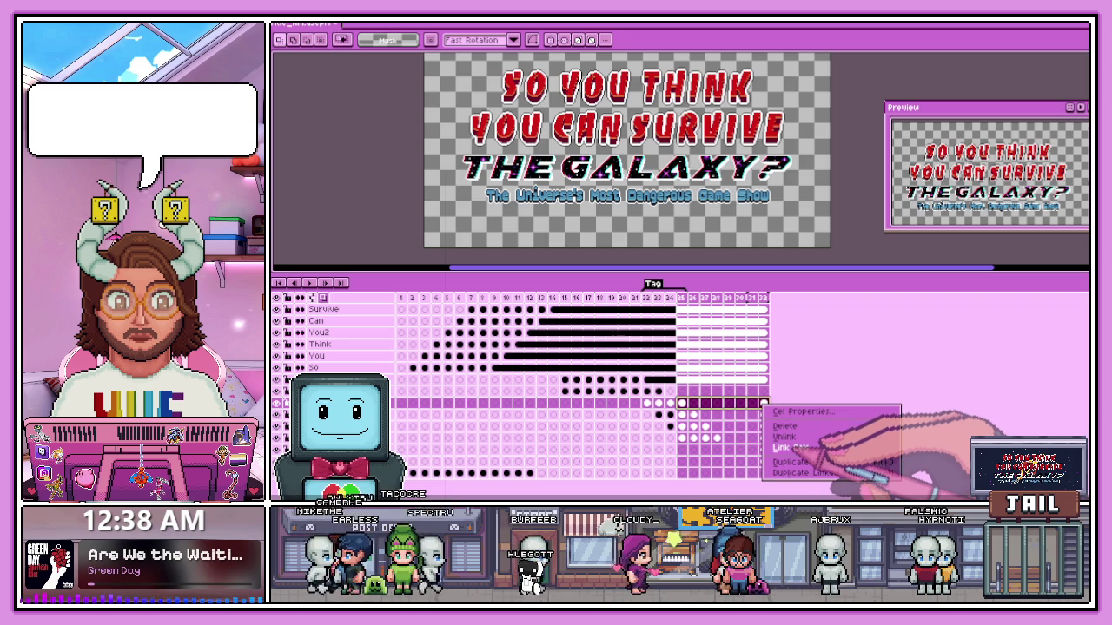
left_click(693, 415)
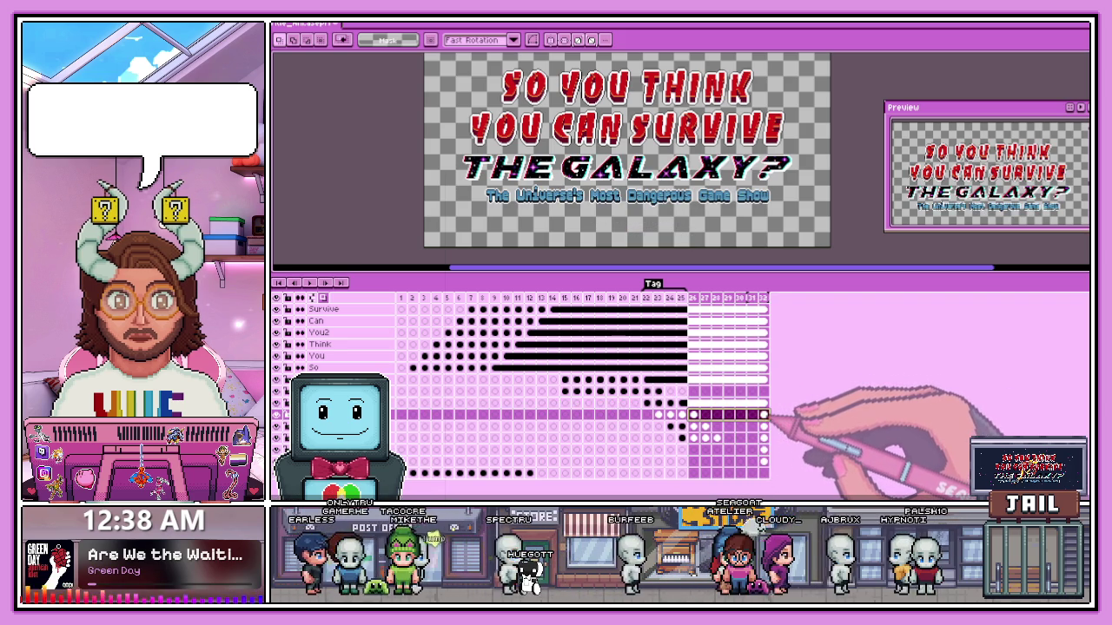
left_click(705, 426)
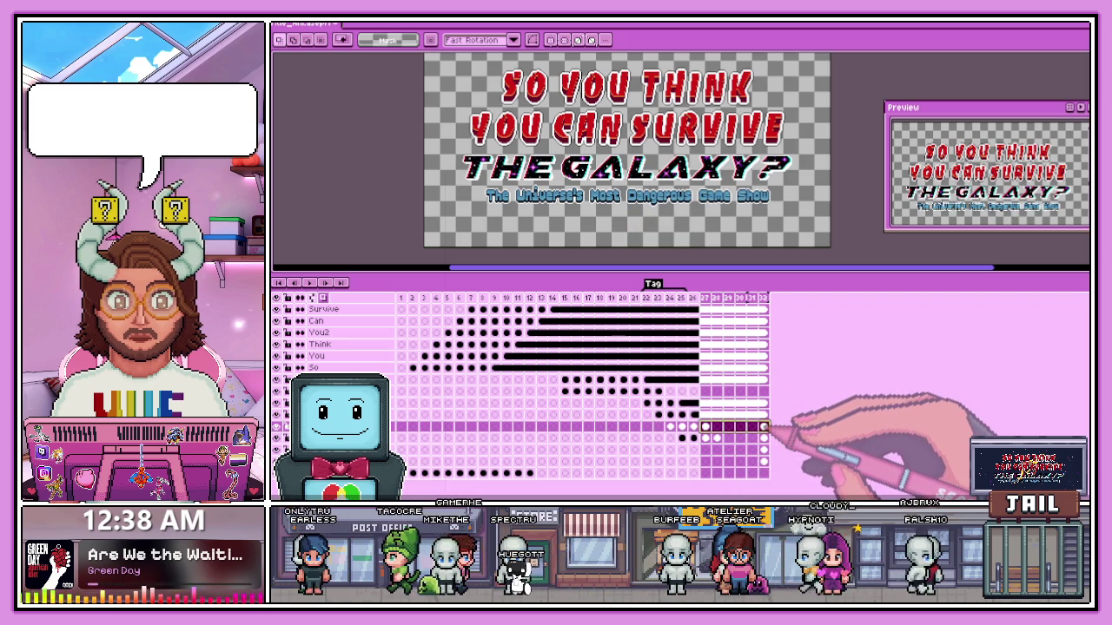
left_click(716, 438)
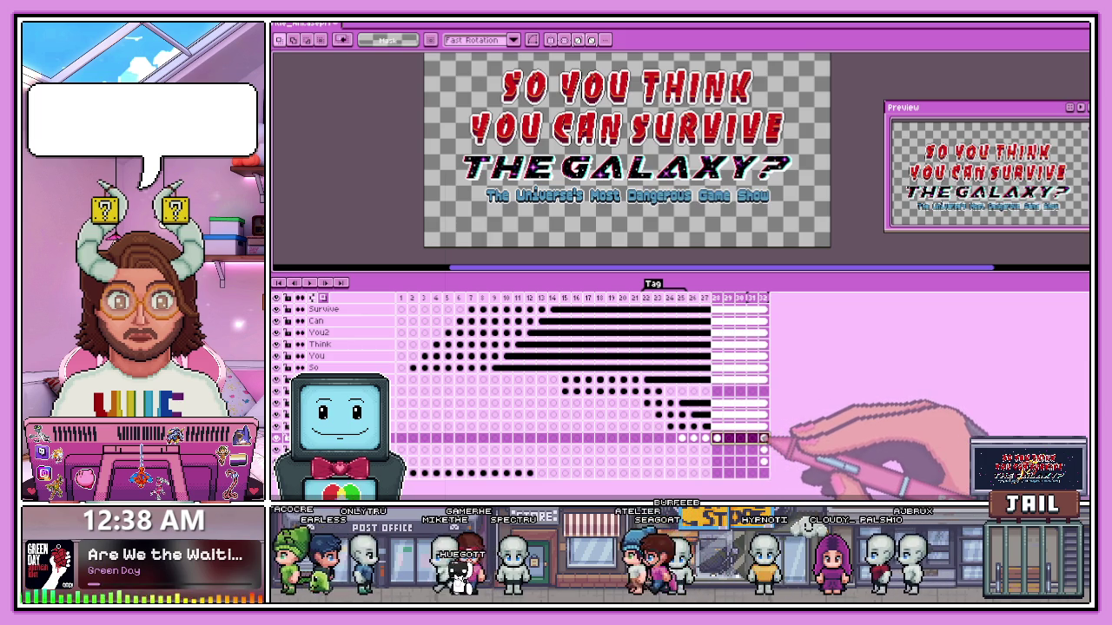
key("Escape")
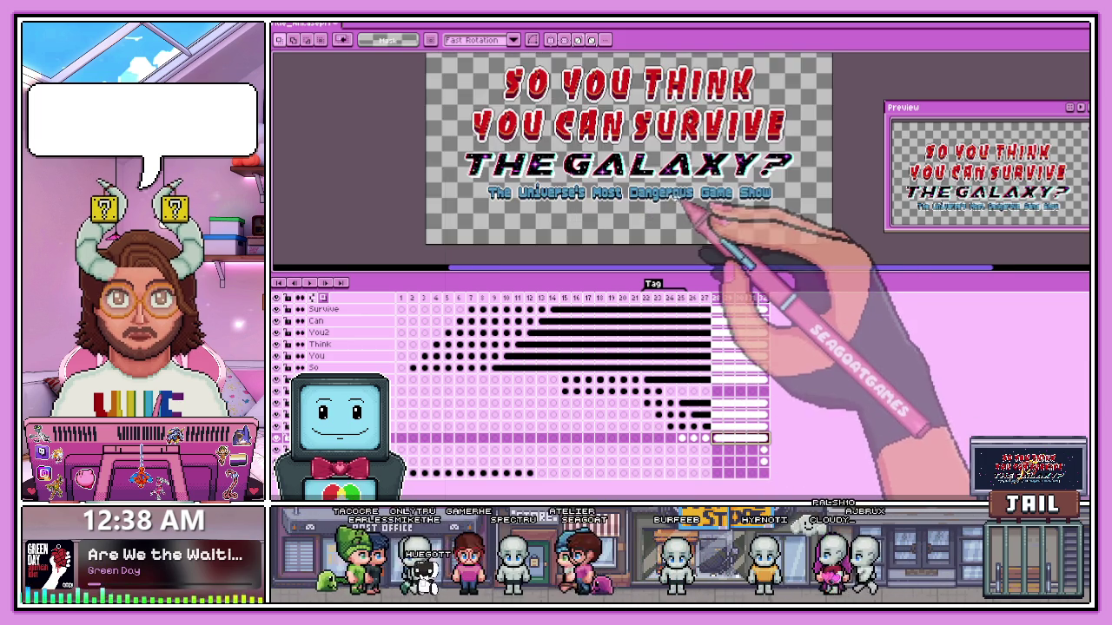
- Open the properties of the frames 22–25 animation tag
scroll(669, 230, "down", 1)
scroll(681, 235, "up", 1)
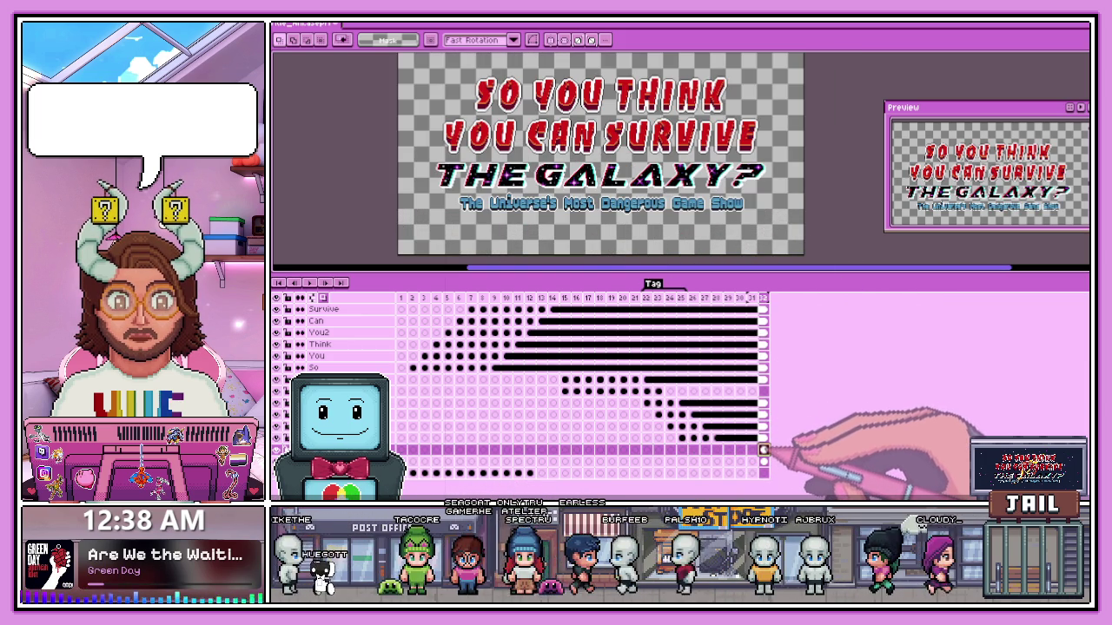
key("Down")
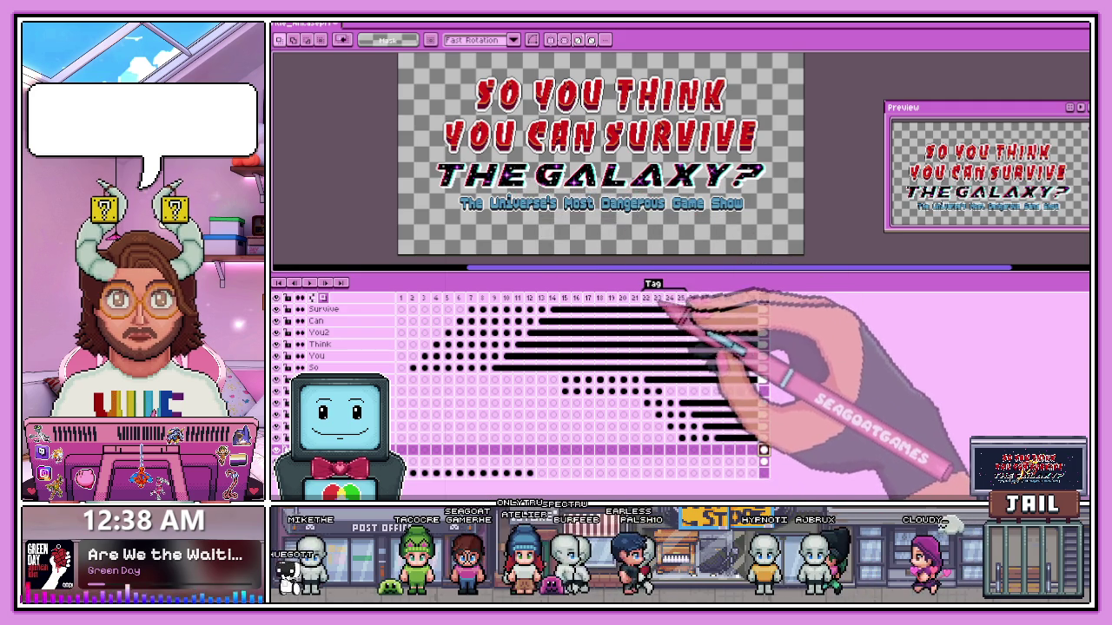
double_click(669, 288)
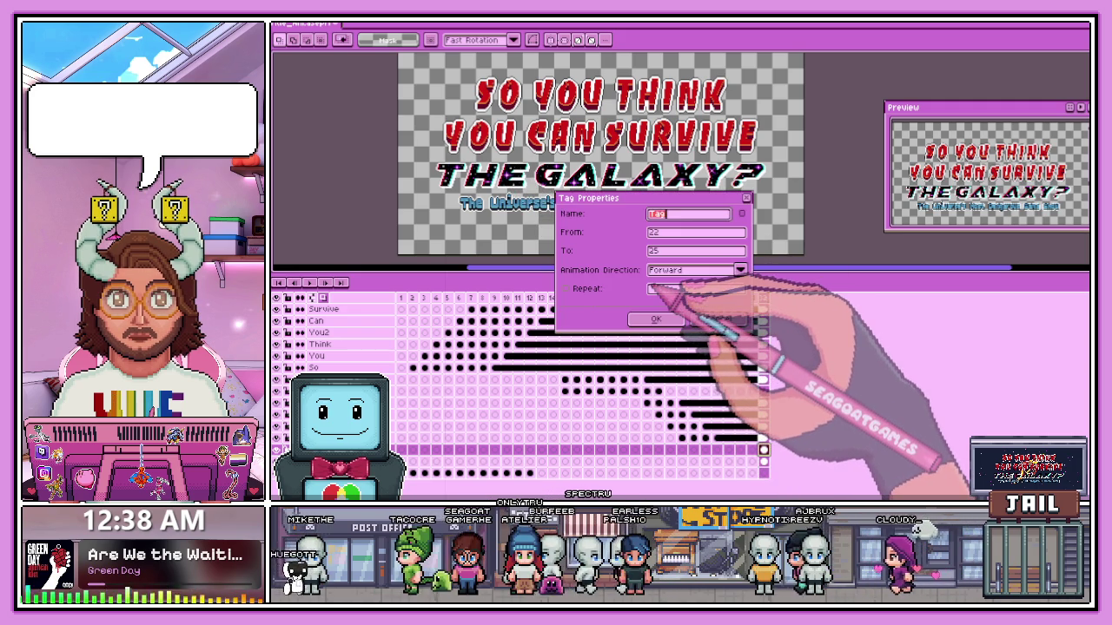
- Dismiss the tag properties unchanged and select the word Game around frame 26
left_click(717, 320)
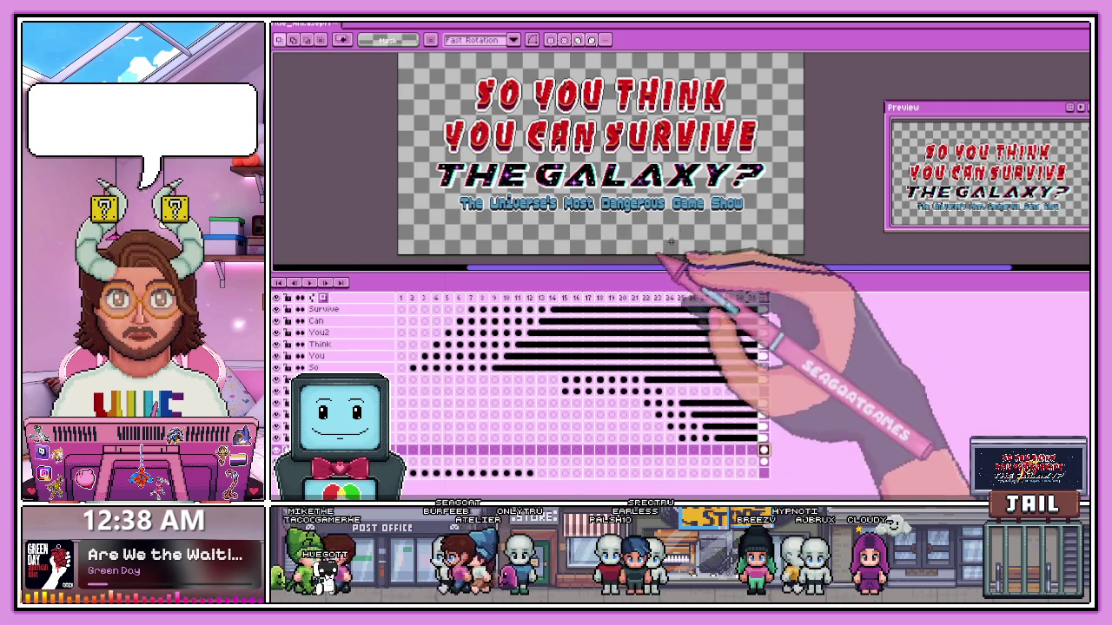
scroll(695, 207, "up", 1)
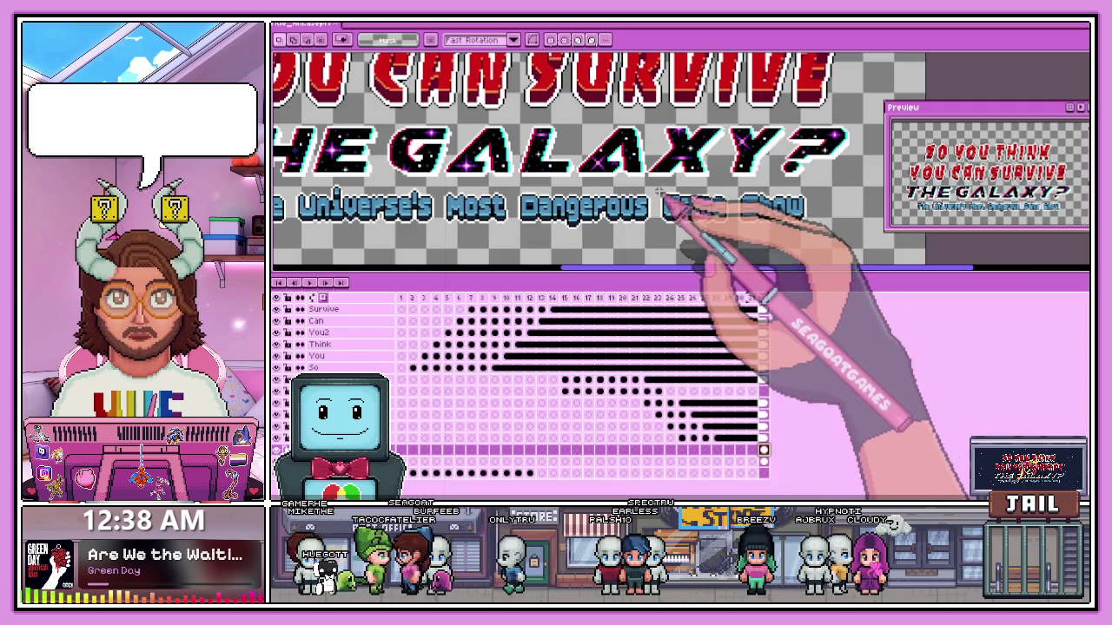
left_click_drag(659, 191, 719, 226)
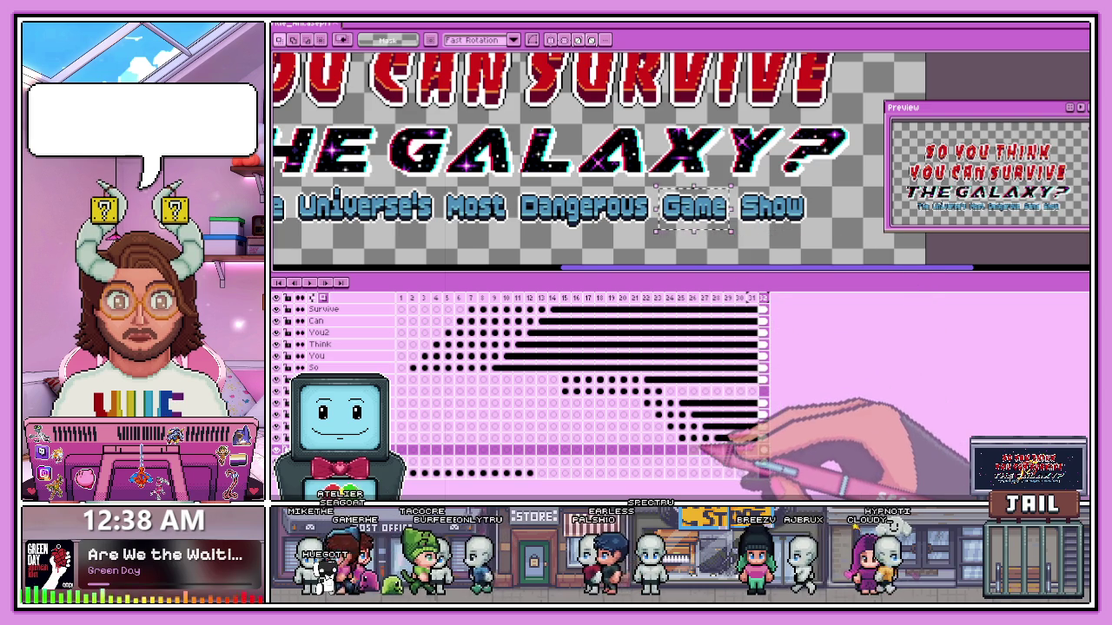
left_click(692, 449)
scroll(682, 209, "down", 3)
scroll(682, 202, "up", 3)
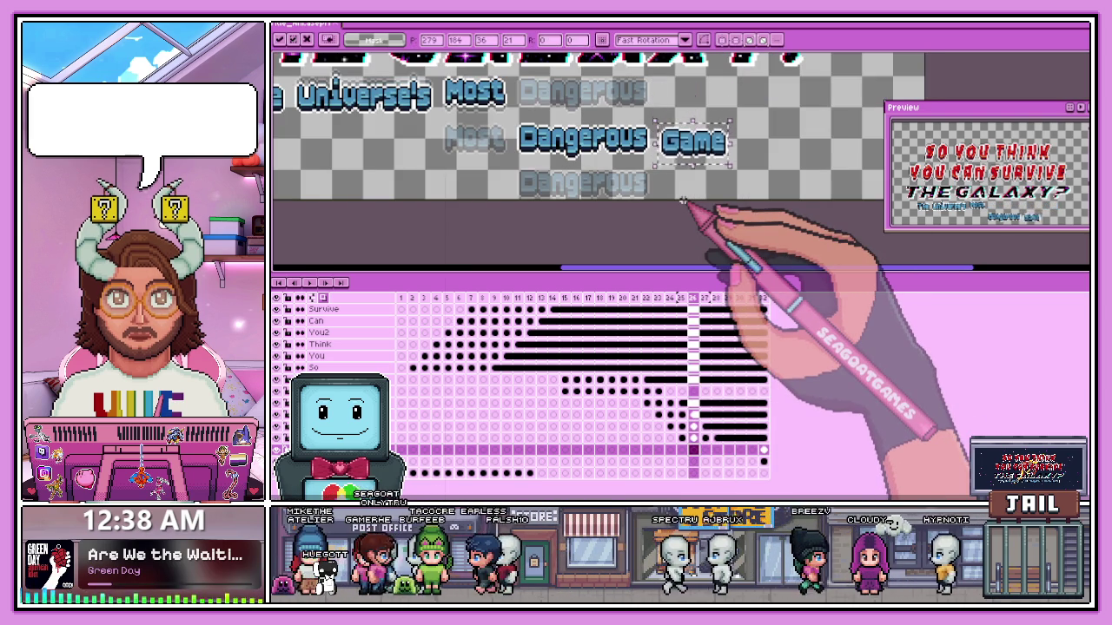
scroll(683, 202, "down", 4)
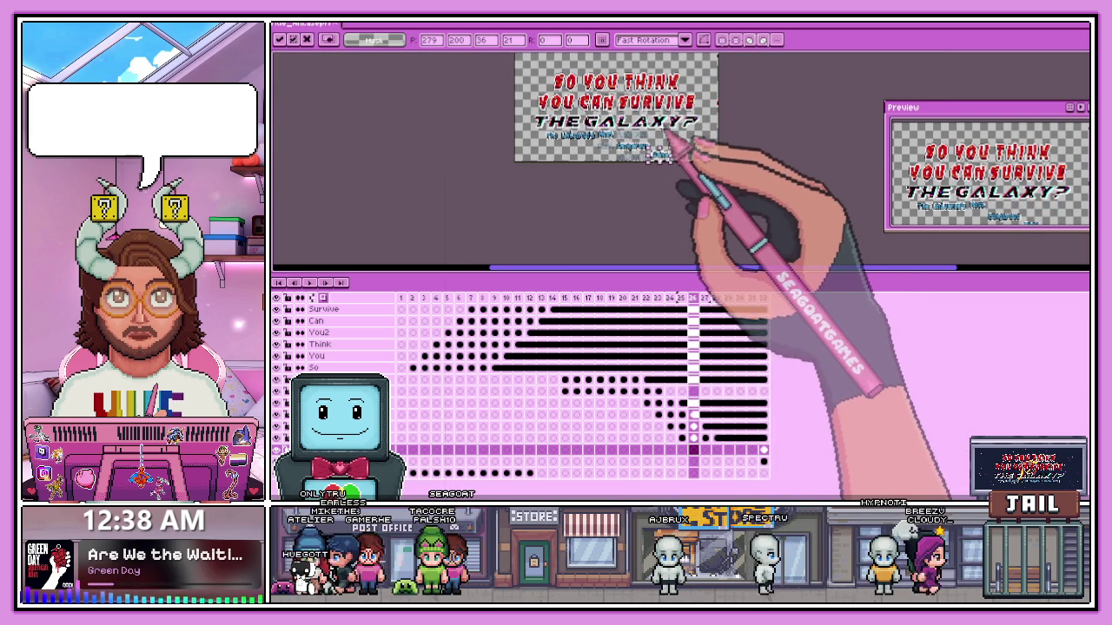
scroll(659, 158, "up", 2)
scroll(652, 222, "up", 2)
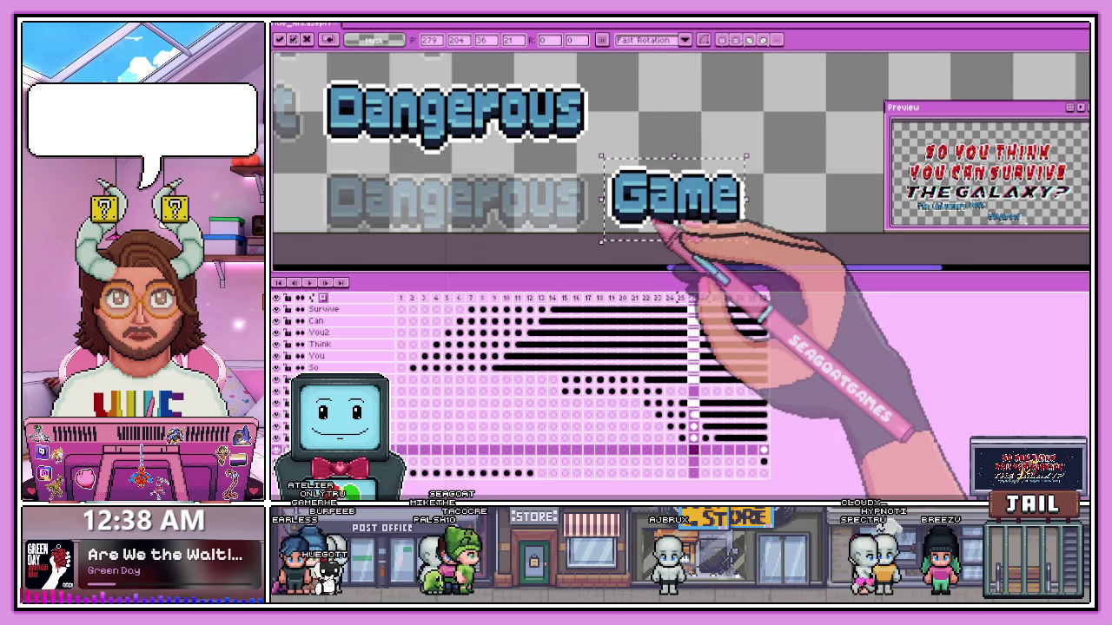
scroll(660, 224, "down", 2)
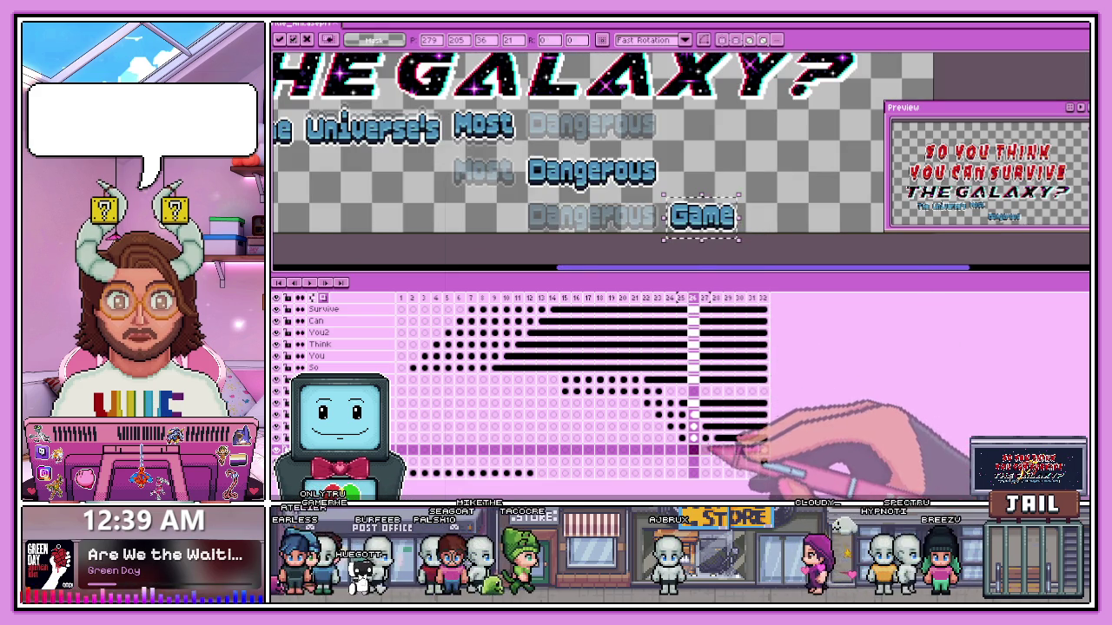
key("Right")
key("Right")
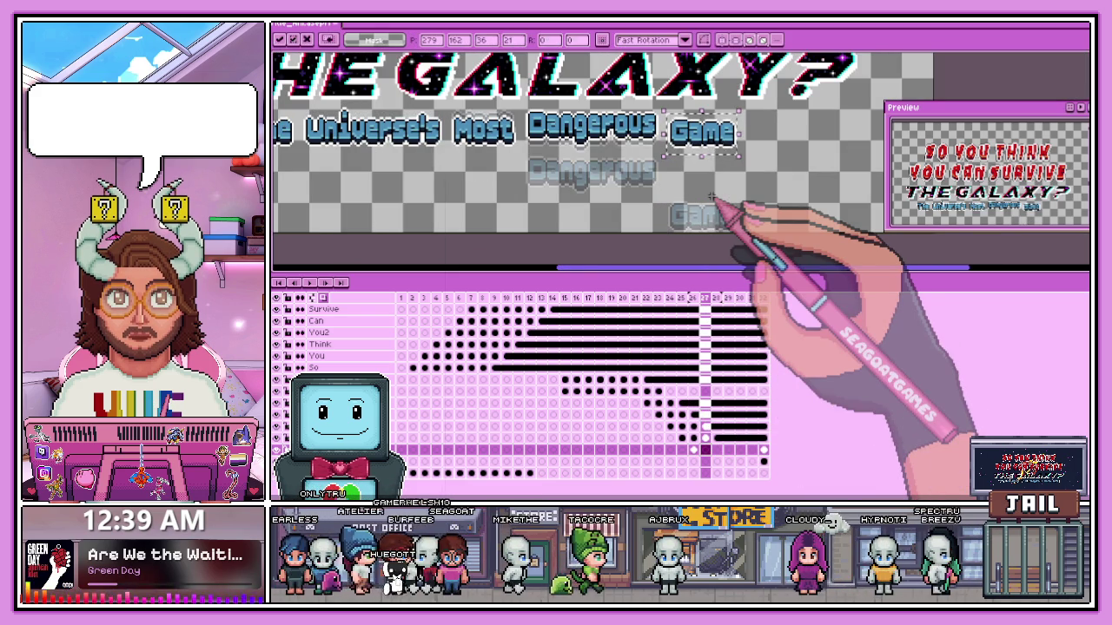
scroll(712, 196, "up", 2)
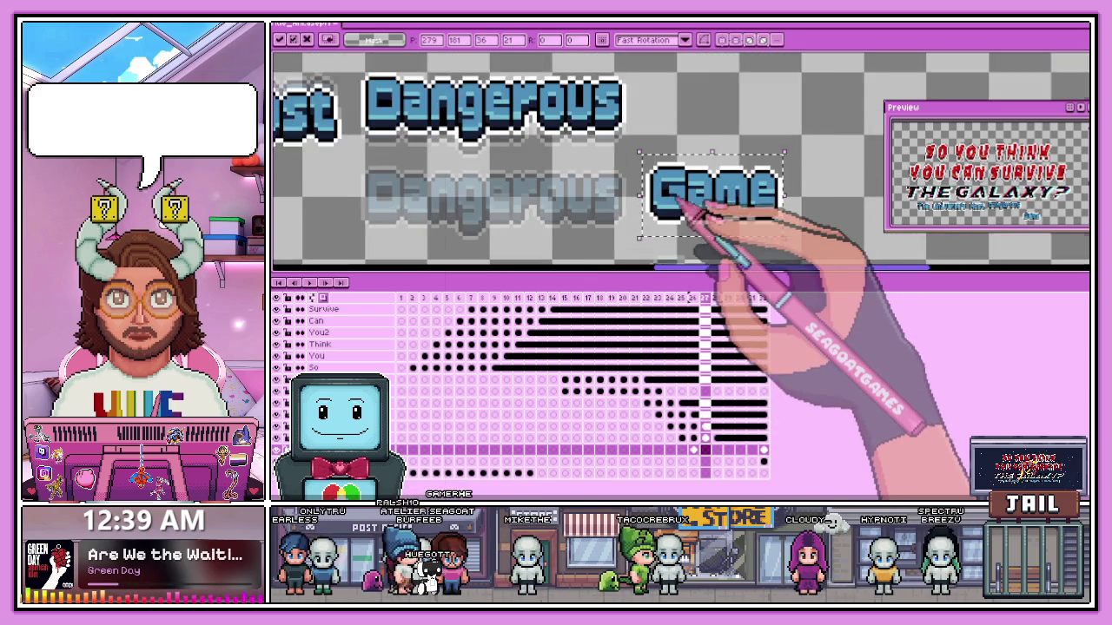
scroll(695, 213, "up", 1)
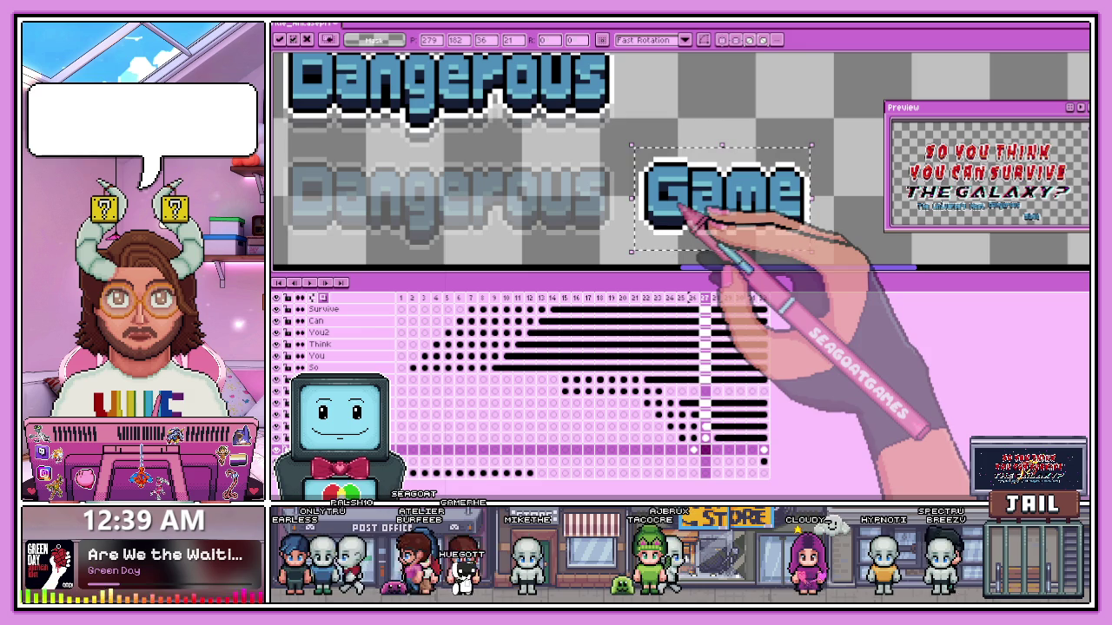
- Move the lower copy of Game up onto the subtitle line beside Dangerous, then deselect
left_click_drag(582, 233, 682, 252)
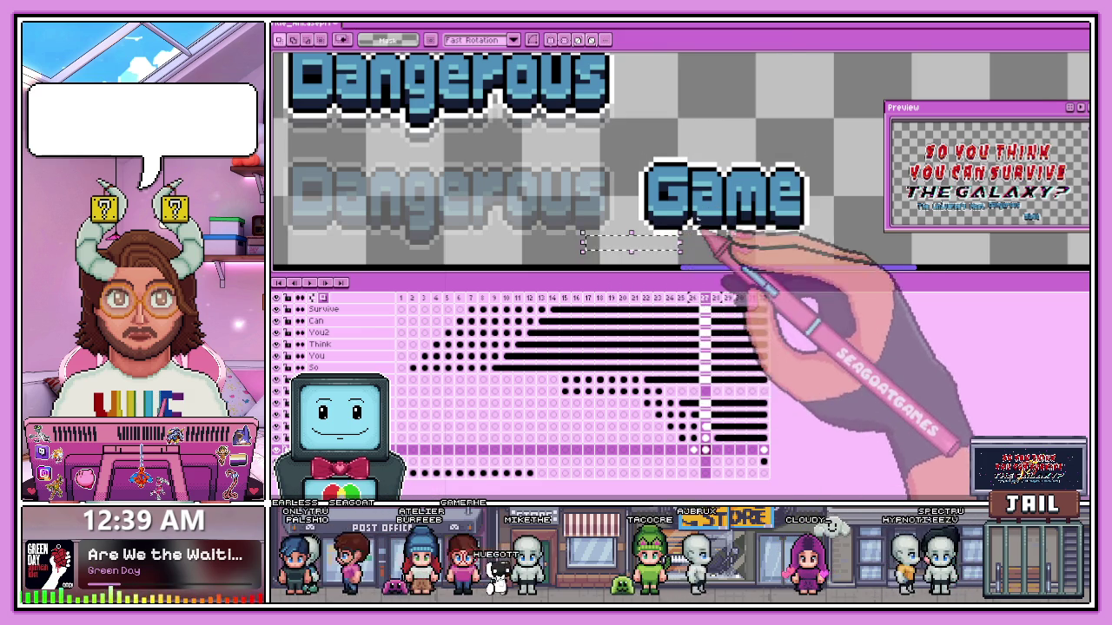
scroll(702, 232, "down", 1)
key("Right")
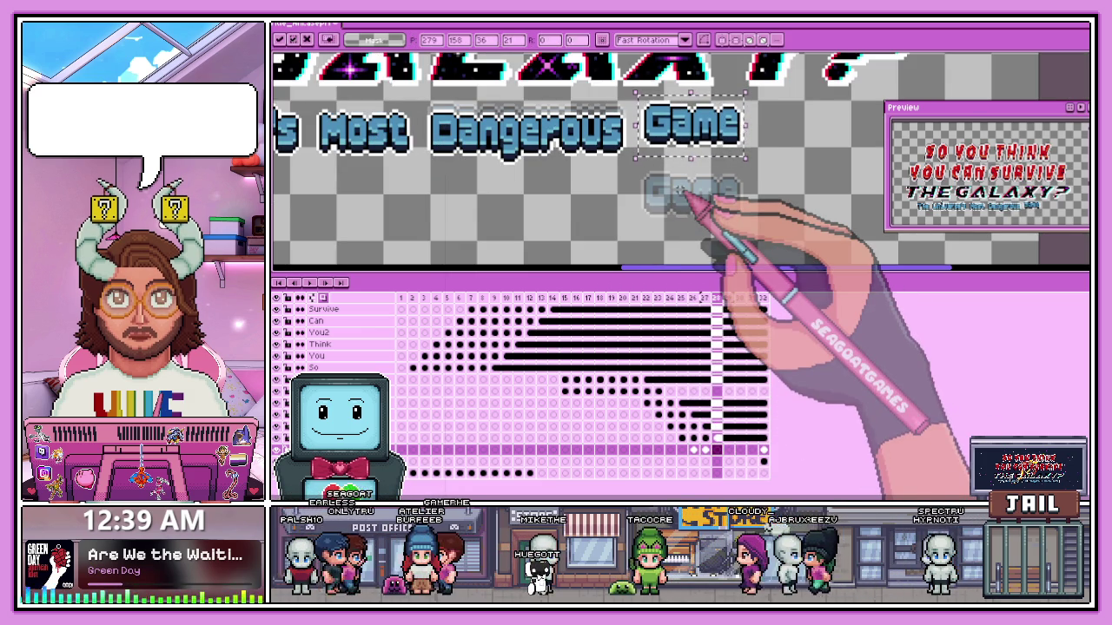
left_click(728, 450)
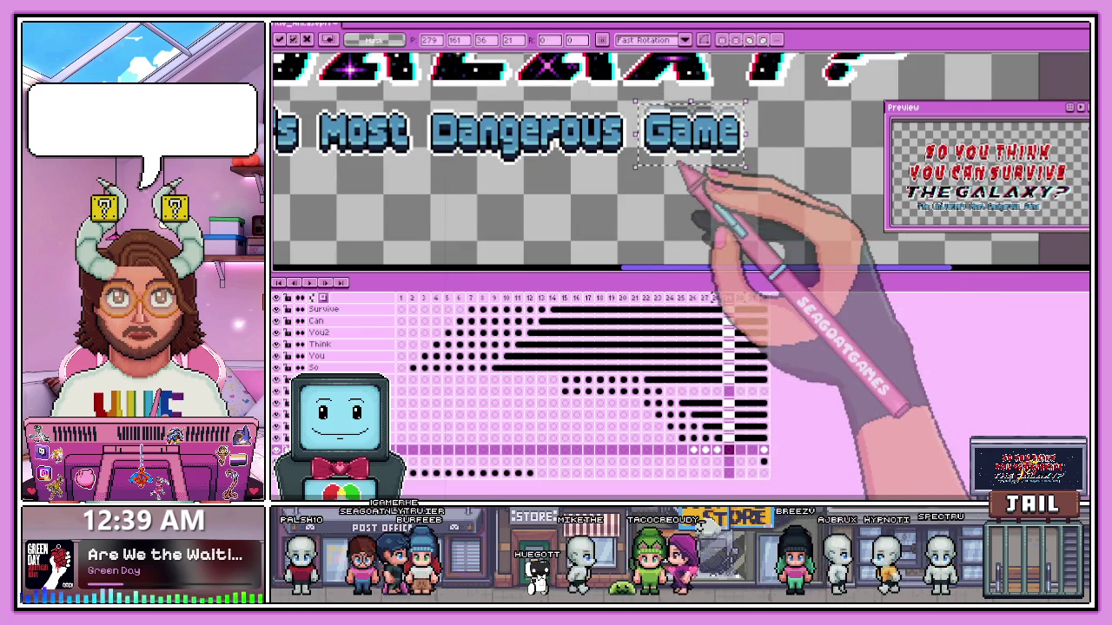
scroll(681, 169, "up", 1)
left_click_drag(678, 156, 582, 170)
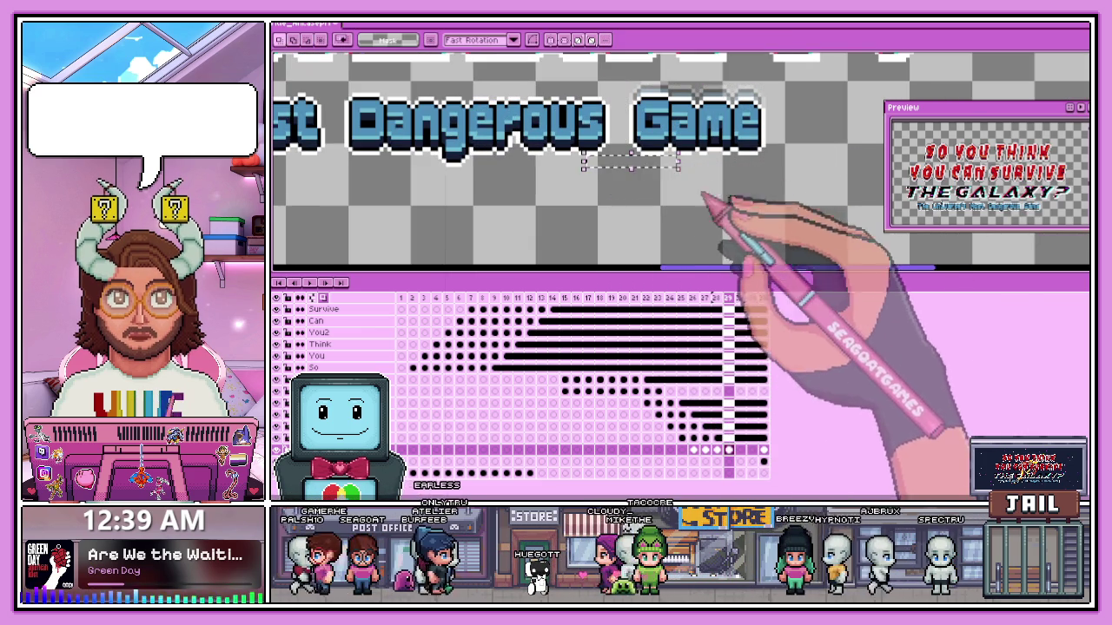
left_click(705, 200)
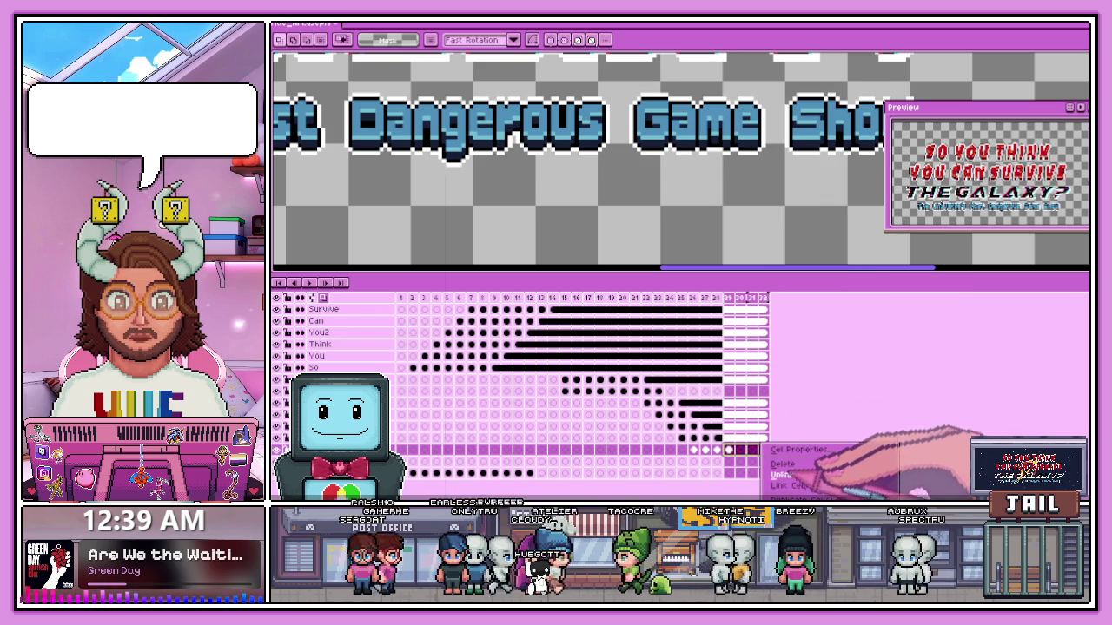
- Link the cels across frames 29–32
left_click(782, 484)
scroll(712, 239, "down", 3)
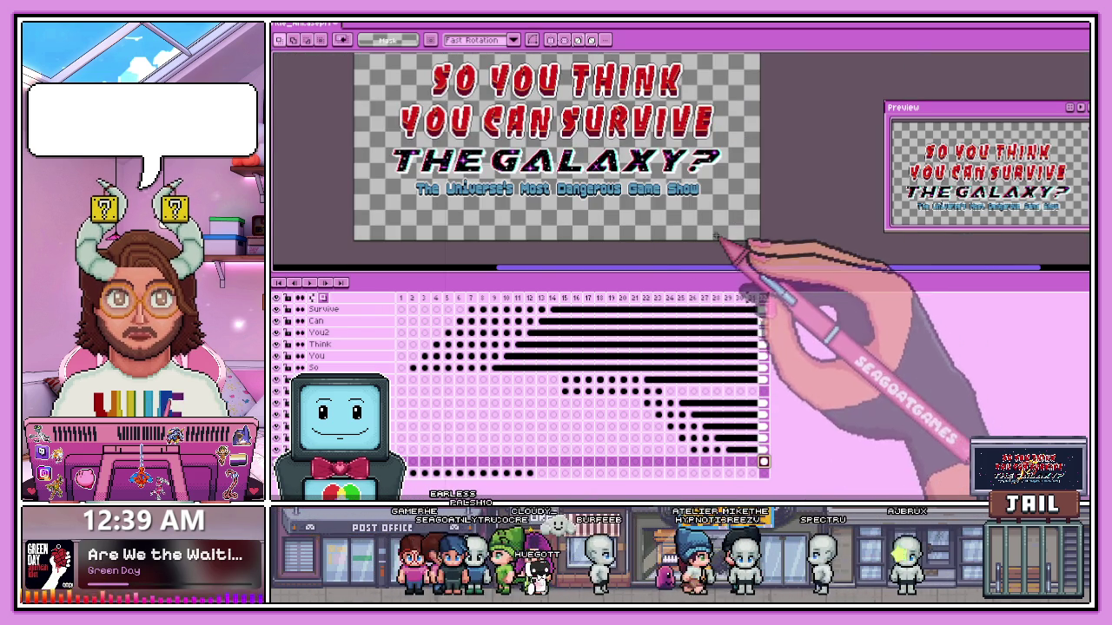
scroll(702, 194, "up", 1)
scroll(735, 179, "up", 1)
- Select the word Show and move it up beside Game on frame 28
left_click_drag(636, 170, 749, 230)
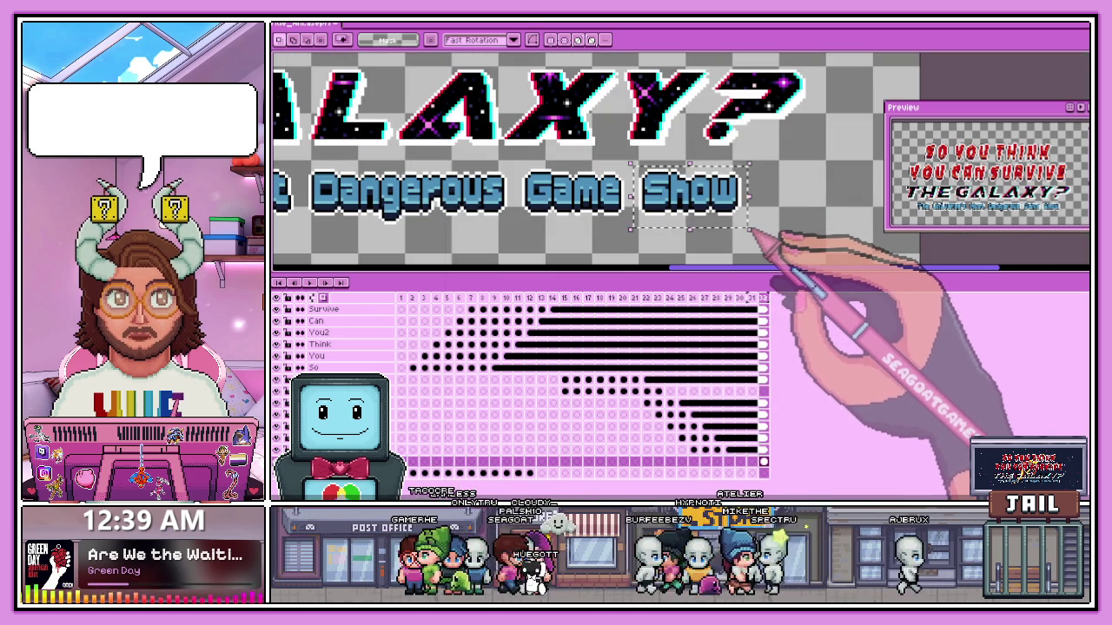
left_click(705, 460)
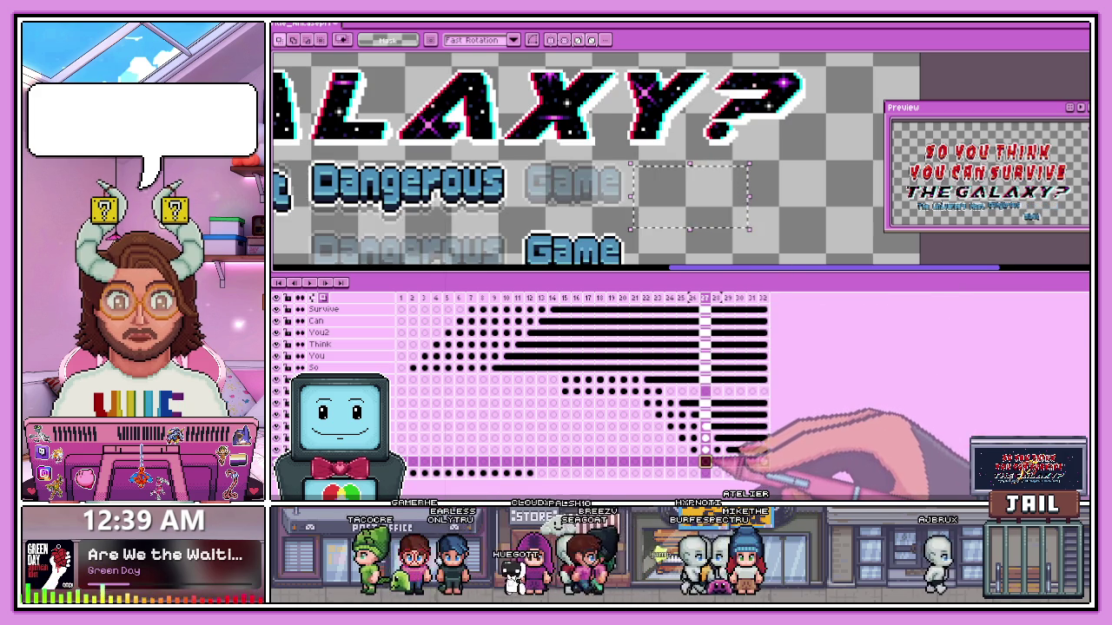
scroll(711, 215, "down", 3)
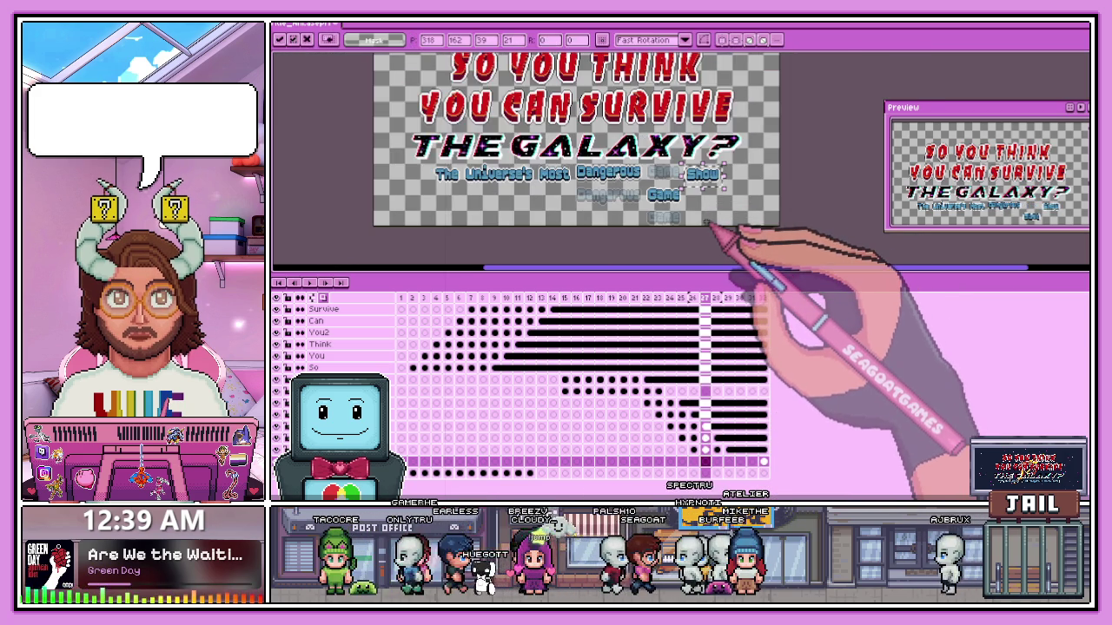
scroll(706, 223, "up", 2)
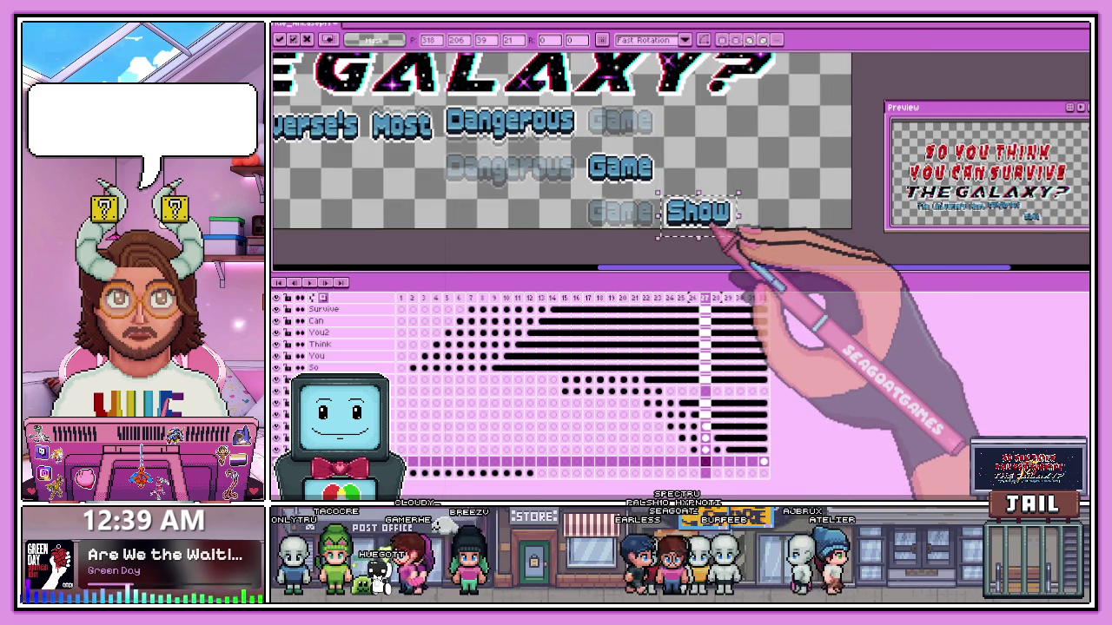
scroll(719, 224, "up", 1)
scroll(711, 226, "down", 2)
scroll(690, 228, "down", 1)
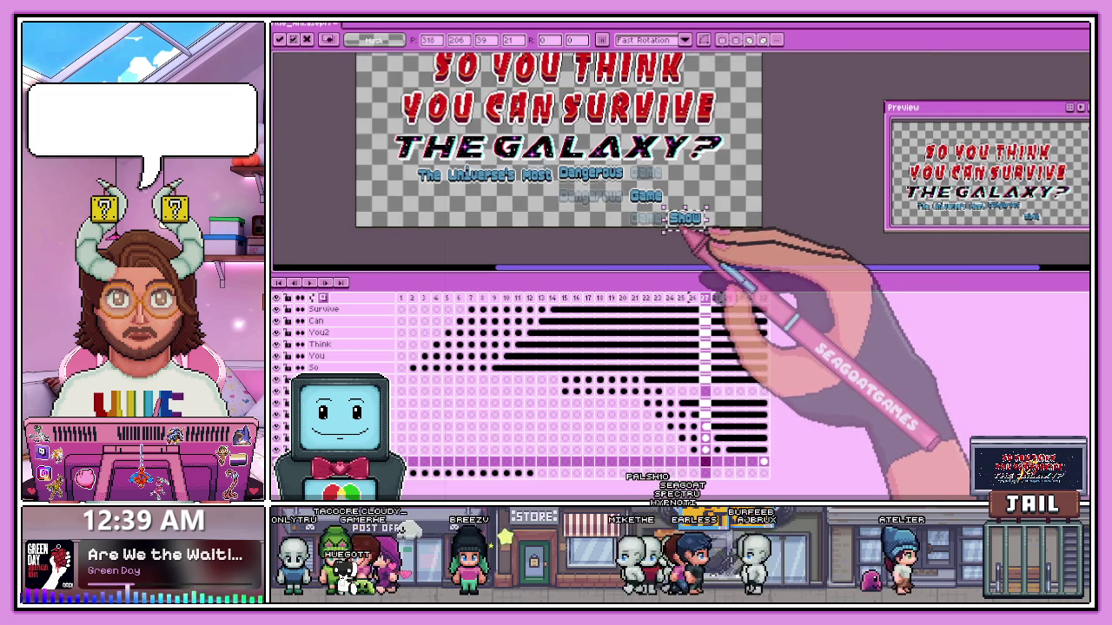
scroll(675, 209, "up", 2)
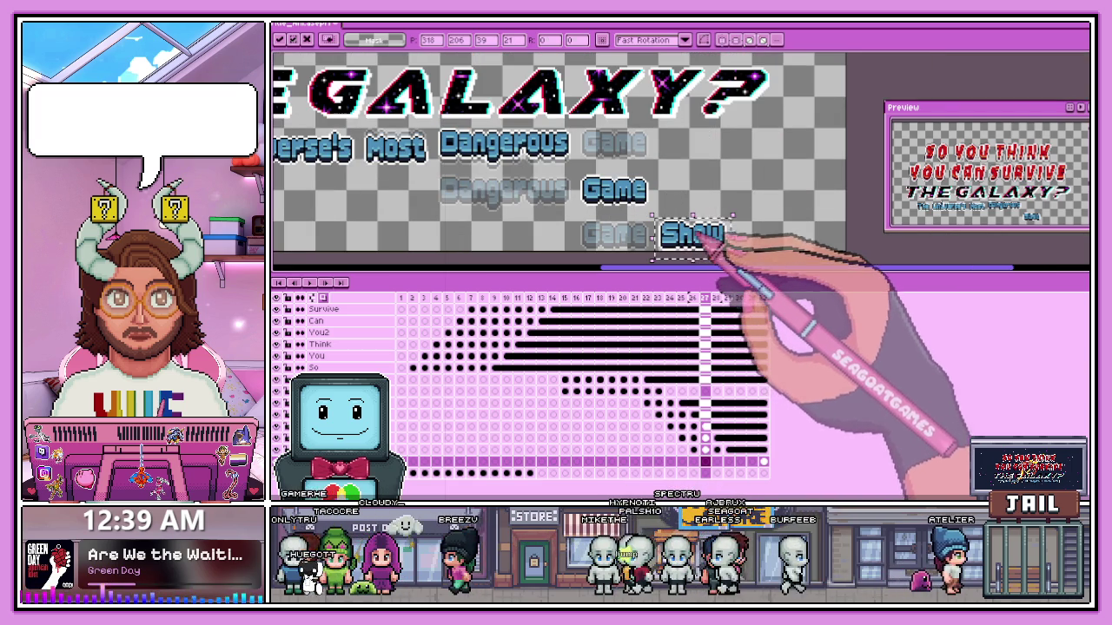
scroll(740, 227, "up", 1)
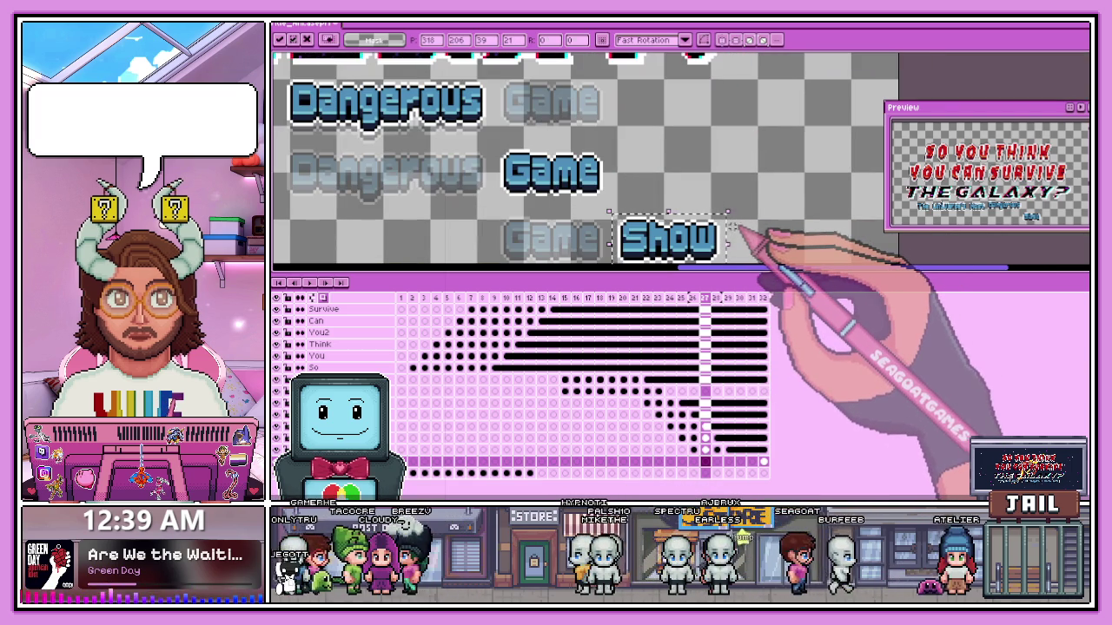
left_click(717, 461)
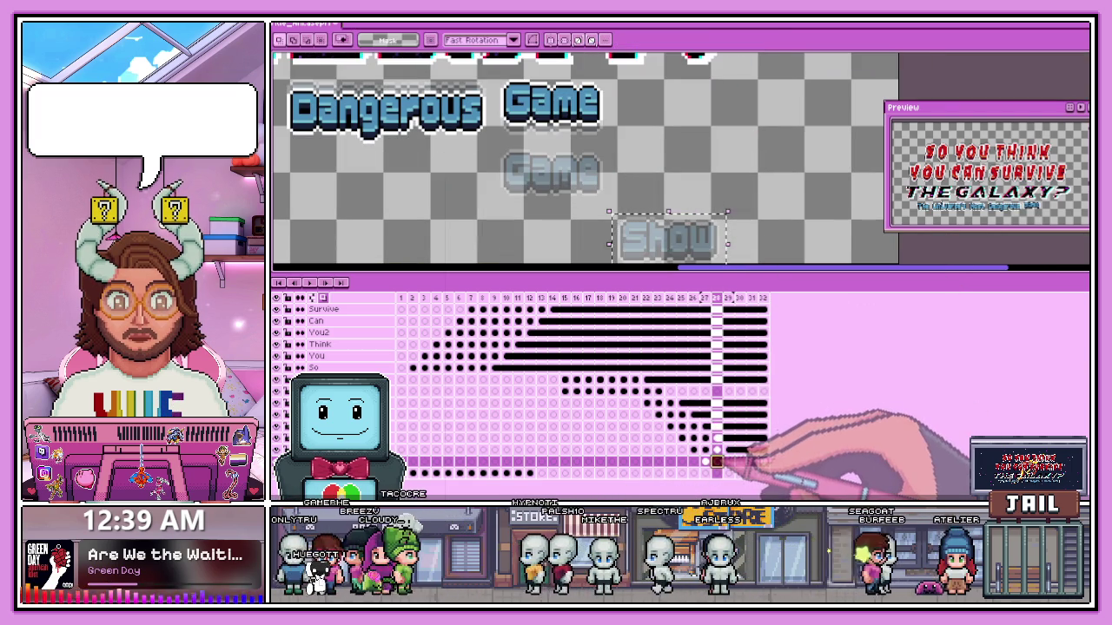
left_click_drag(662, 221, 662, 96)
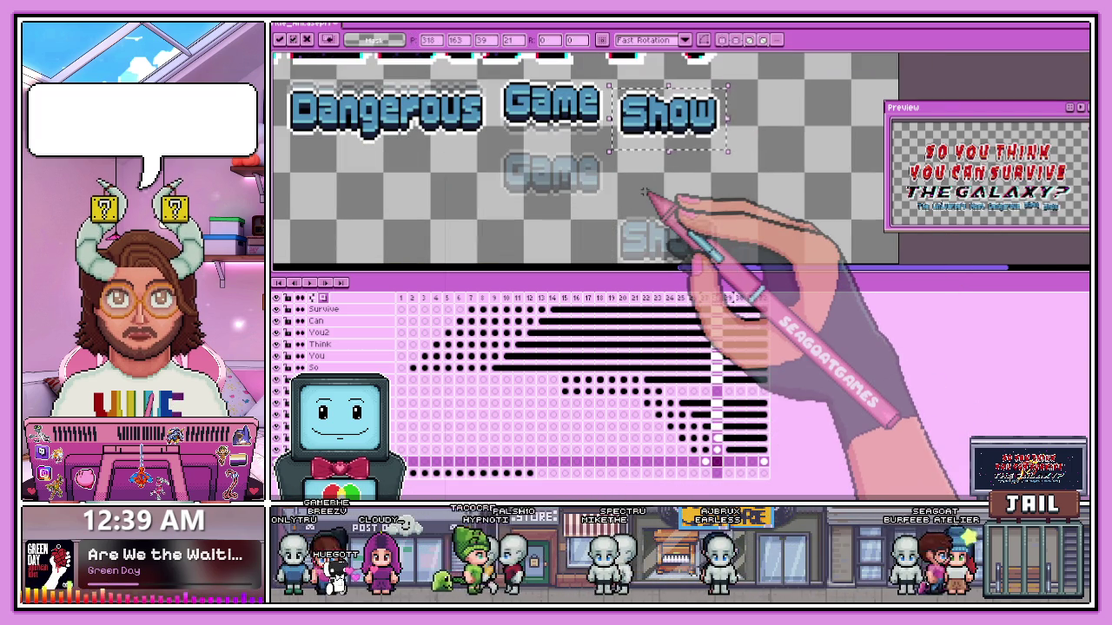
scroll(648, 195, "up", 1)
scroll(648, 196, "up", 1)
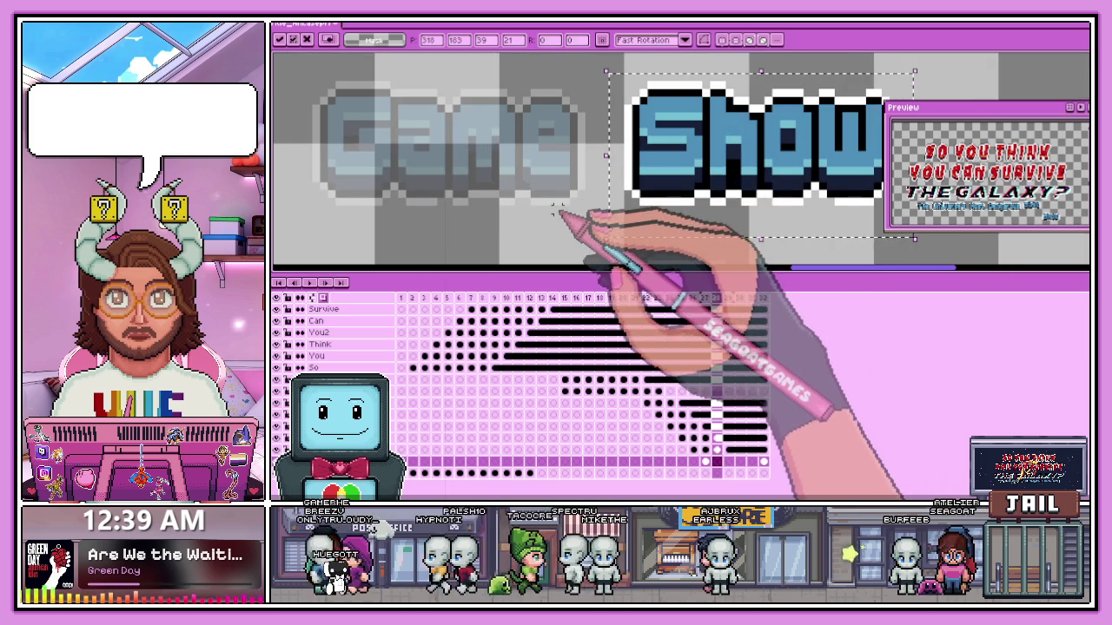
left_click_drag(558, 211, 658, 224)
- Paste Show beside Game into frames 29 and 30
scroll(657, 226, "down", 1)
left_click(728, 462)
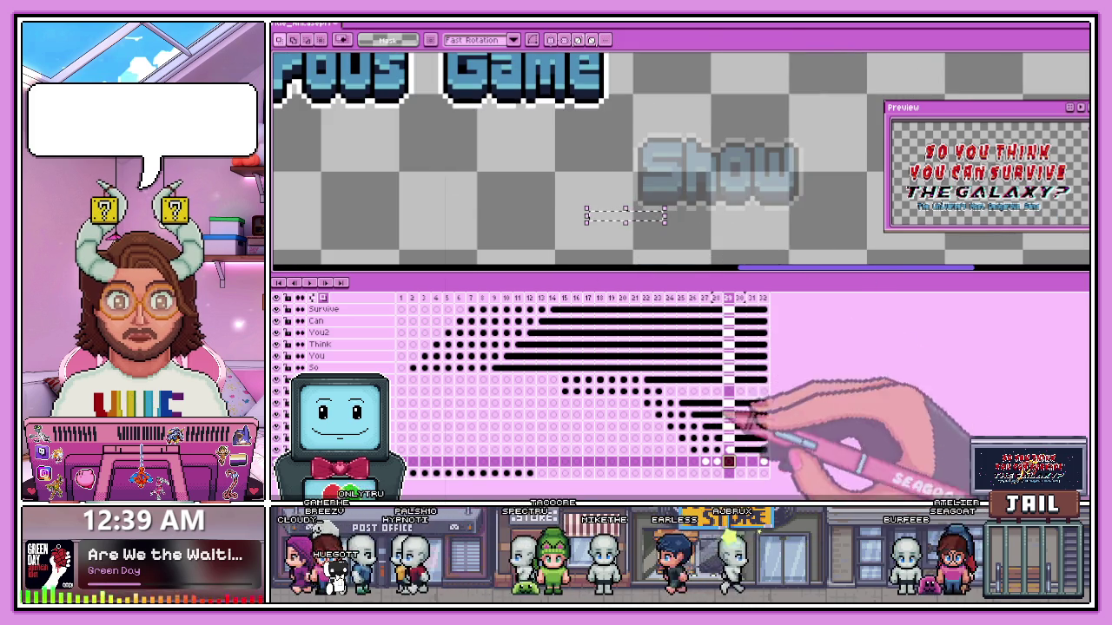
key("ctrl+v")
scroll(738, 148, "down", 1)
scroll(691, 124, "up", 1)
key("Return")
scroll(699, 139, "up", 1)
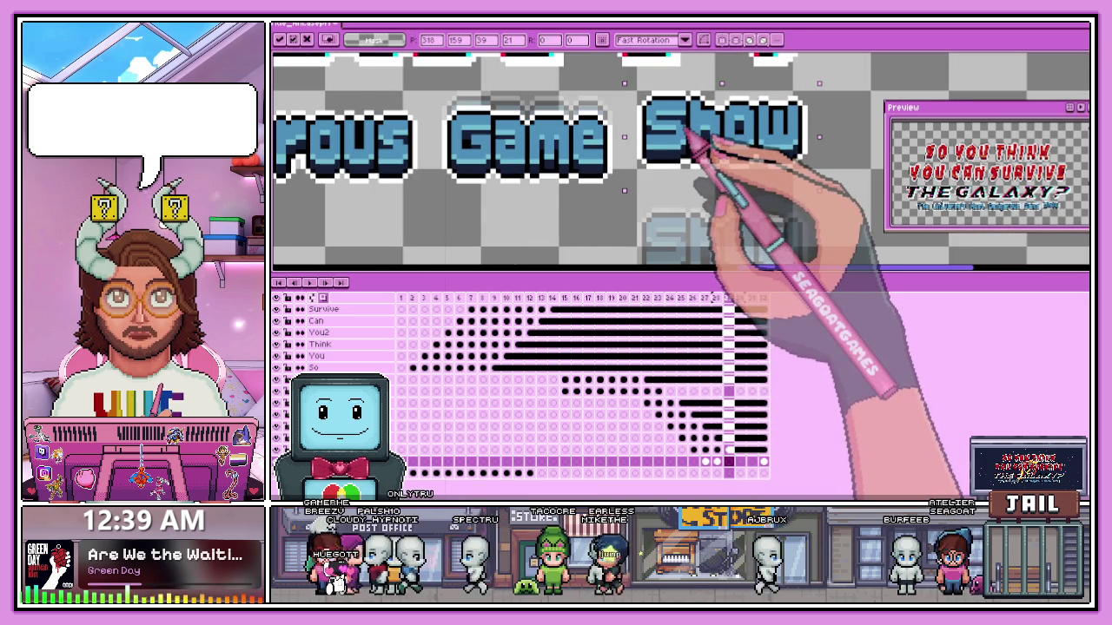
left_click(739, 461)
key("ctrl+v")
key("Return")
- Link the Show cels in frames 30 and 31
left_click(752, 461)
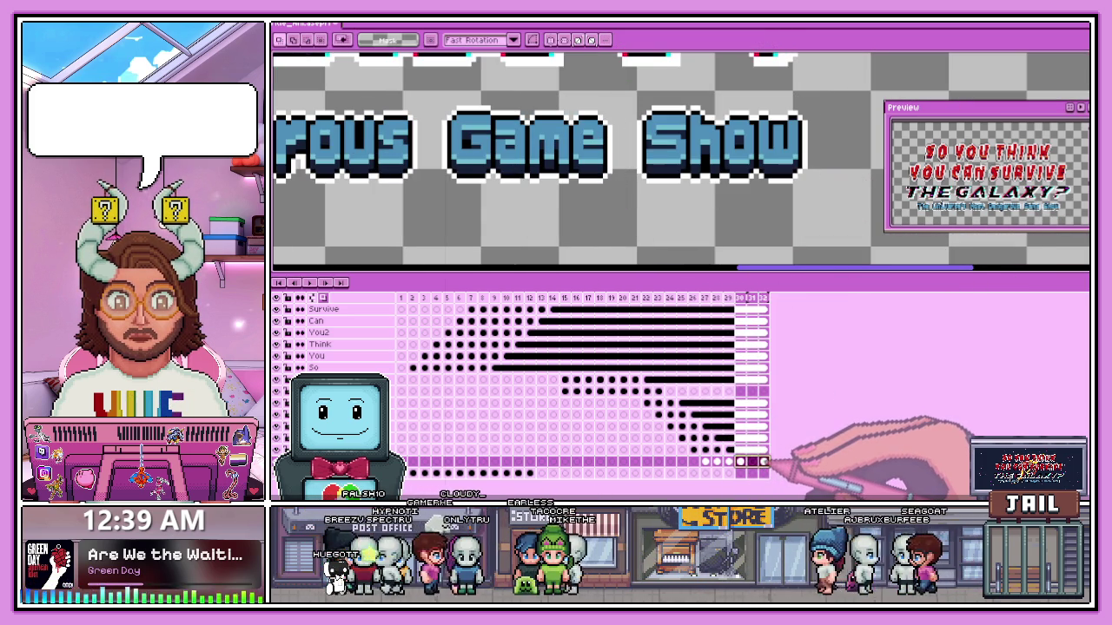
left_click(777, 485)
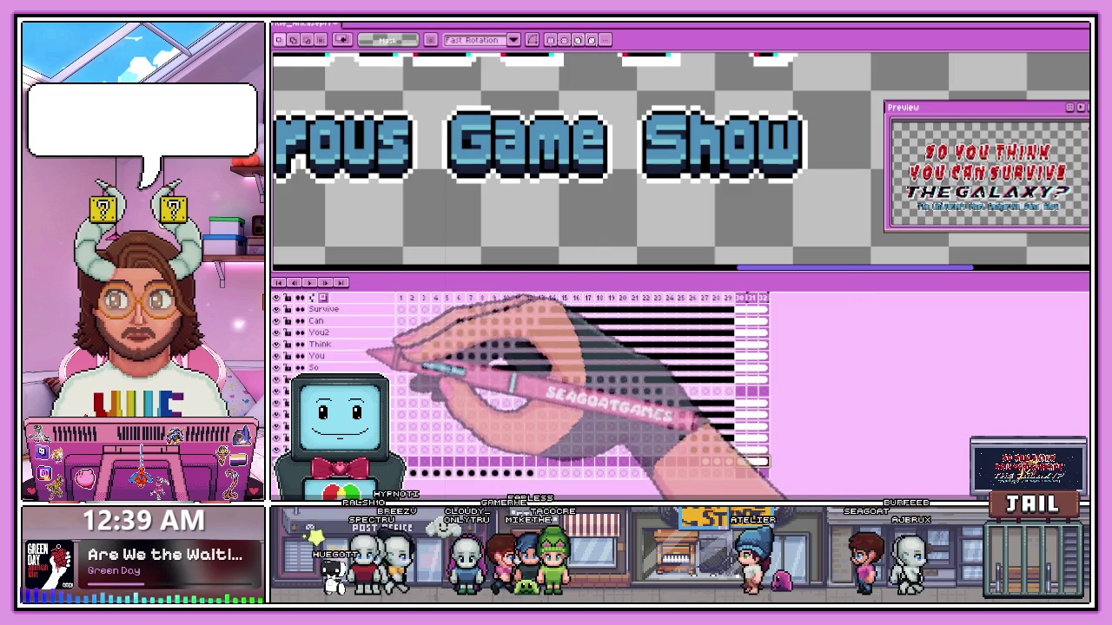
scroll(653, 227, "down", 2)
scroll(653, 227, "down", 2)
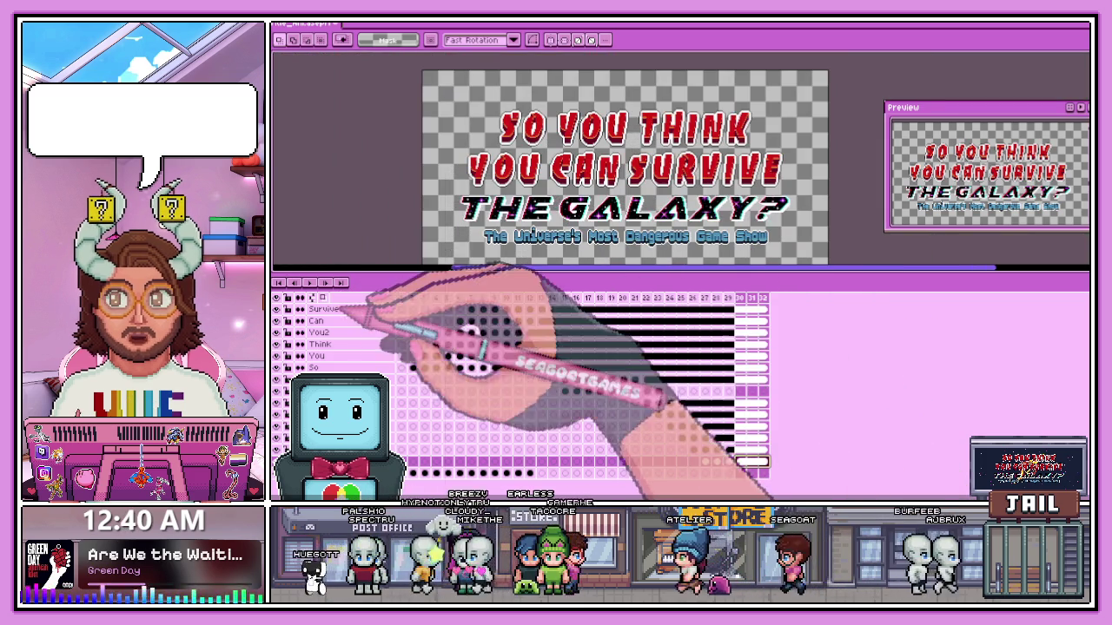
left_click(339, 282)
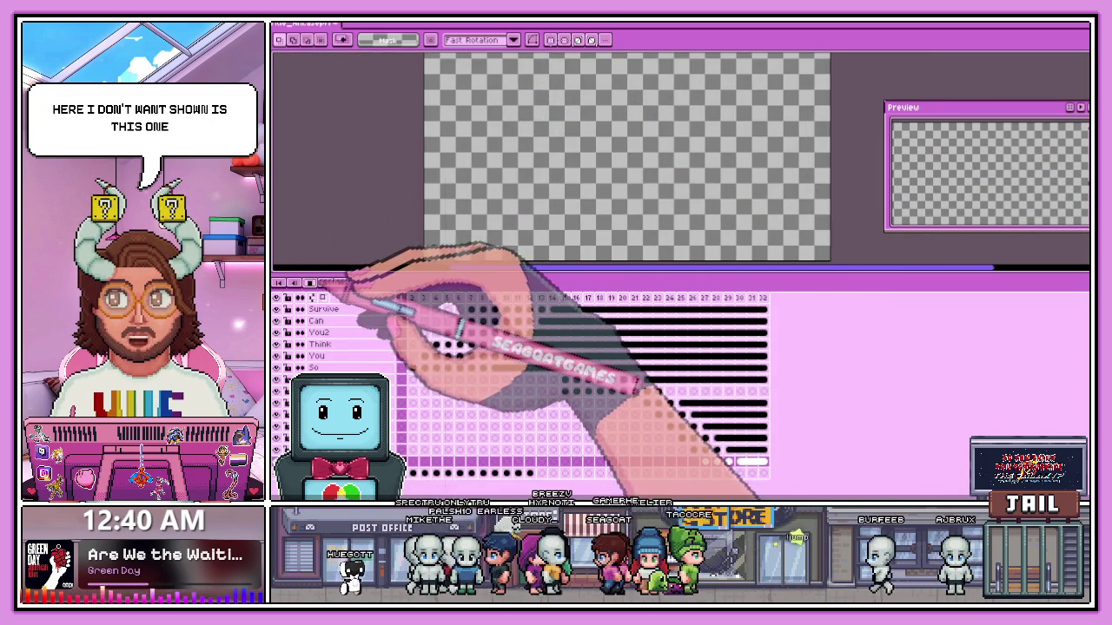
scroll(643, 252, "down", 1)
scroll(643, 252, "up", 1)
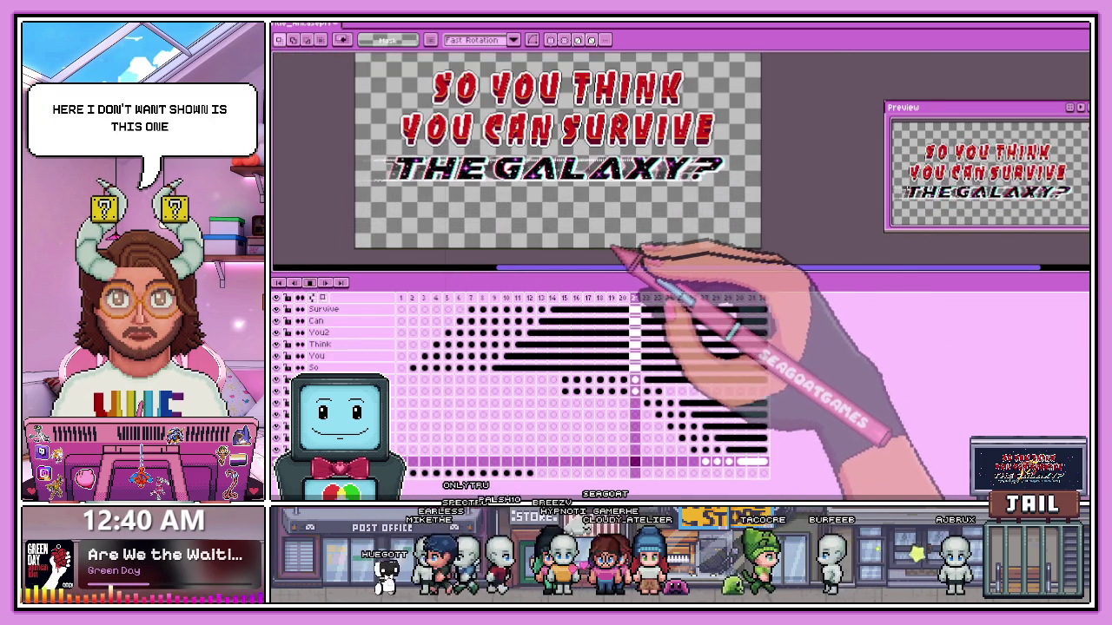
scroll(599, 247, "down", 1)
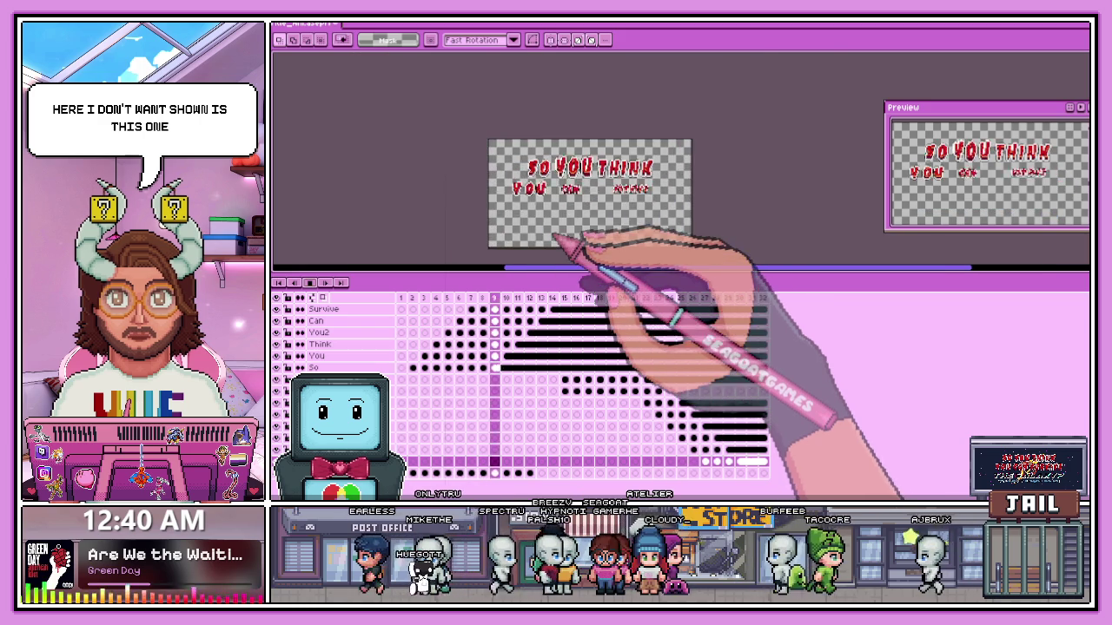
scroll(561, 265, "up", 1)
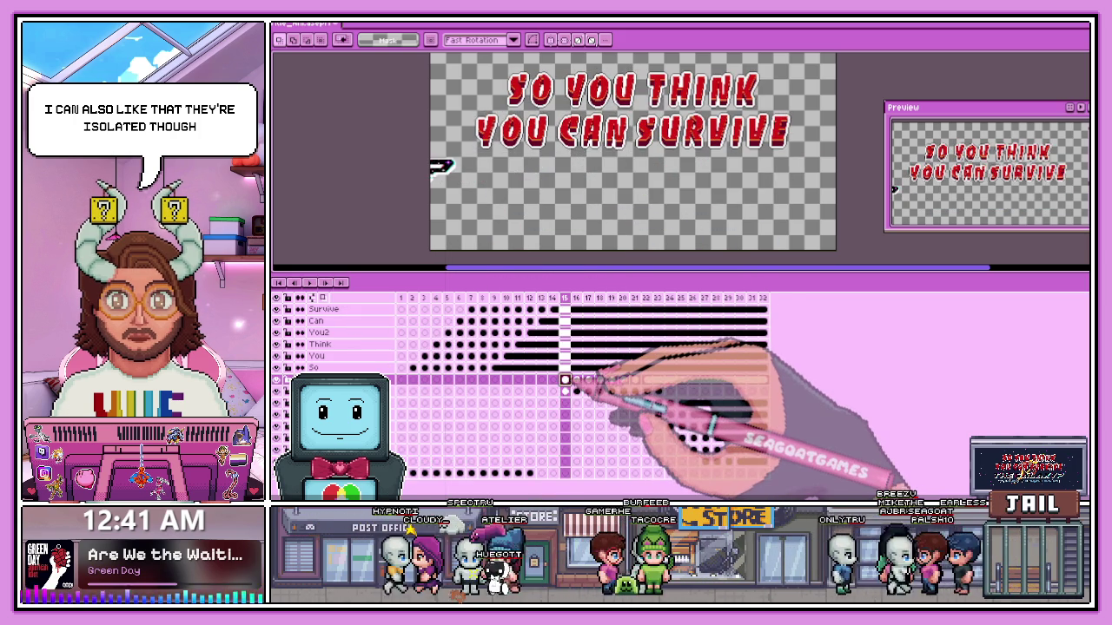
- Delete frame 14 from the timeline
left_click(565, 379)
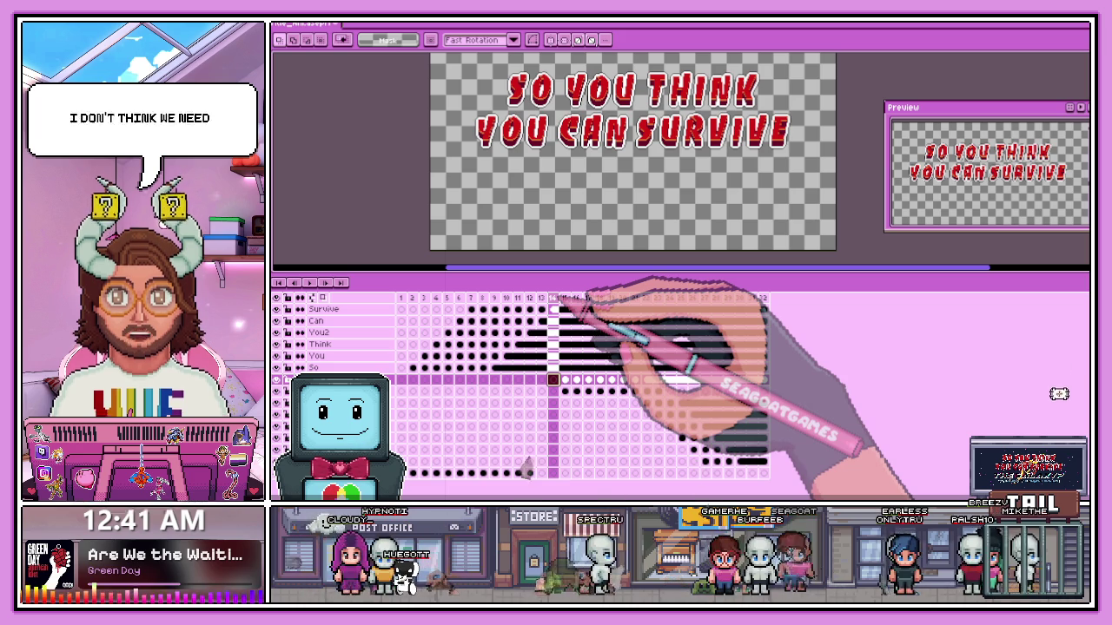
right_click(553, 299)
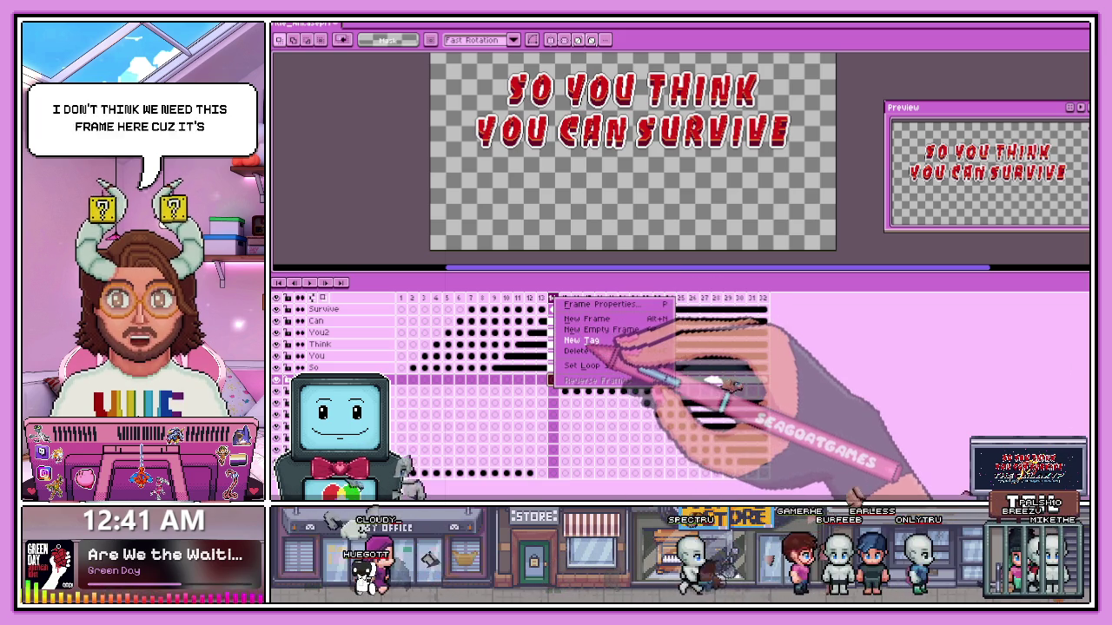
left_click(578, 351)
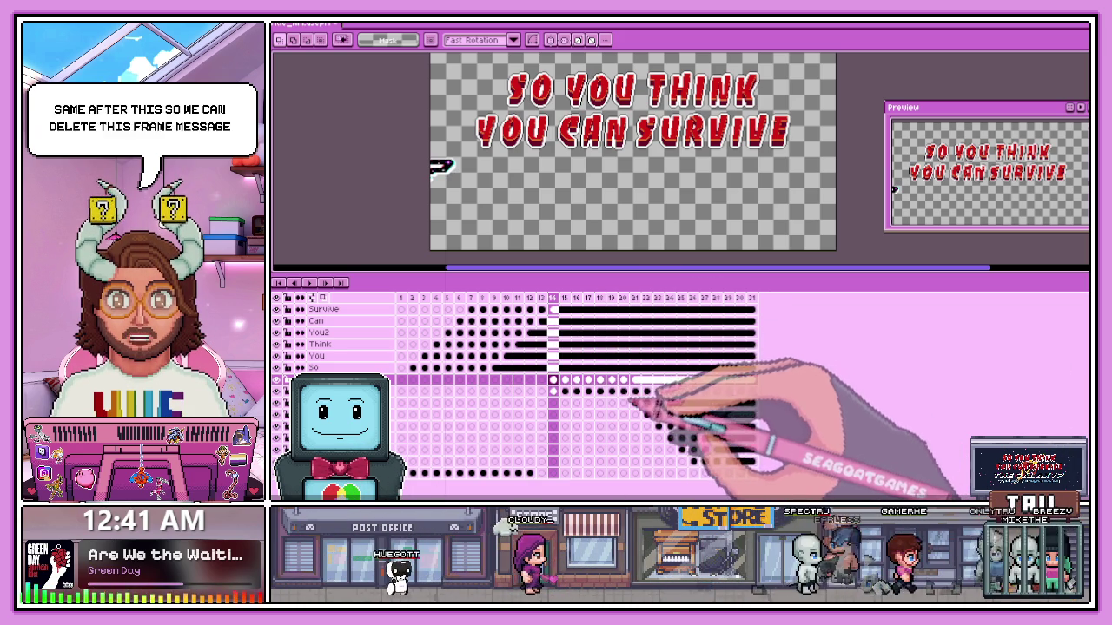
- Play the animation to check timing, jump to the final frame, and replay it
left_click(310, 283)
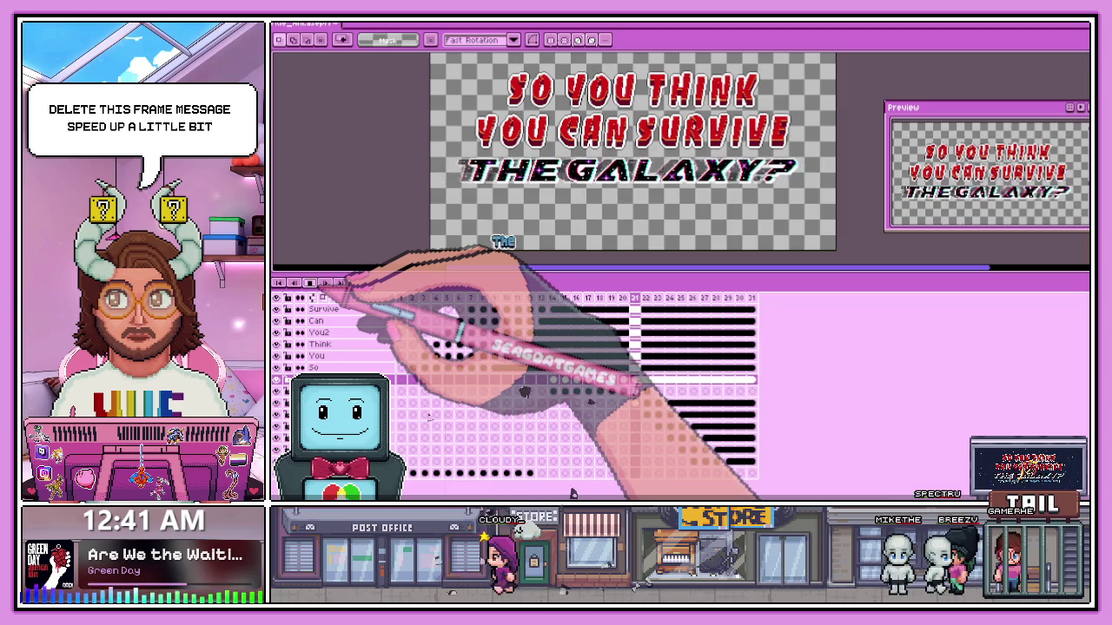
left_click(310, 283)
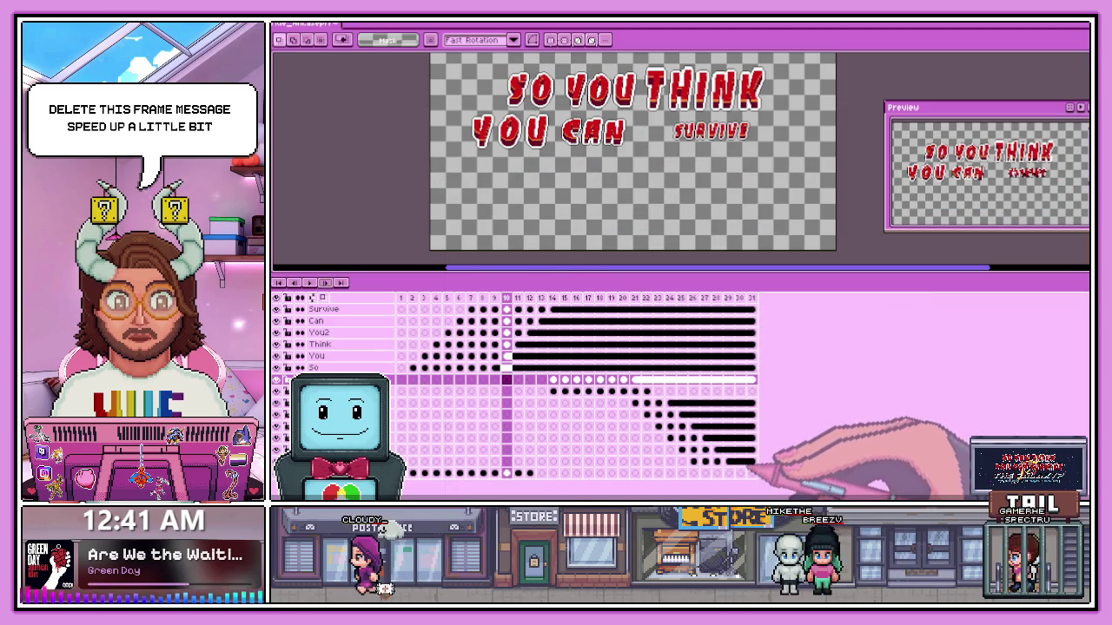
left_click(752, 298)
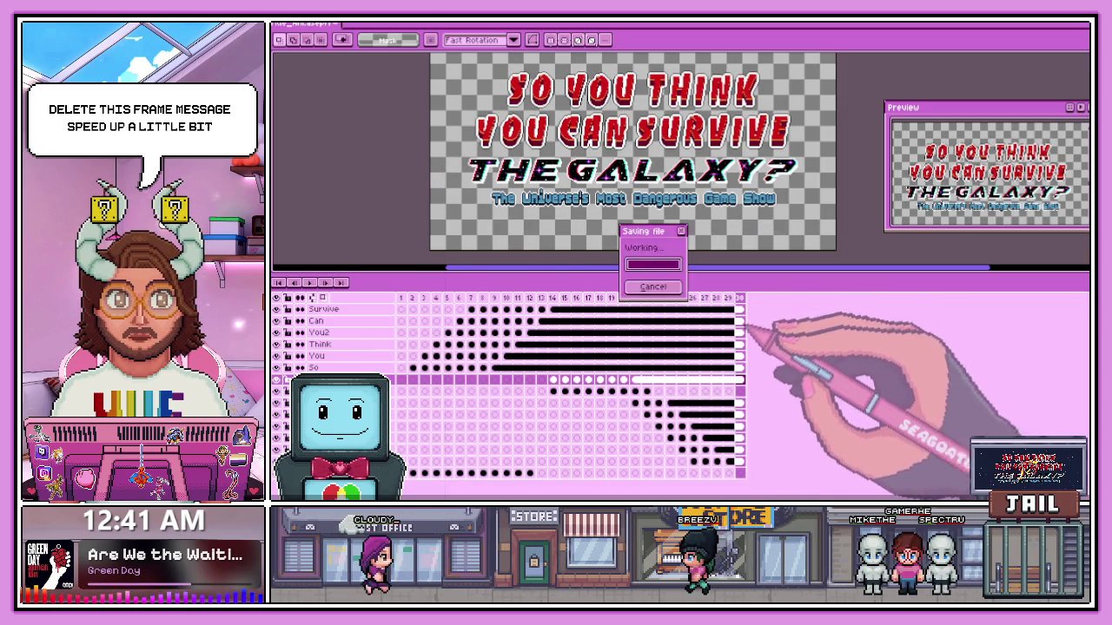
left_click(310, 282)
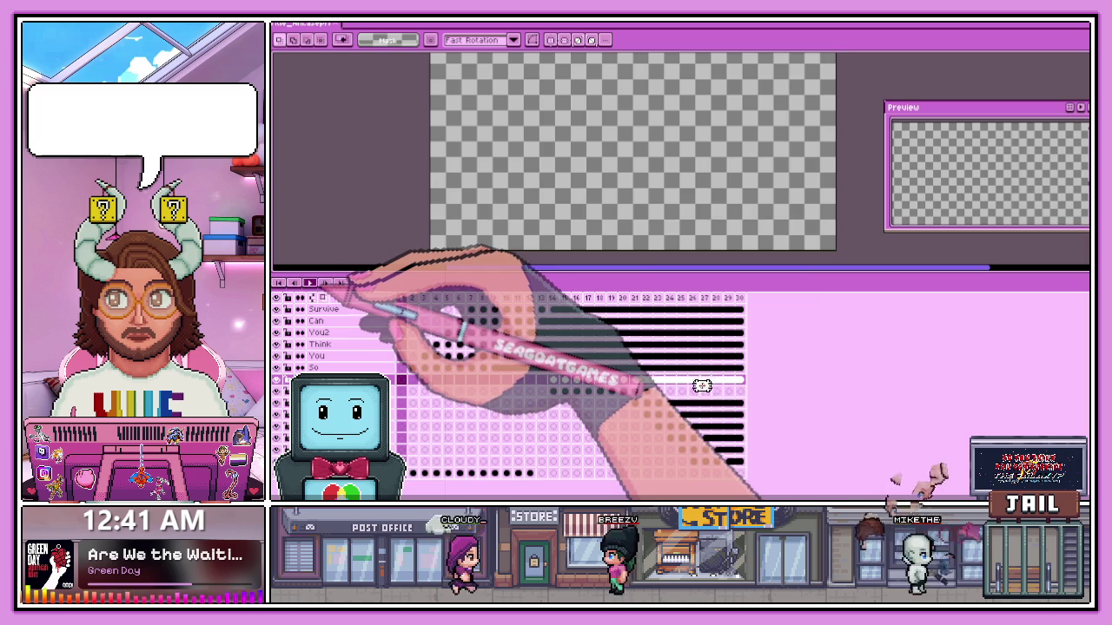
scroll(599, 201, "down", 1)
scroll(599, 202, "up", 1)
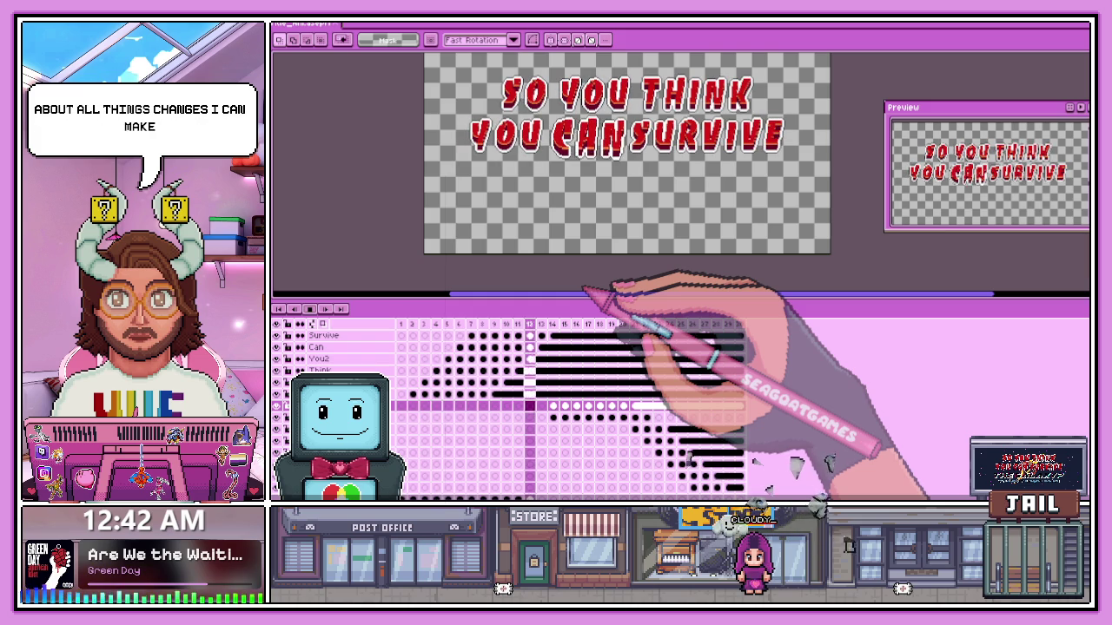
- Give frame 30 a 500 ms duration, then replay from the first frame
double_click(739, 324)
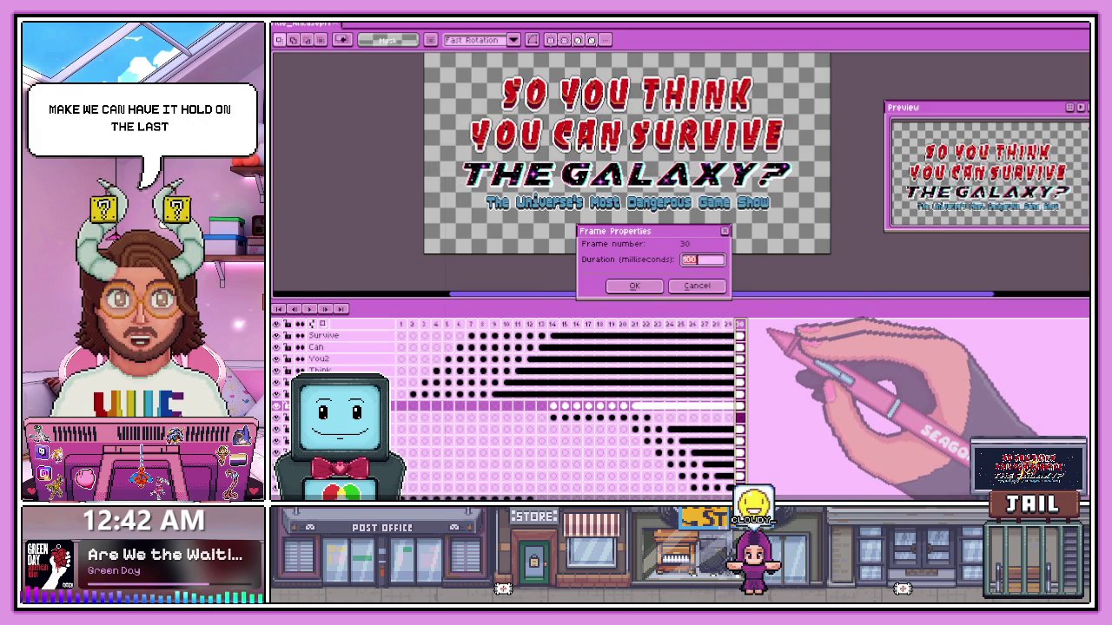
left_click(634, 286)
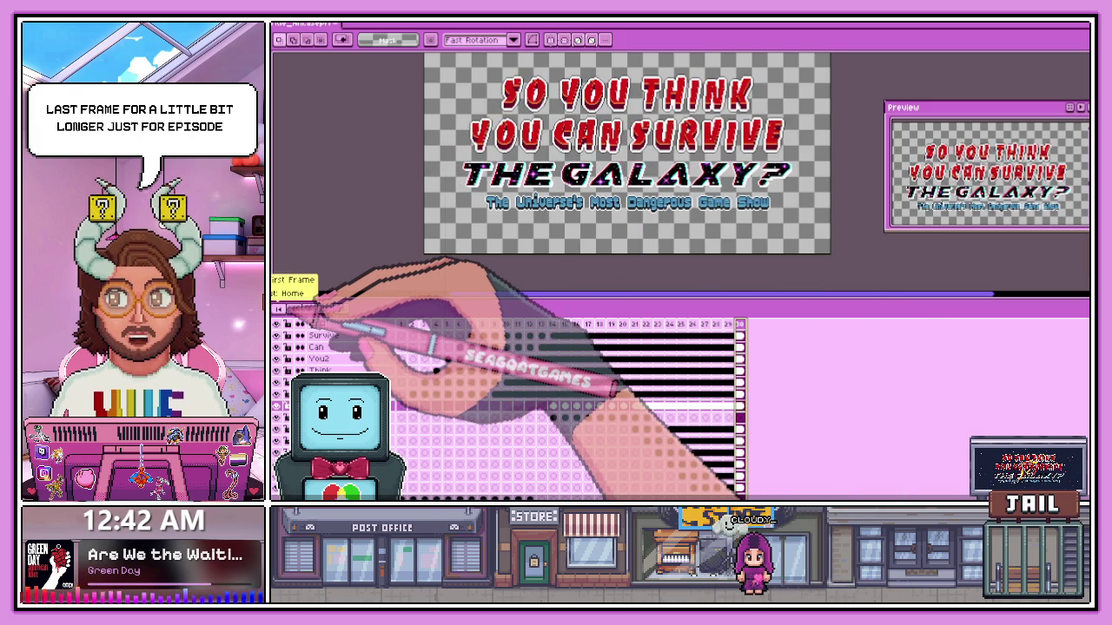
left_click(313, 303)
key("Return")
scroll(574, 221, "down", 2)
scroll(572, 217, "up", 2)
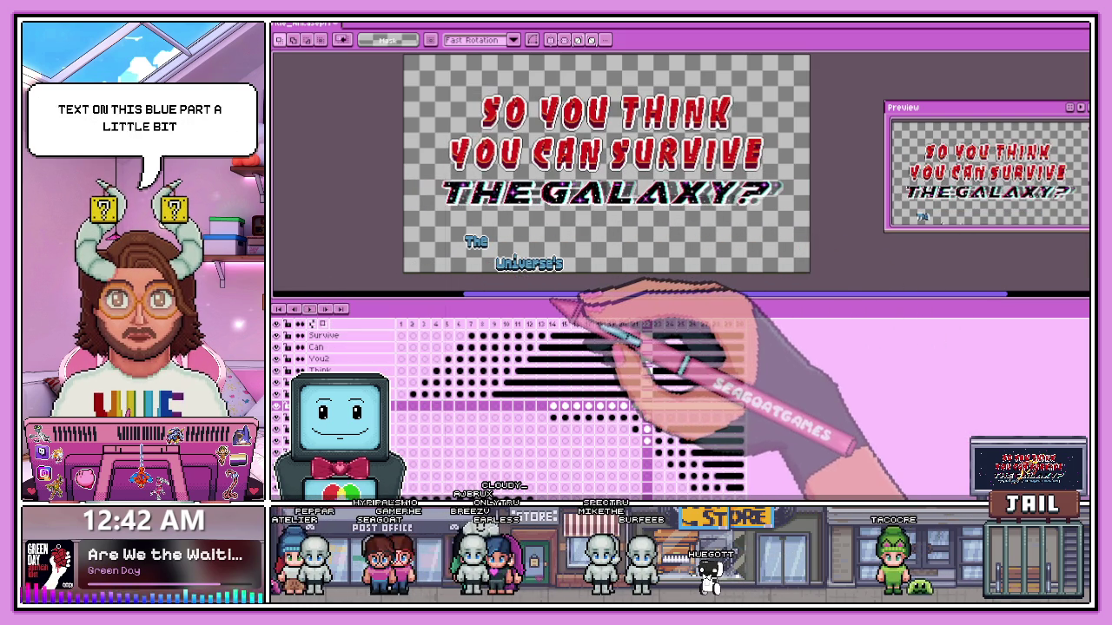
left_click_drag(553, 297, 569, 280)
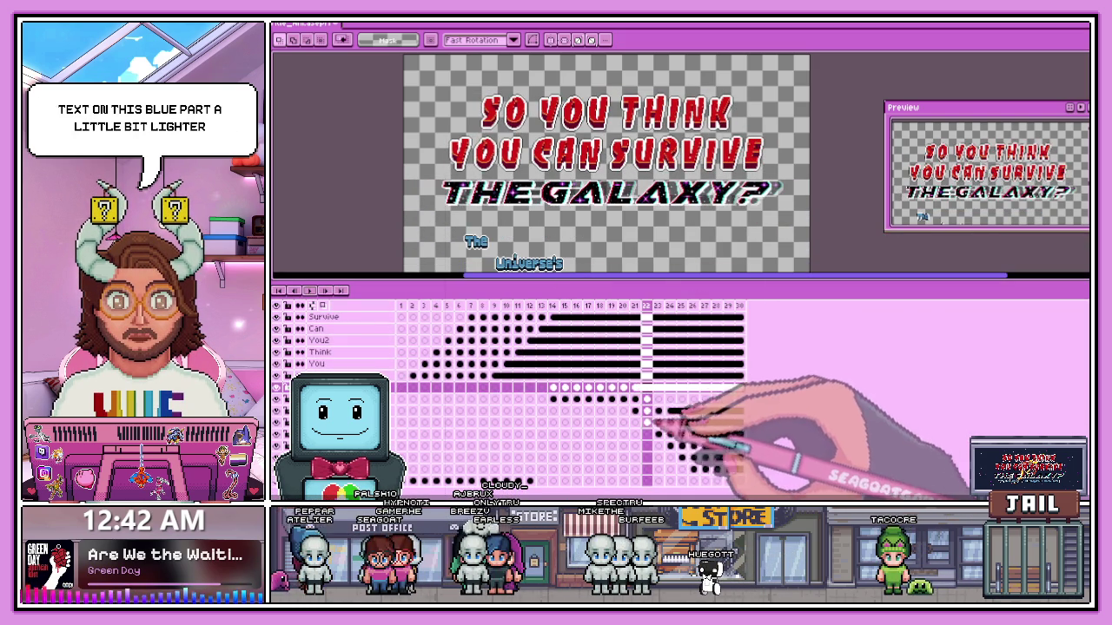
left_click(635, 412)
scroll(521, 212, "down", 1)
scroll(526, 217, "up", 4)
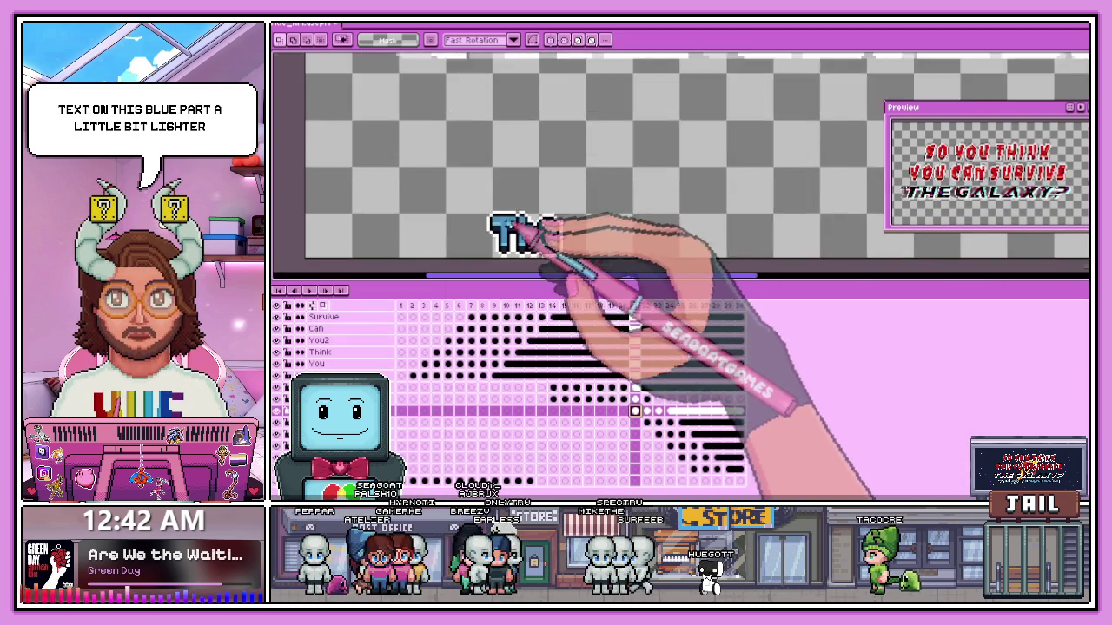
scroll(536, 224, "down", 1)
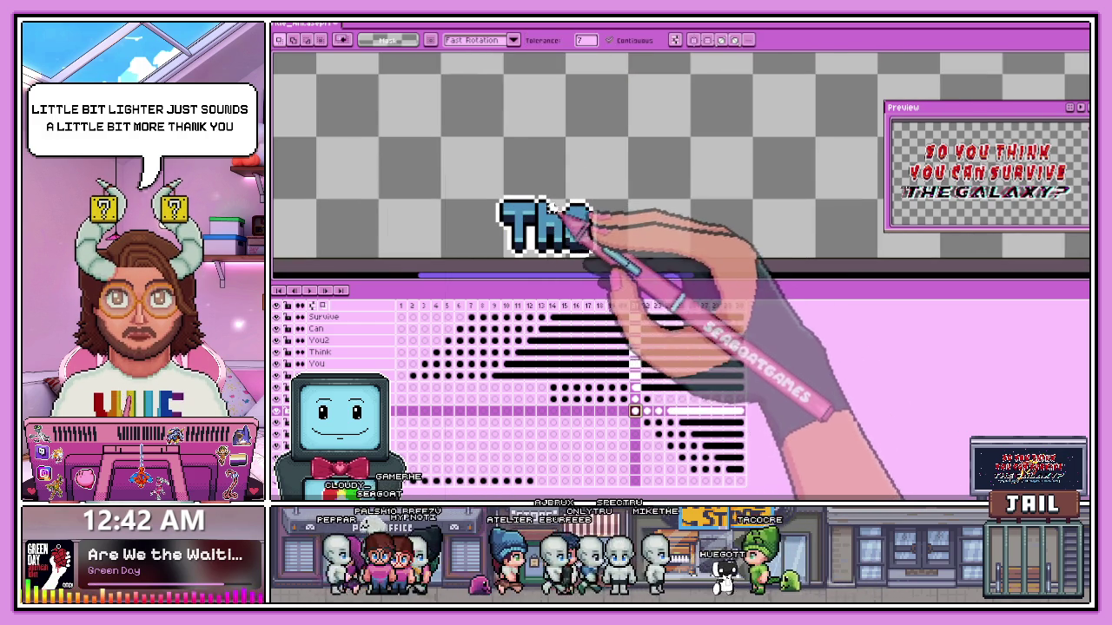
scroll(563, 215, "up", 1)
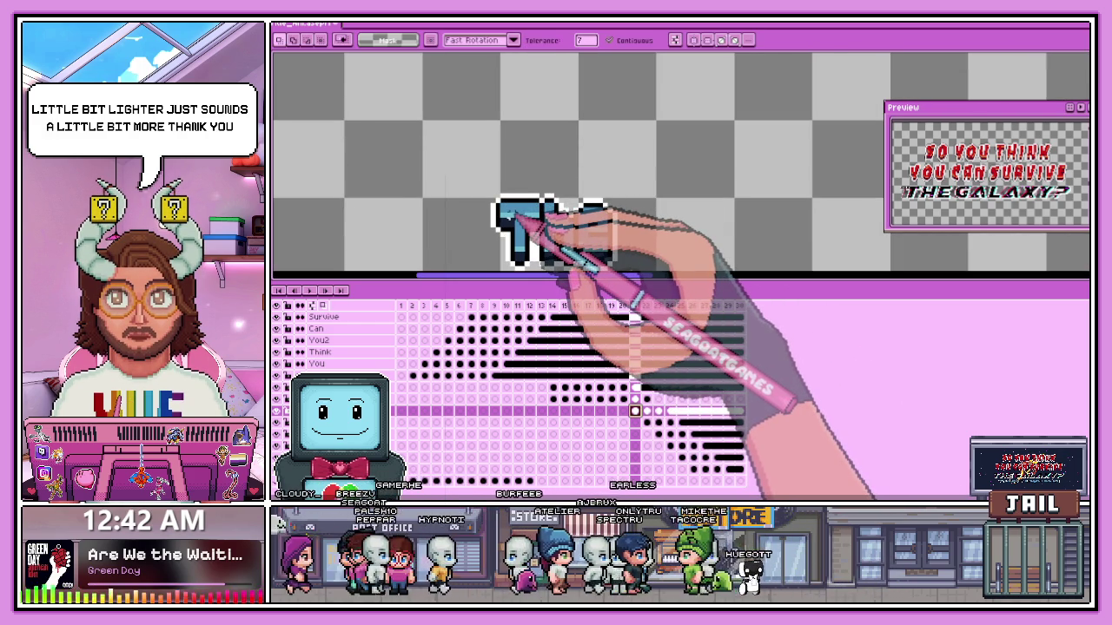
scroll(483, 195, "down", 2)
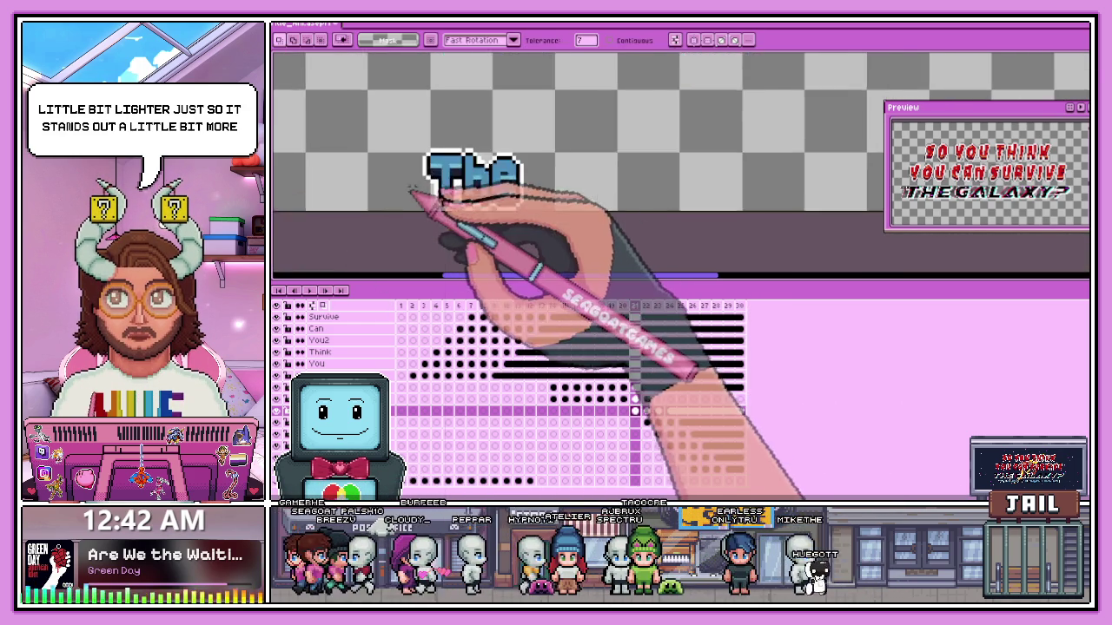
scroll(434, 173, "up", 2)
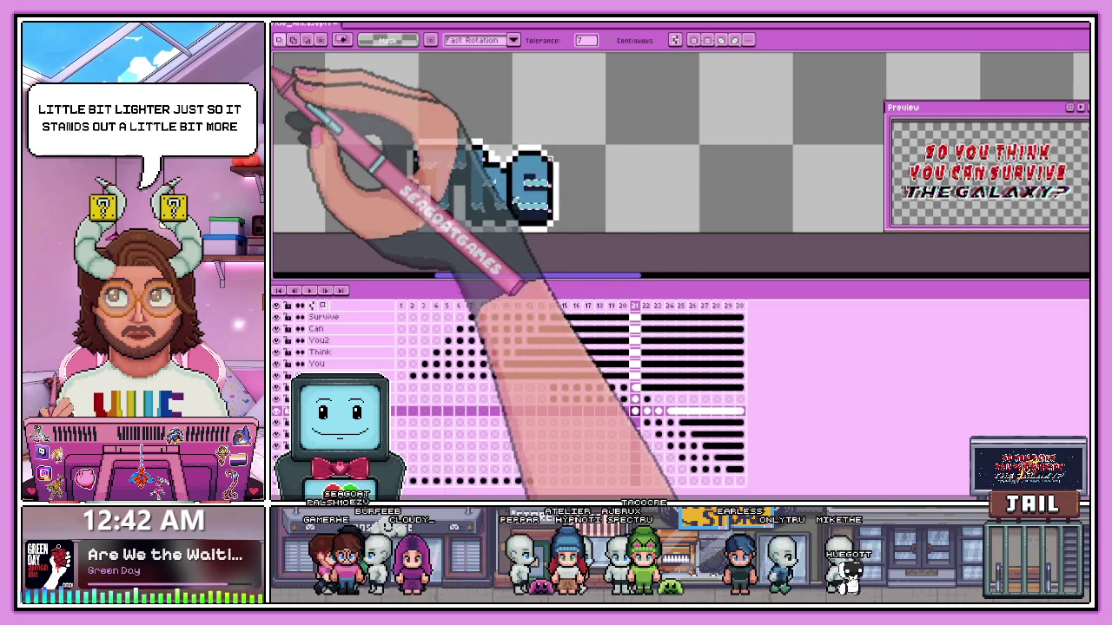
scroll(469, 174, "up", 1)
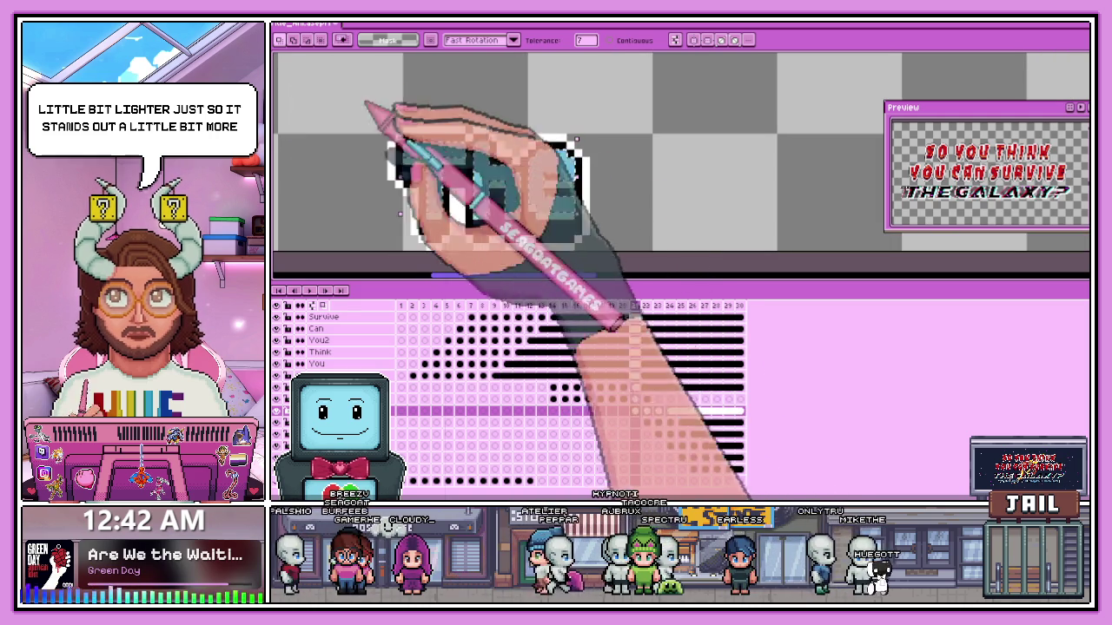
scroll(469, 139, "down", 1)
scroll(563, 219, "down", 2)
scroll(563, 219, "up", 2)
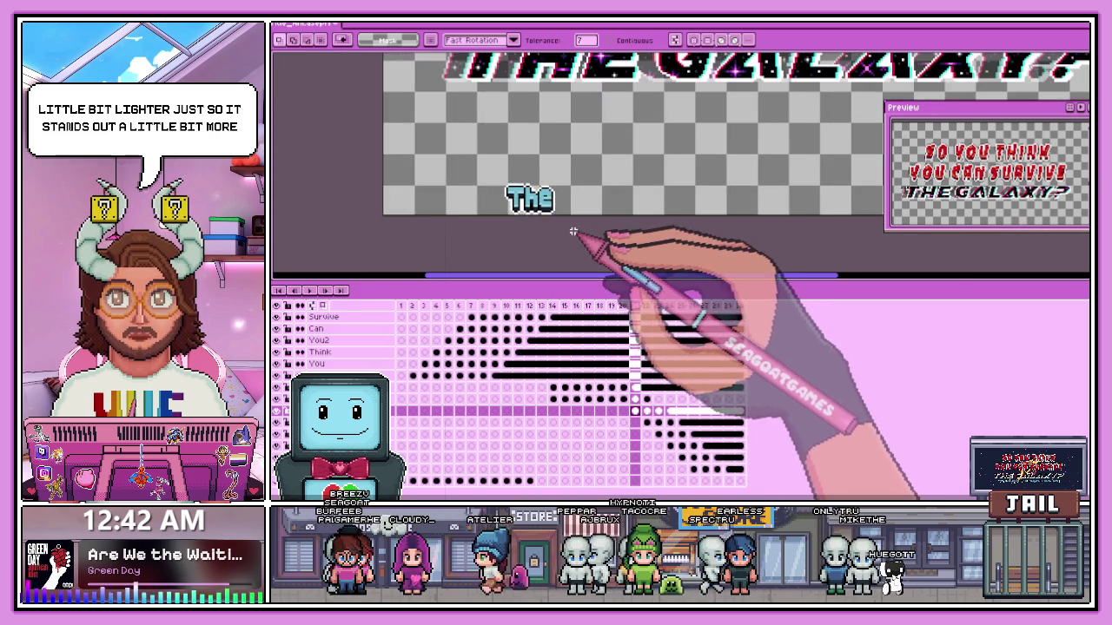
scroll(573, 232, "down", 2)
scroll(541, 206, "up", 3)
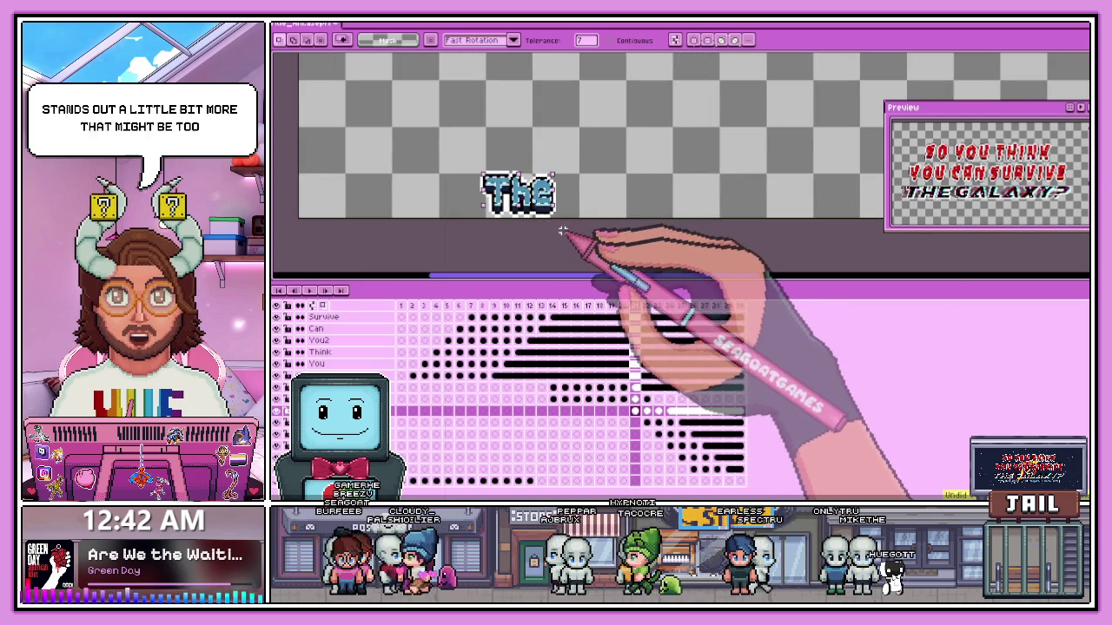
key("w")
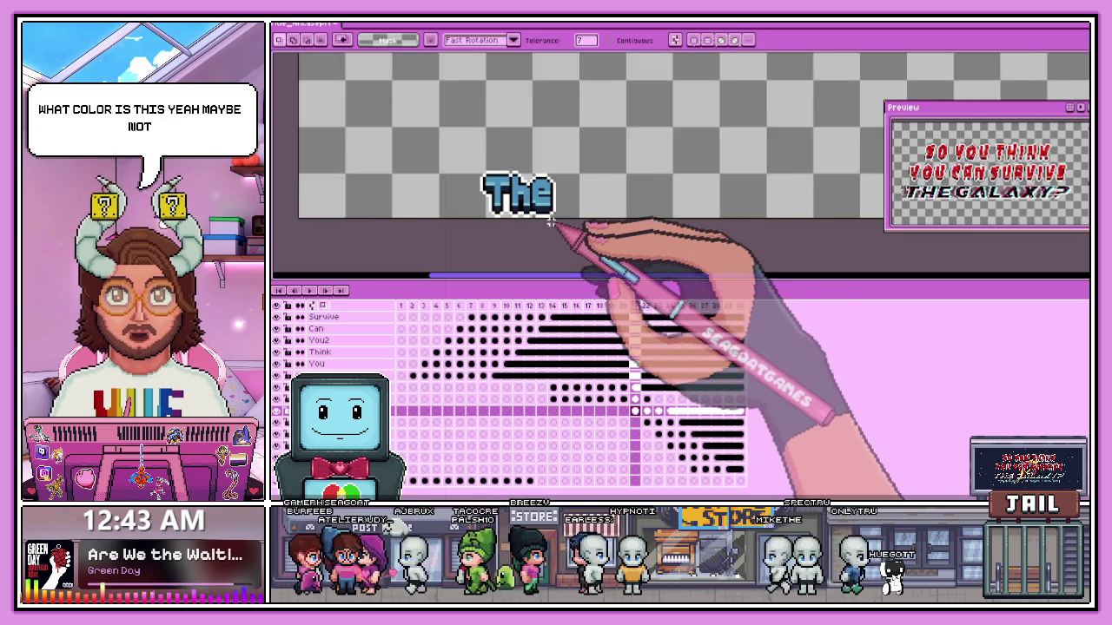
scroll(575, 233, "down", 2)
scroll(584, 240, "up", 2)
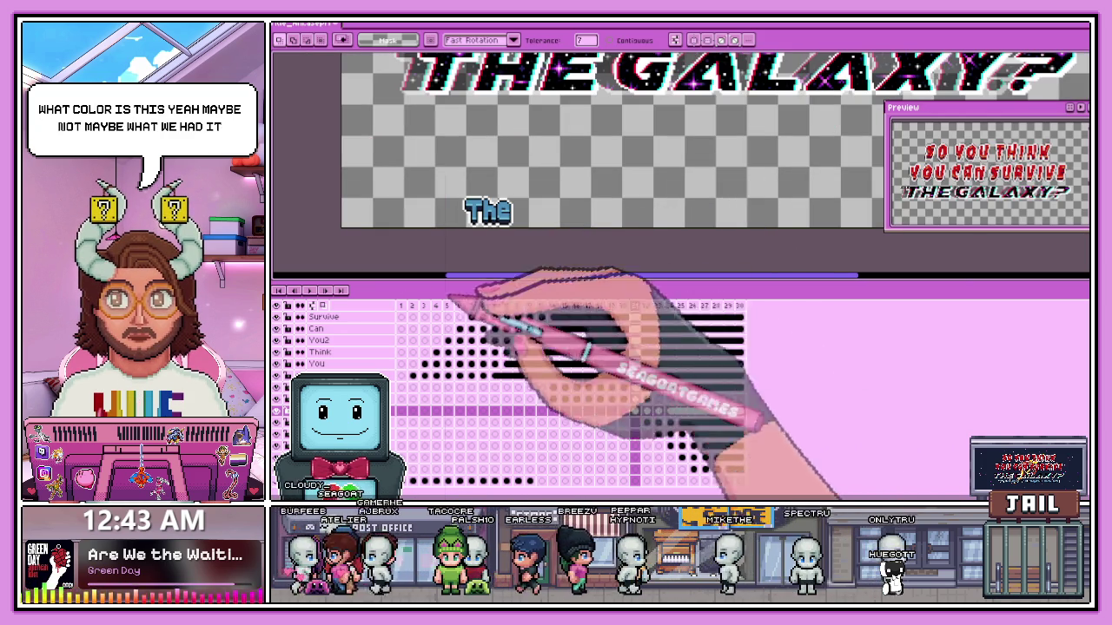
left_click(483, 305)
scroll(564, 193, "down", 2)
scroll(564, 193, "up", 2)
scroll(556, 208, "down", 2)
scroll(543, 233, "up", 2)
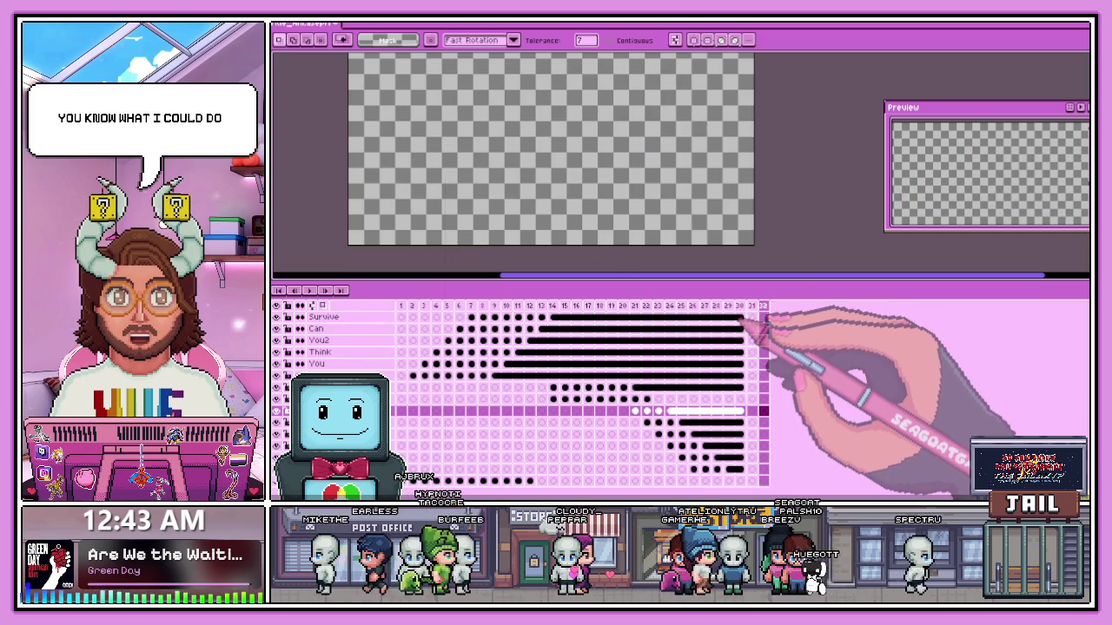
- Extend the Survive, Can, You2, Think, You and So cels over the end frames, linking You and So
left_click(762, 317)
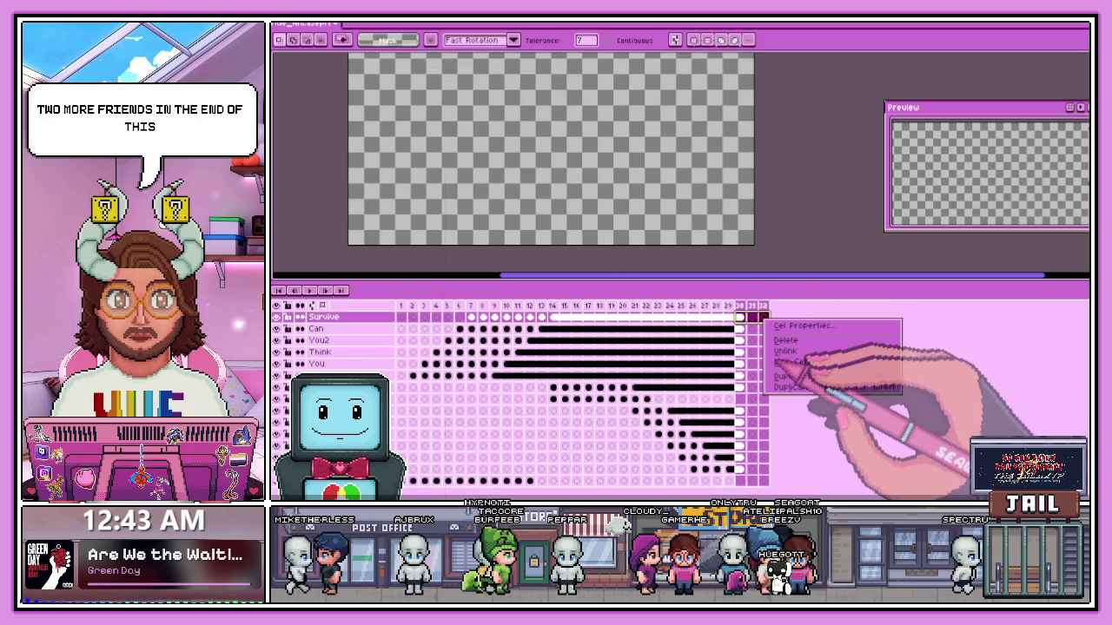
left_click(752, 329)
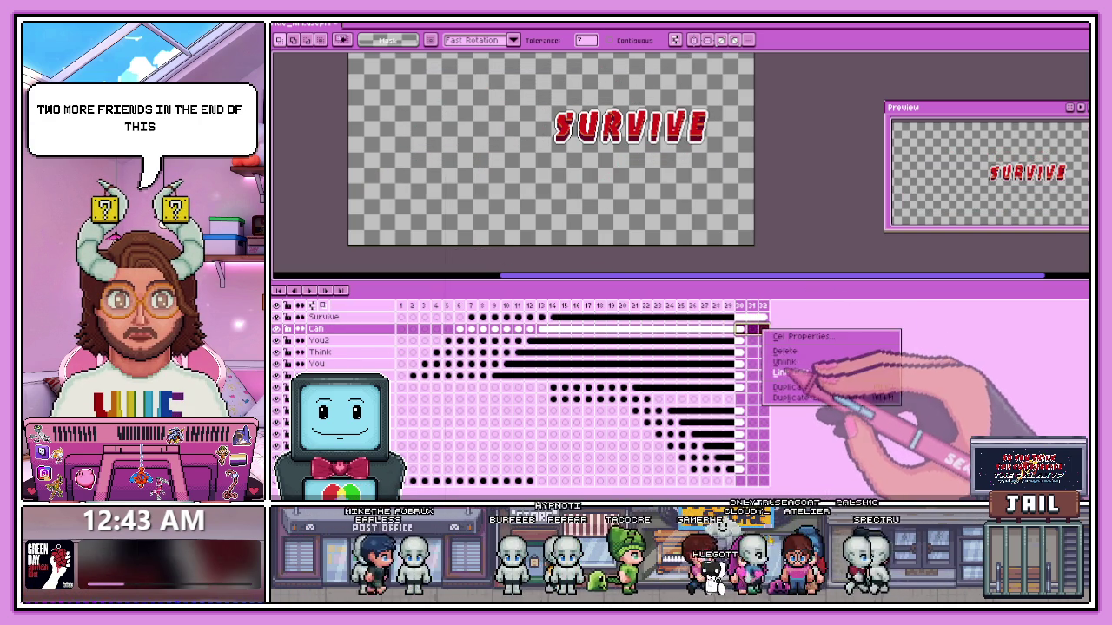
left_click(752, 340)
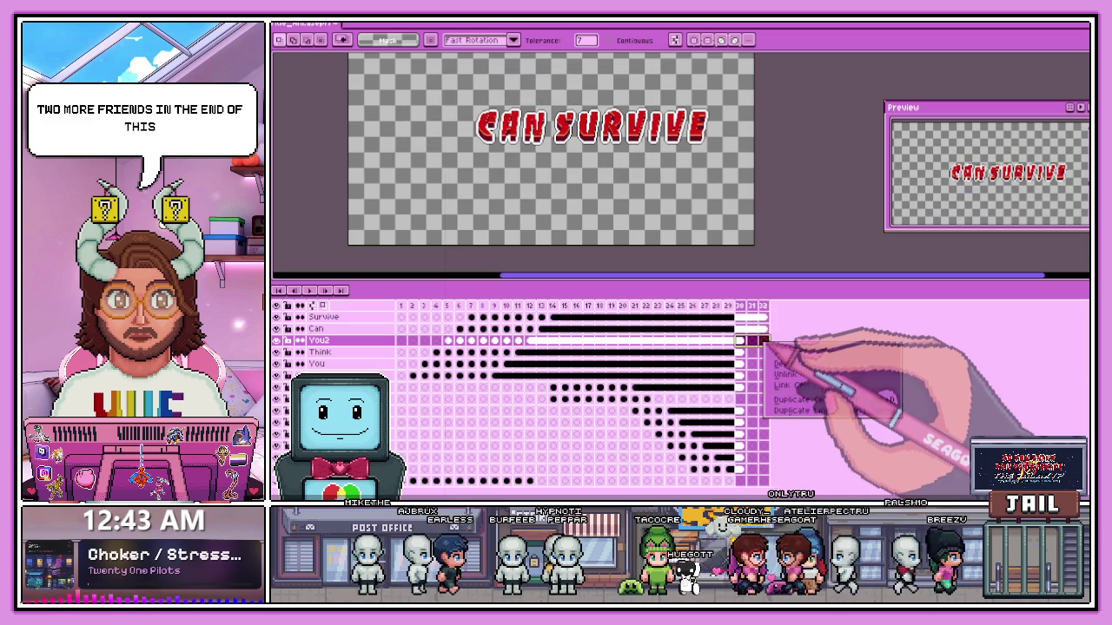
left_click(740, 353)
left_click_drag(754, 353, 764, 353)
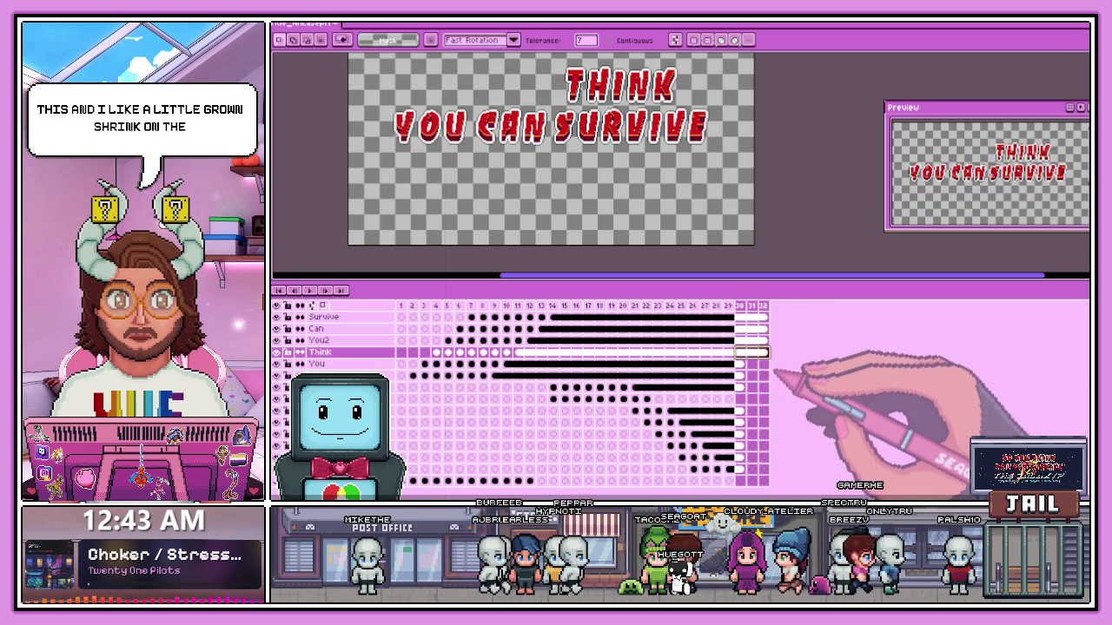
left_click(739, 364)
left_click_drag(752, 364, 762, 364)
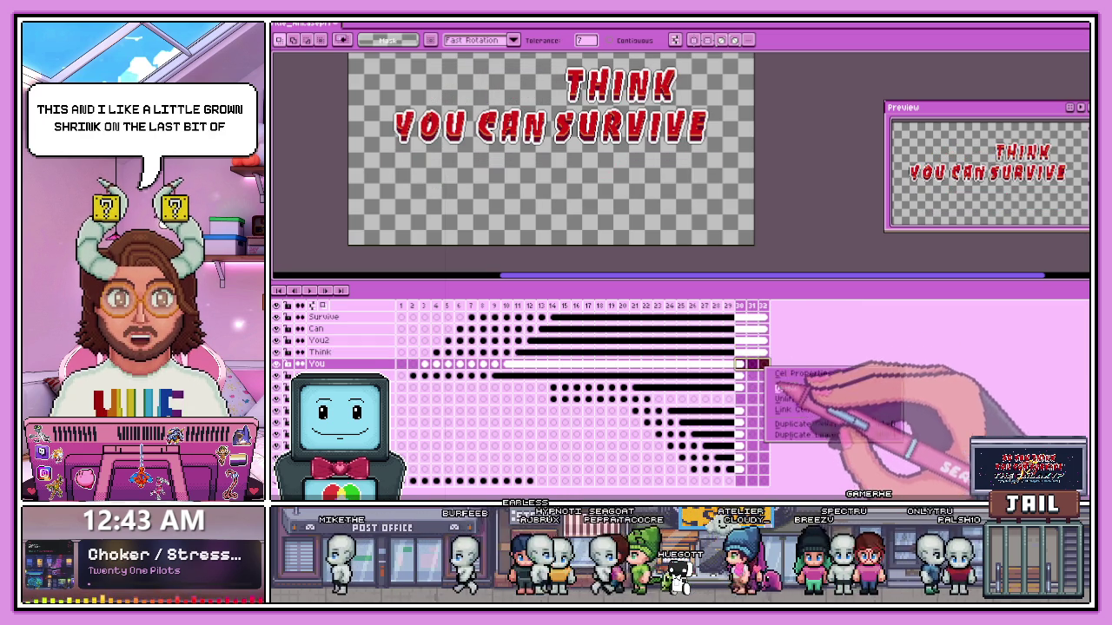
left_click(829, 410)
left_click(739, 376)
left_click_drag(752, 375, 763, 375)
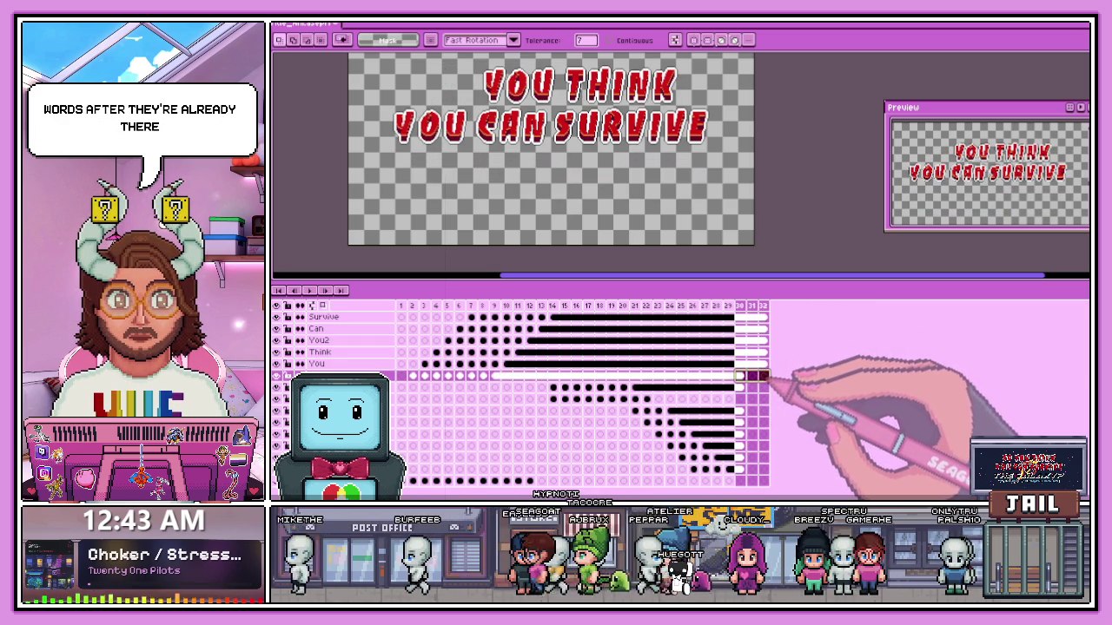
left_click(786, 421)
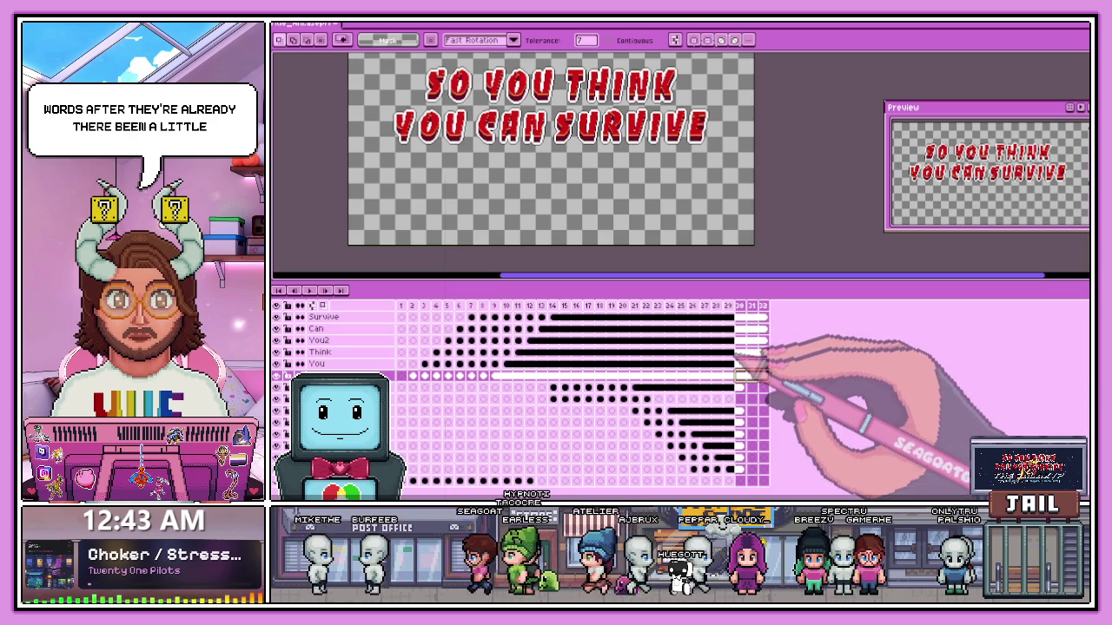
- Carry the subtitle word cels from frame 30 onto the end frames
left_click(739, 387)
left_click_drag(753, 387, 763, 388)
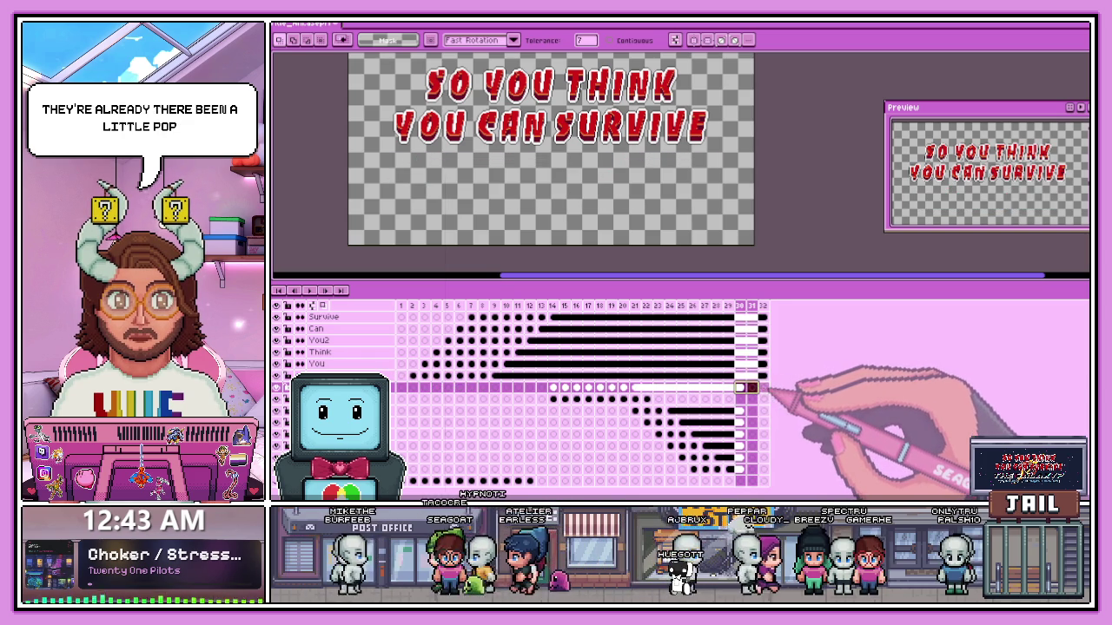
left_click(740, 410)
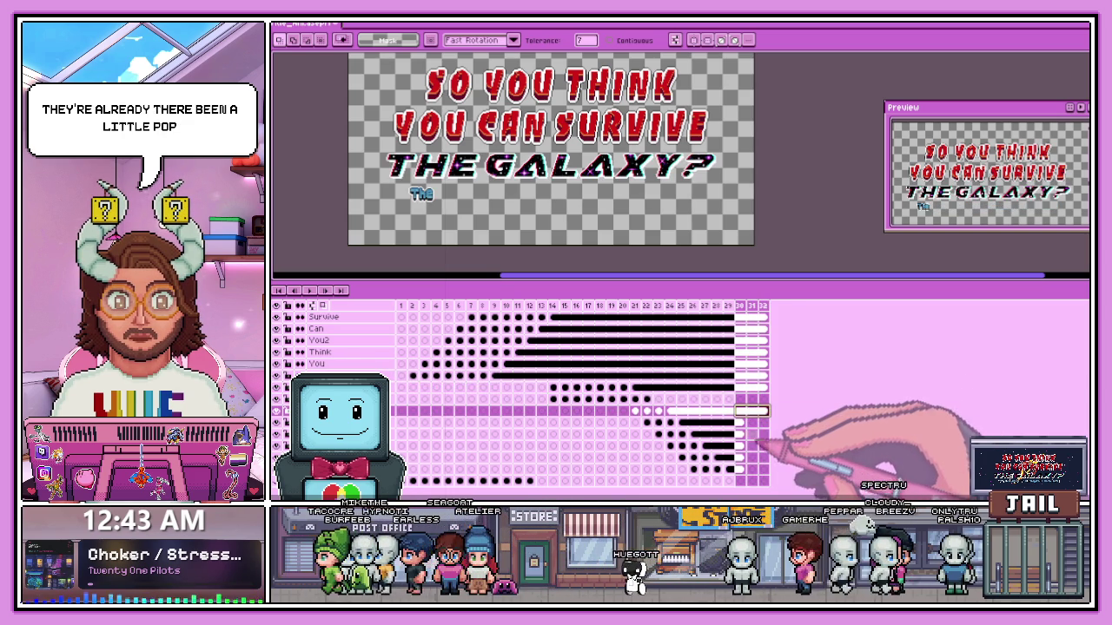
left_click(753, 423)
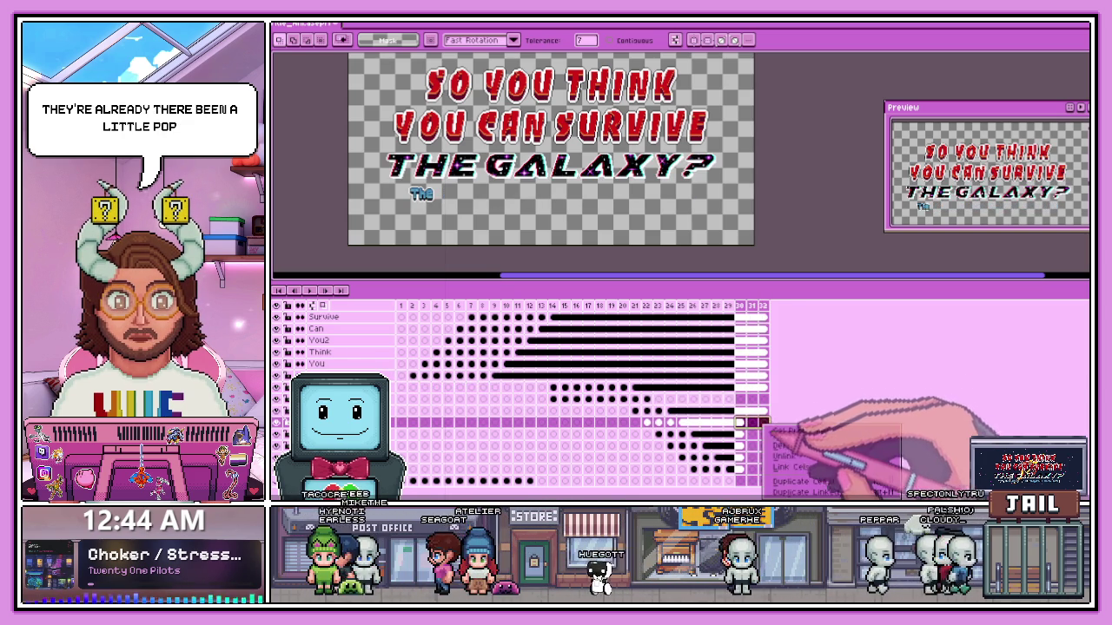
left_click(751, 434)
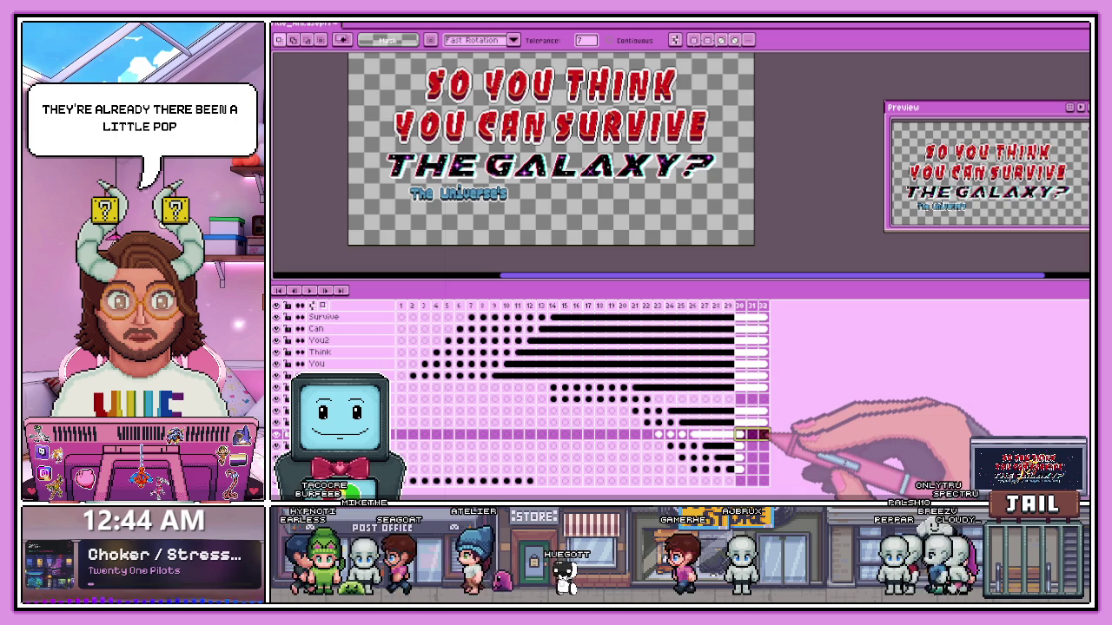
left_click(739, 447)
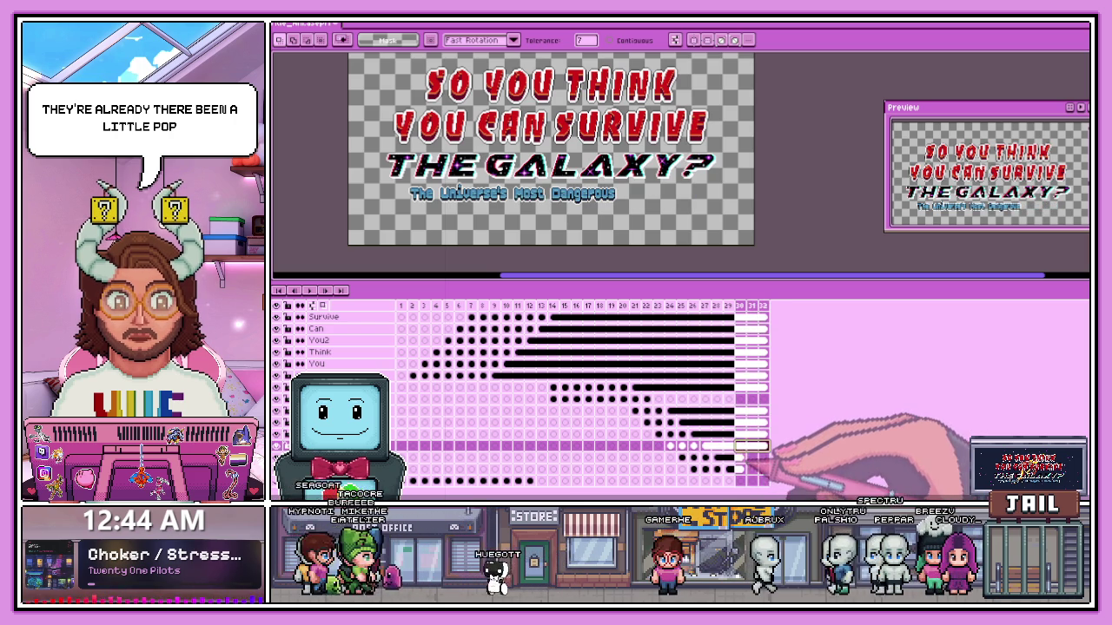
left_click(752, 458)
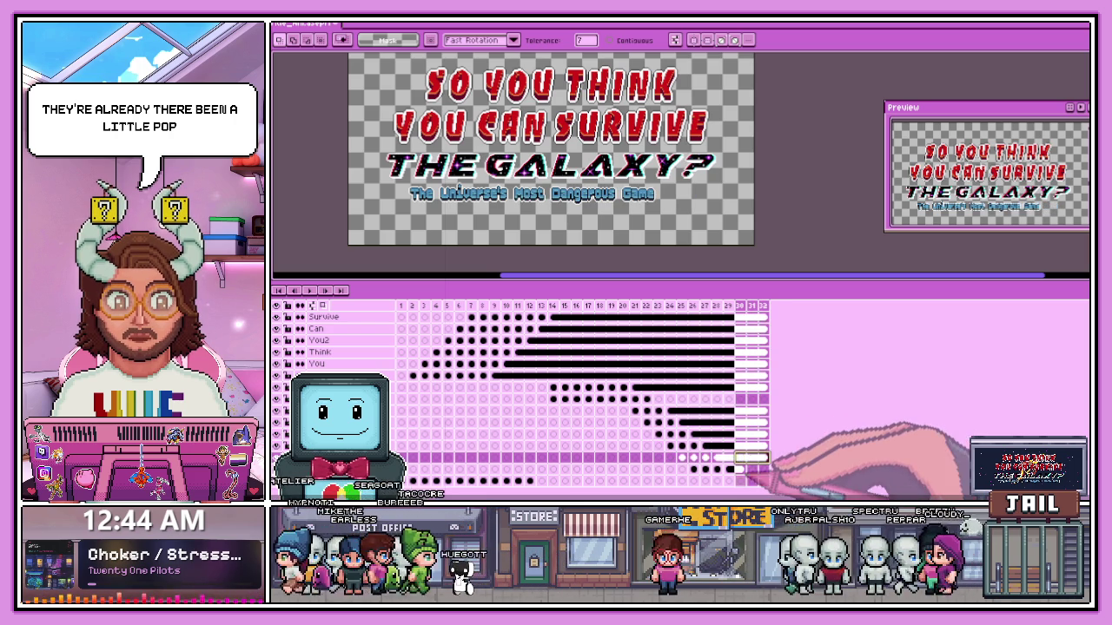
- Compare the subtitle cels on frames 30 and 31, then select all on frame 30
left_click(740, 469)
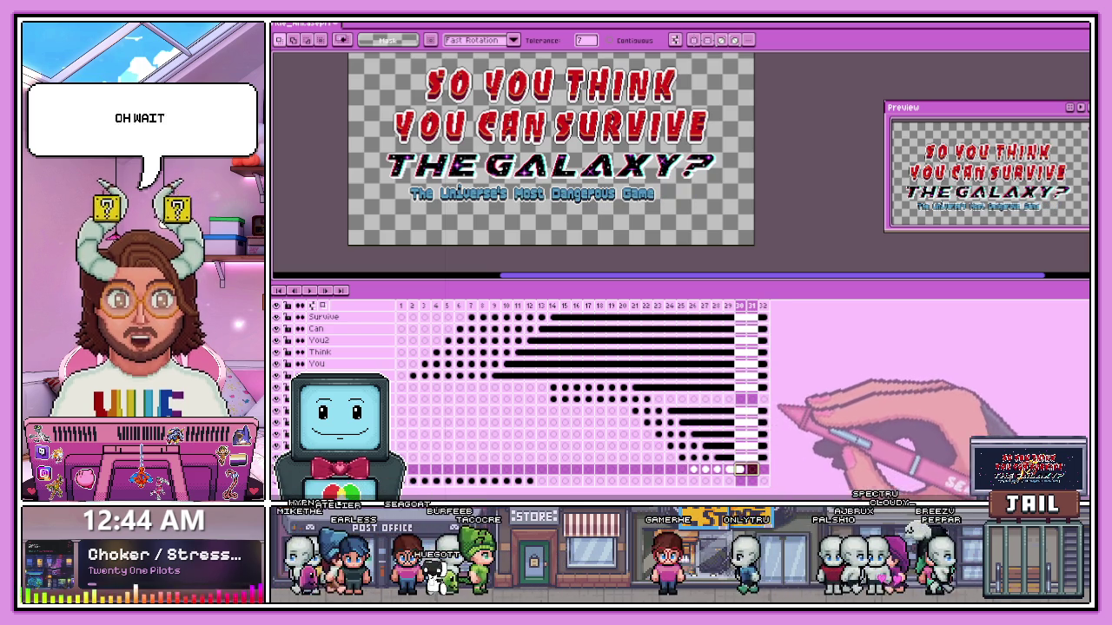
left_click(753, 411)
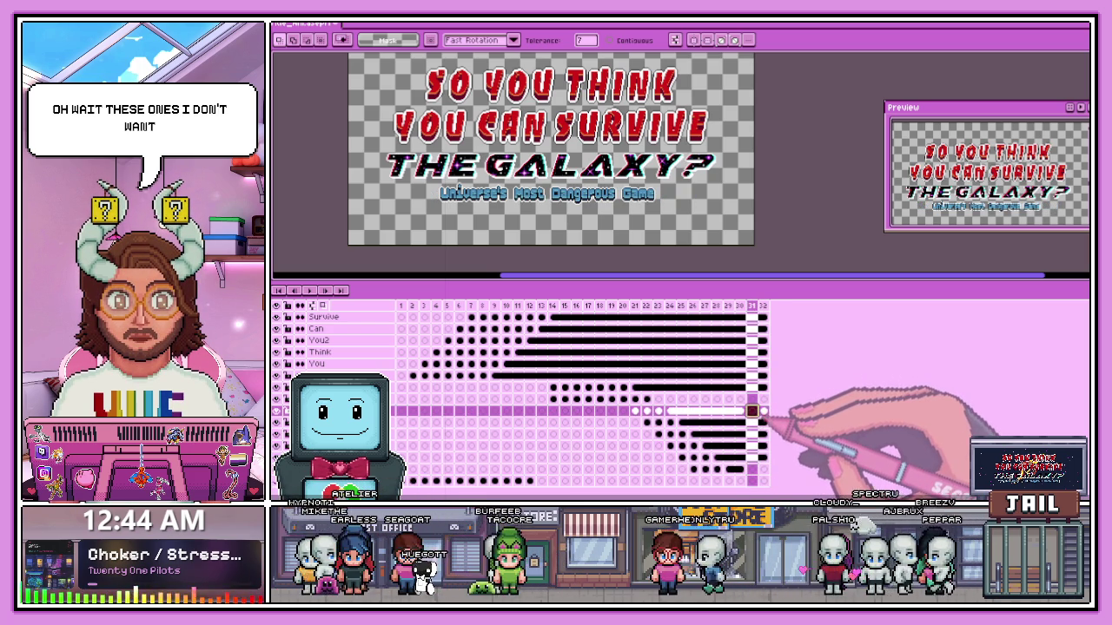
left_click(752, 423)
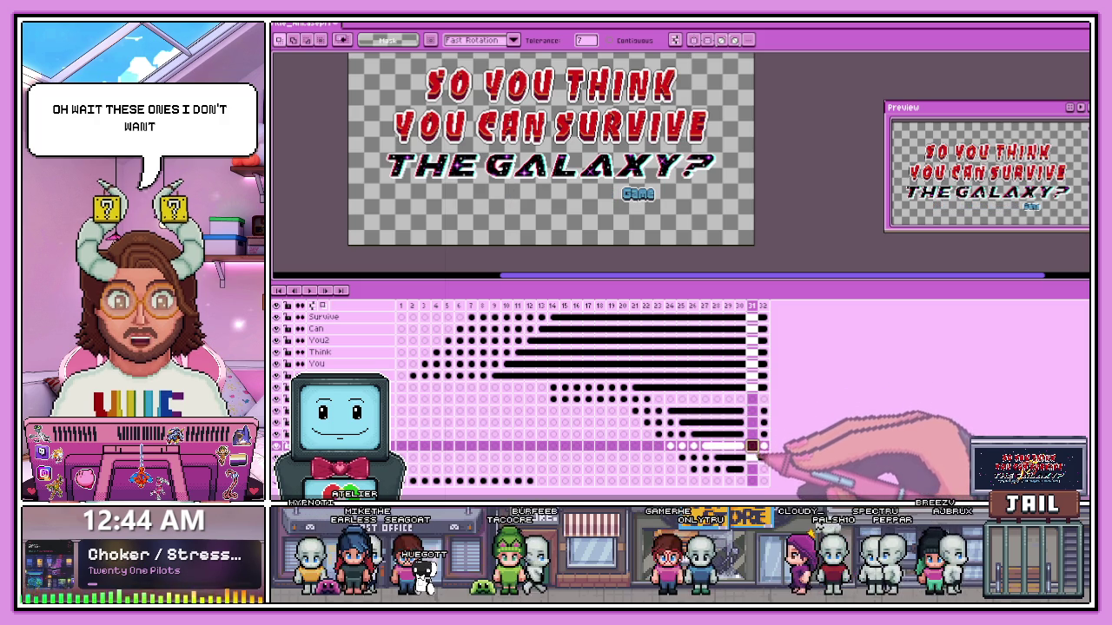
left_click(739, 469)
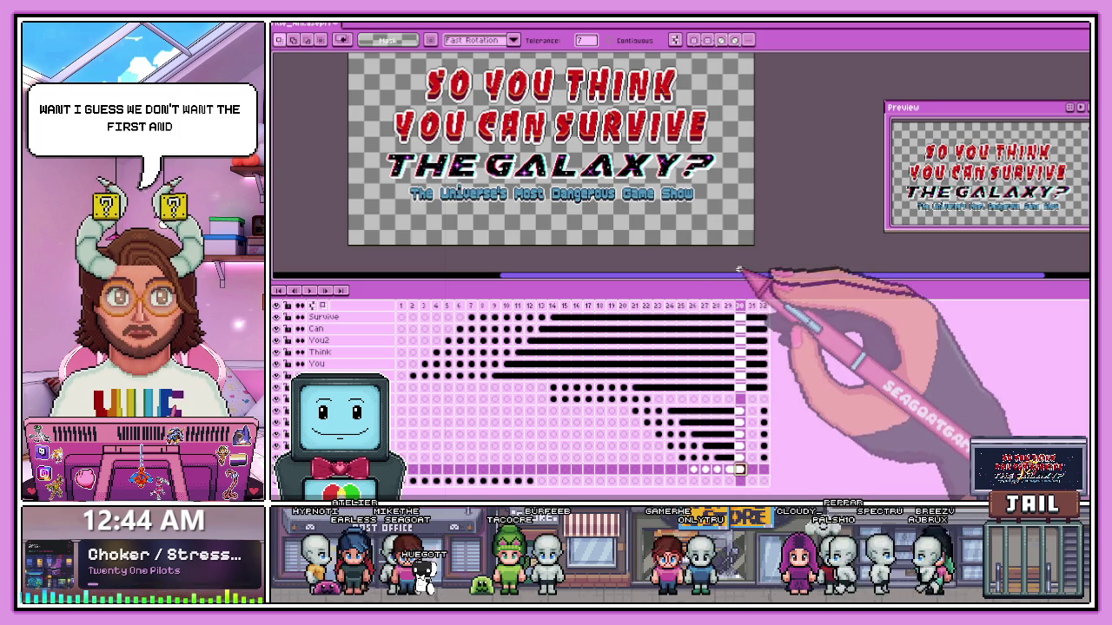
key("ctrl+a")
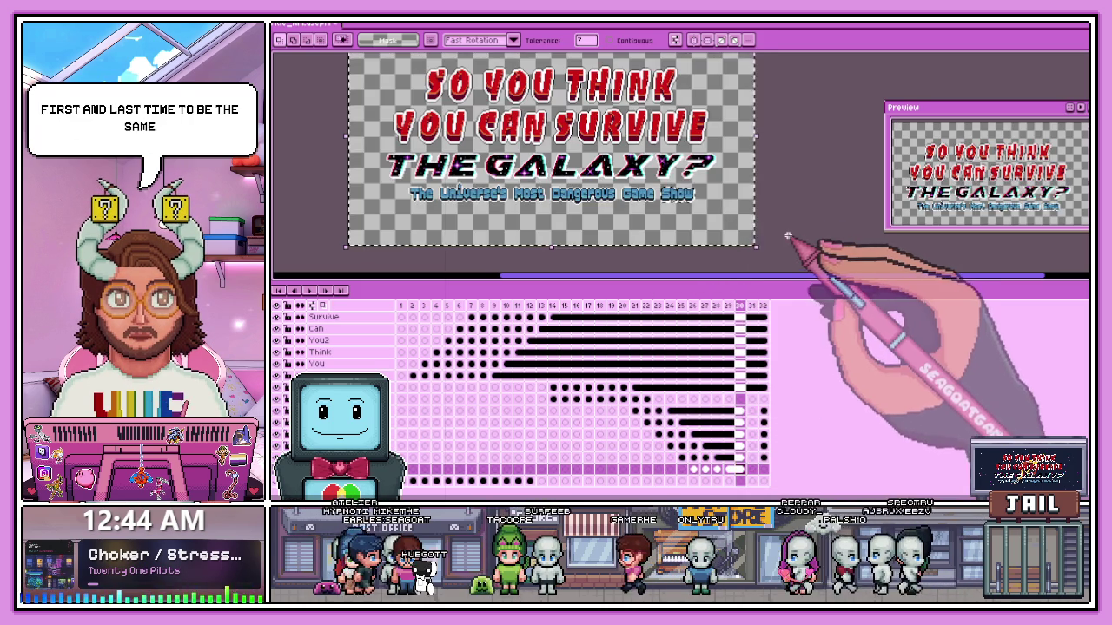
- Marquee-select the word Show on its layer with the rectangular selection tool
key("ctrl+d")
key("m")
left_click_drag(658, 195, 702, 214)
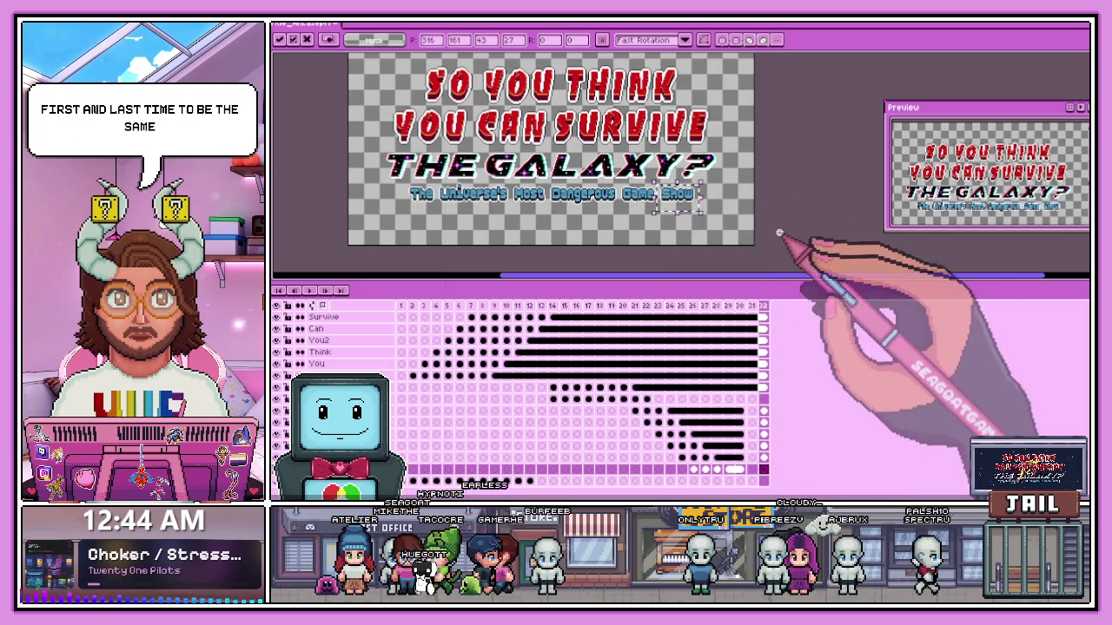
left_click(740, 409)
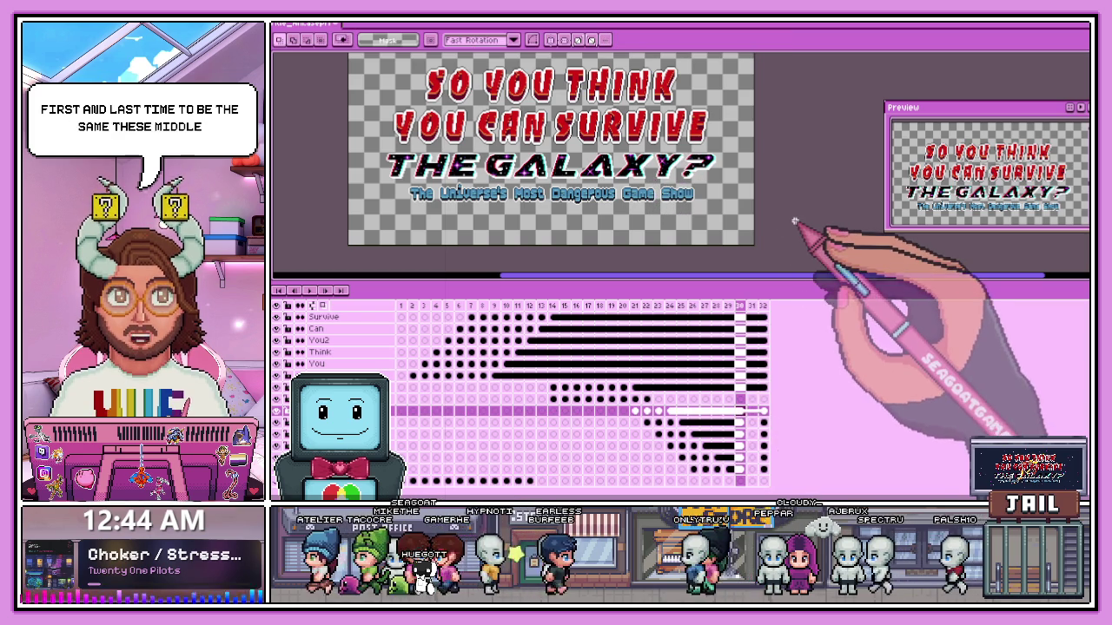
scroll(696, 212, "up", 2)
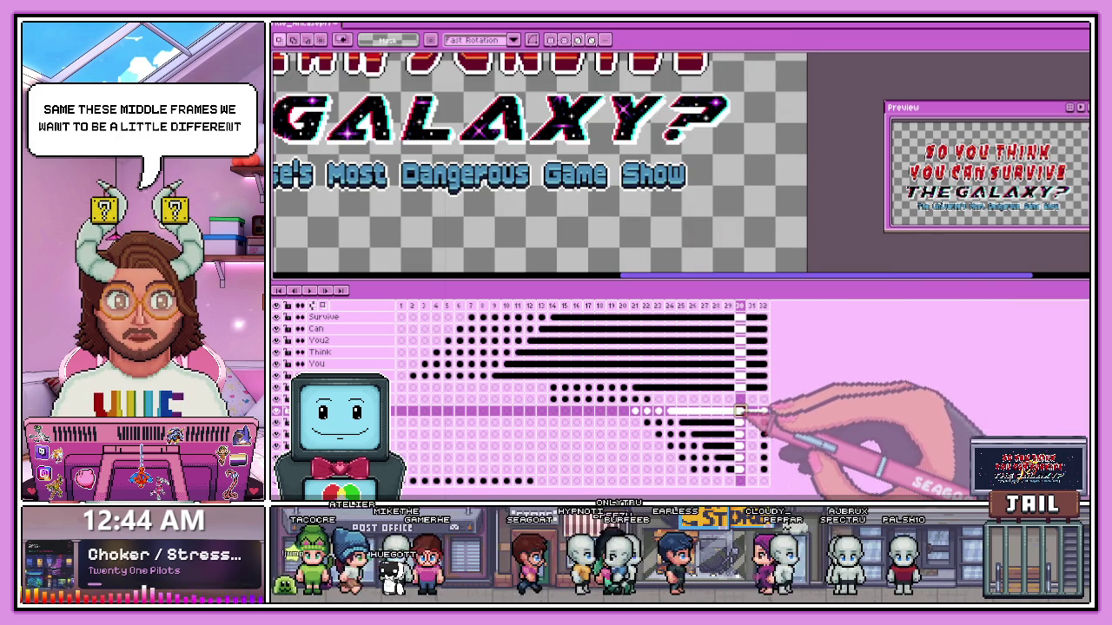
left_click(686, 194)
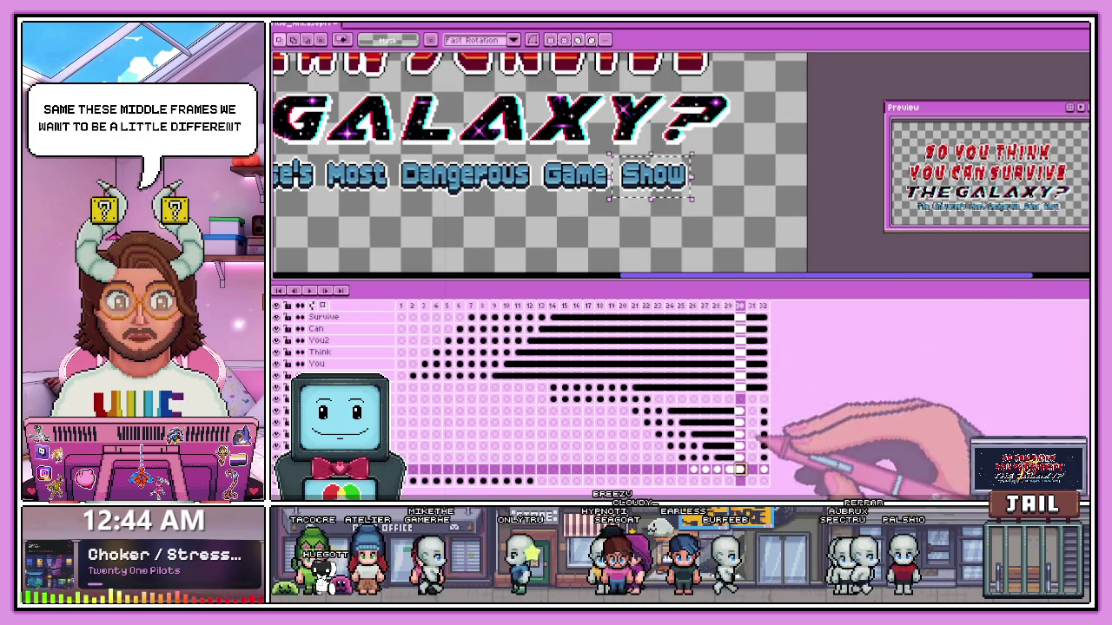
left_click_drag(620, 158, 691, 202)
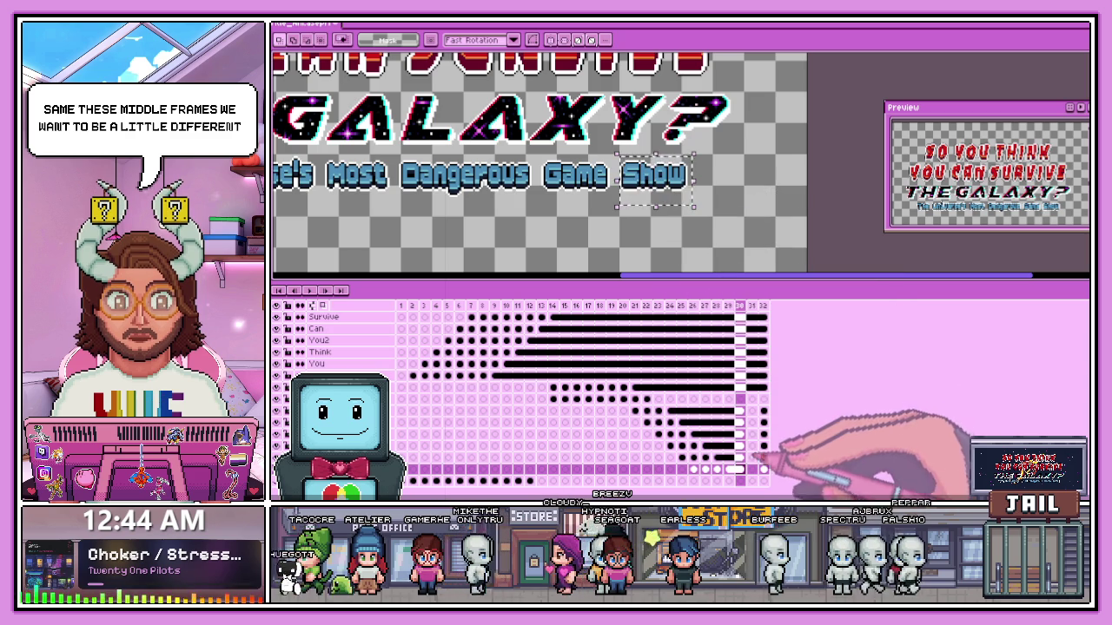
- Scale Show larger on frame 31, then check frames with the full subtitle and frame 17
left_click(753, 453)
scroll(636, 205, "up", 1)
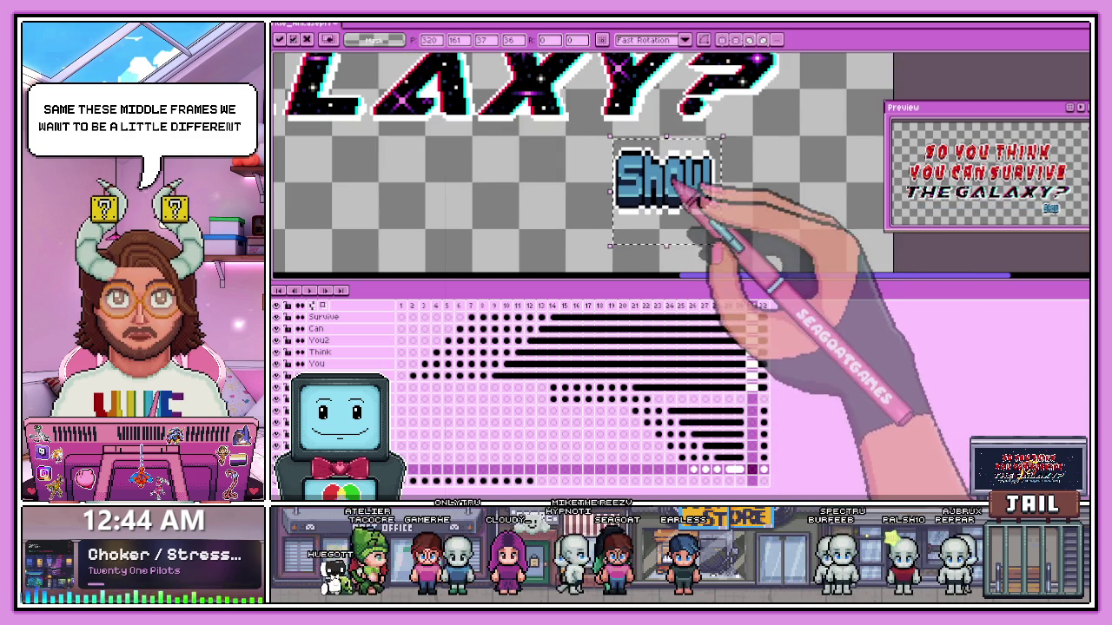
scroll(675, 204, "up", 1)
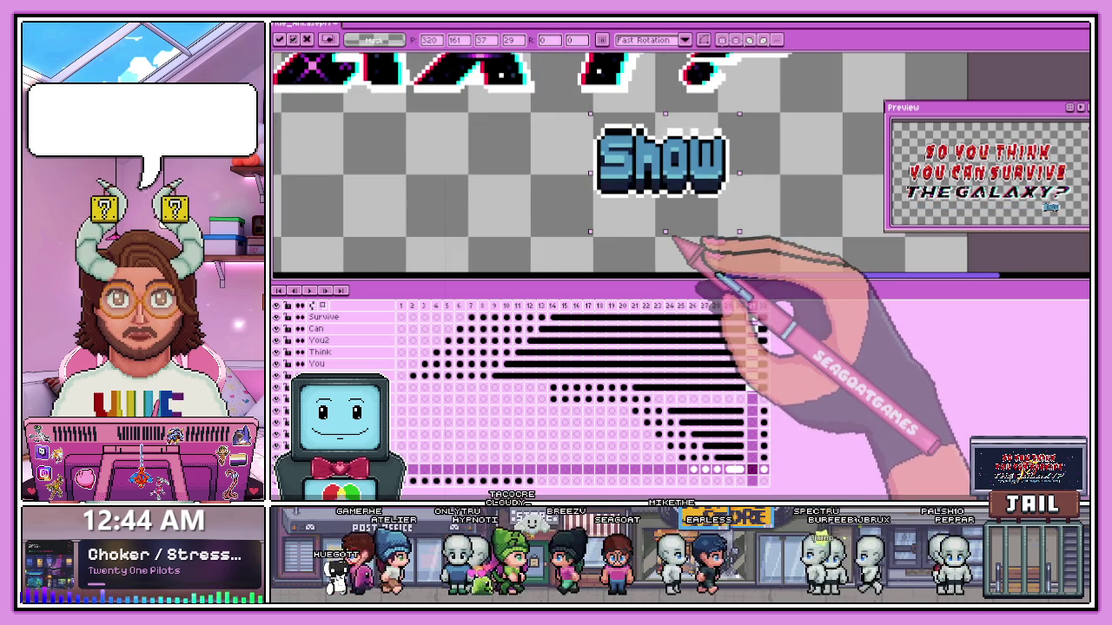
scroll(653, 210, "down", 2)
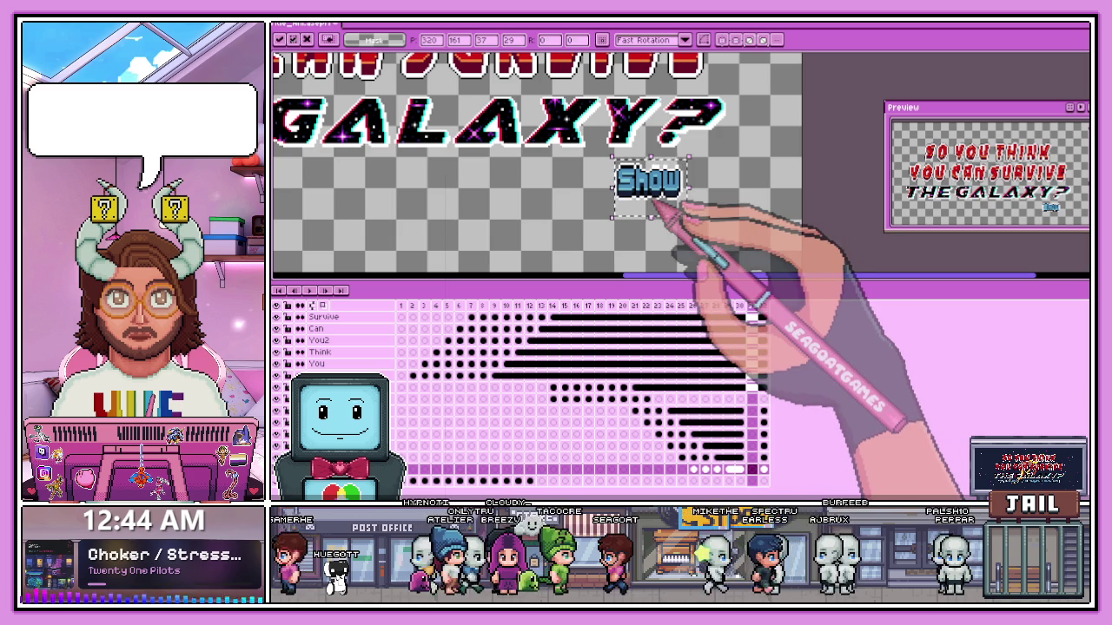
scroll(654, 208, "up", 2)
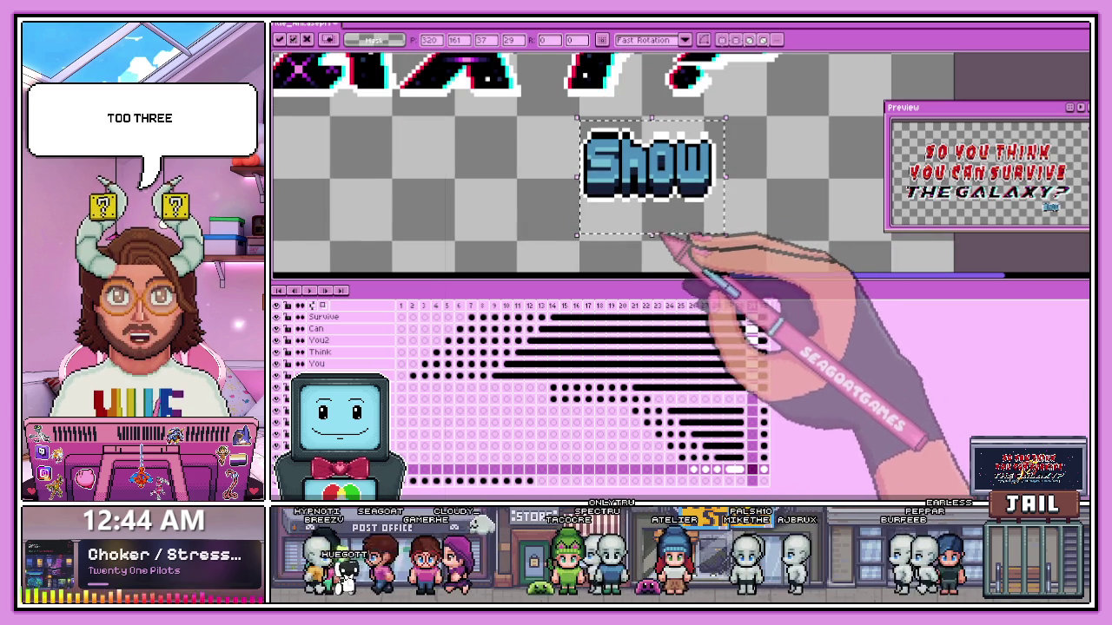
key("Return")
scroll(633, 126, "down", 1)
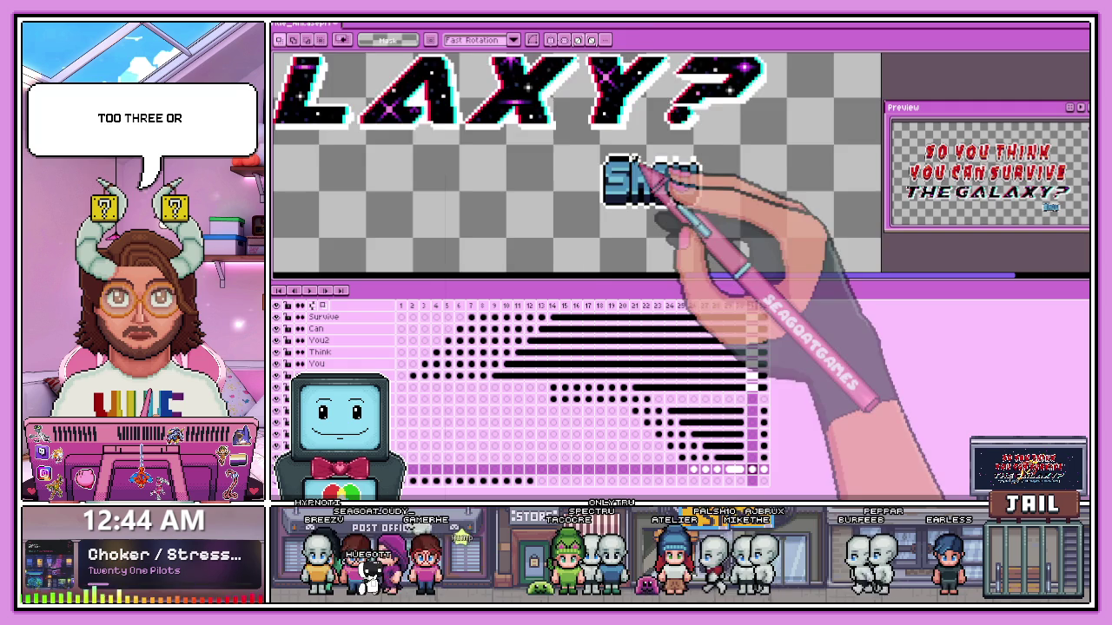
scroll(670, 174, "down", 1)
left_click(740, 458)
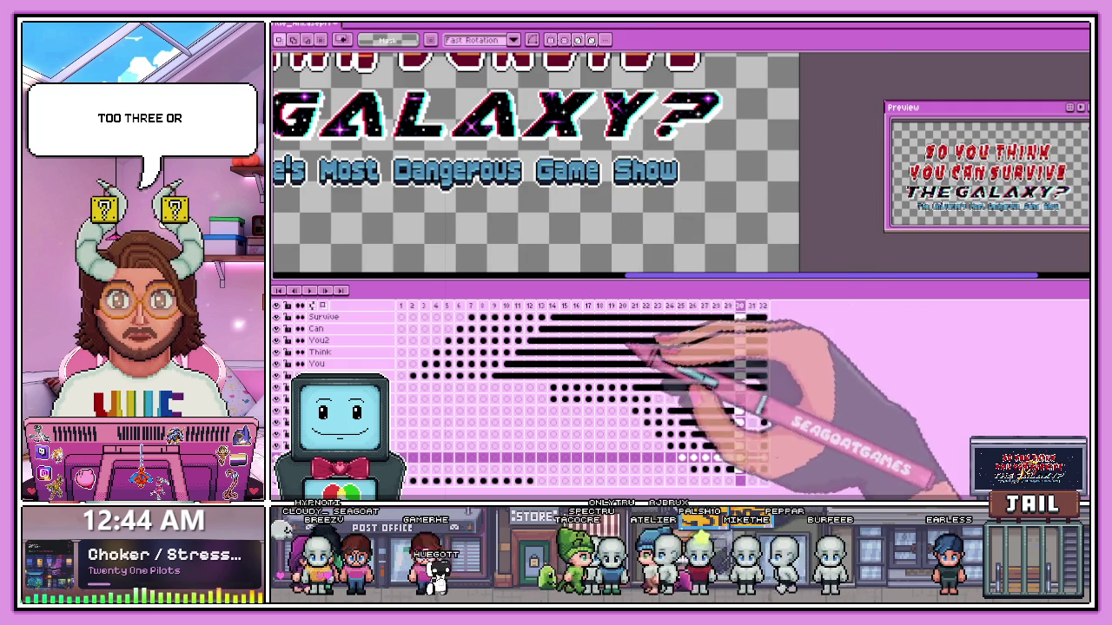
left_click(588, 306)
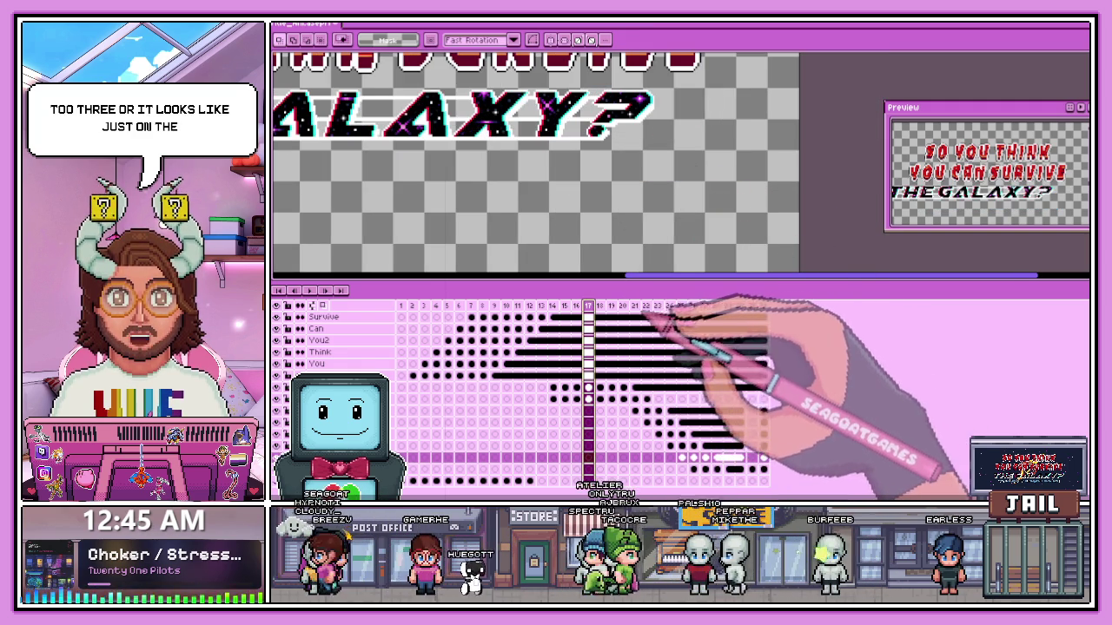
- Check frames 22, 20 and 25, then play the animation to test timing
left_click(645, 306)
scroll(632, 203, "down", 3)
scroll(608, 217, "up", 1)
scroll(608, 217, "up", 2)
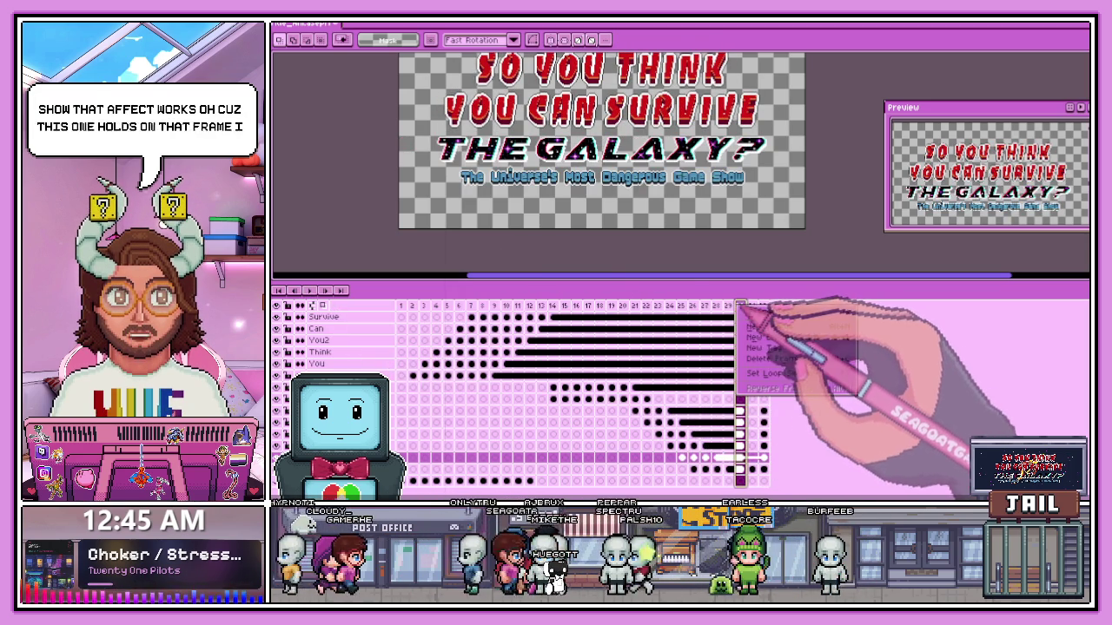
left_click(758, 326)
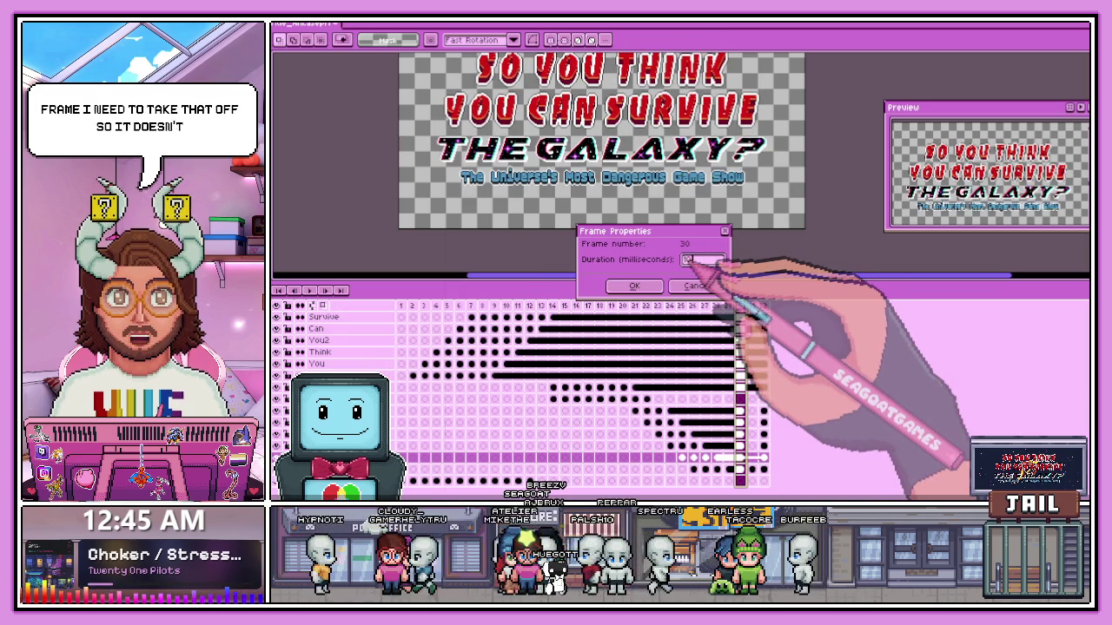
left_click(623, 306)
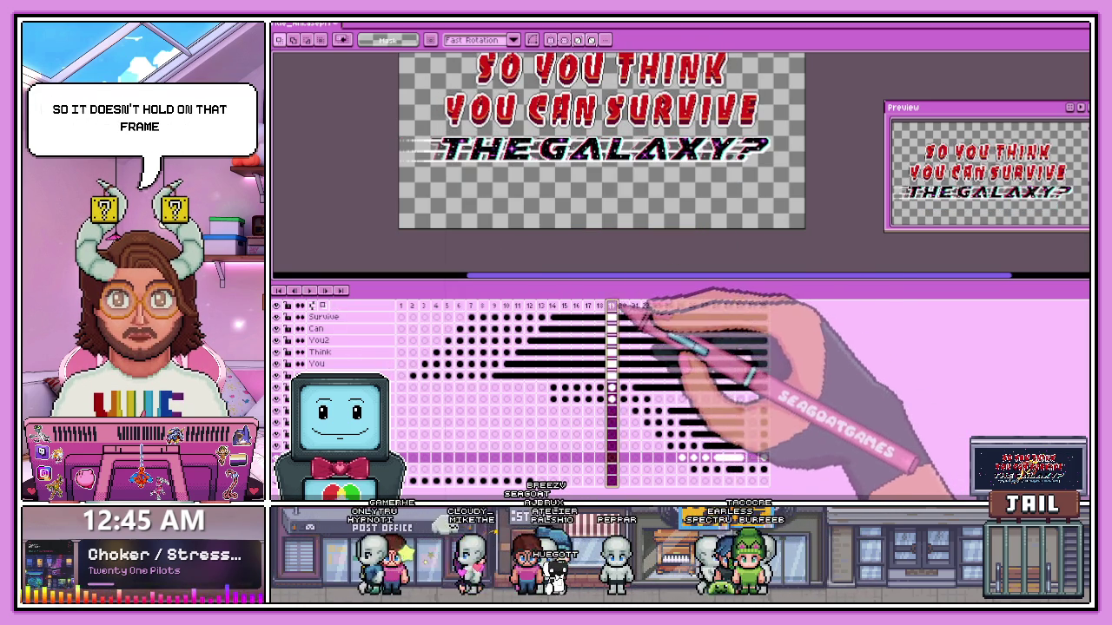
left_click(681, 305)
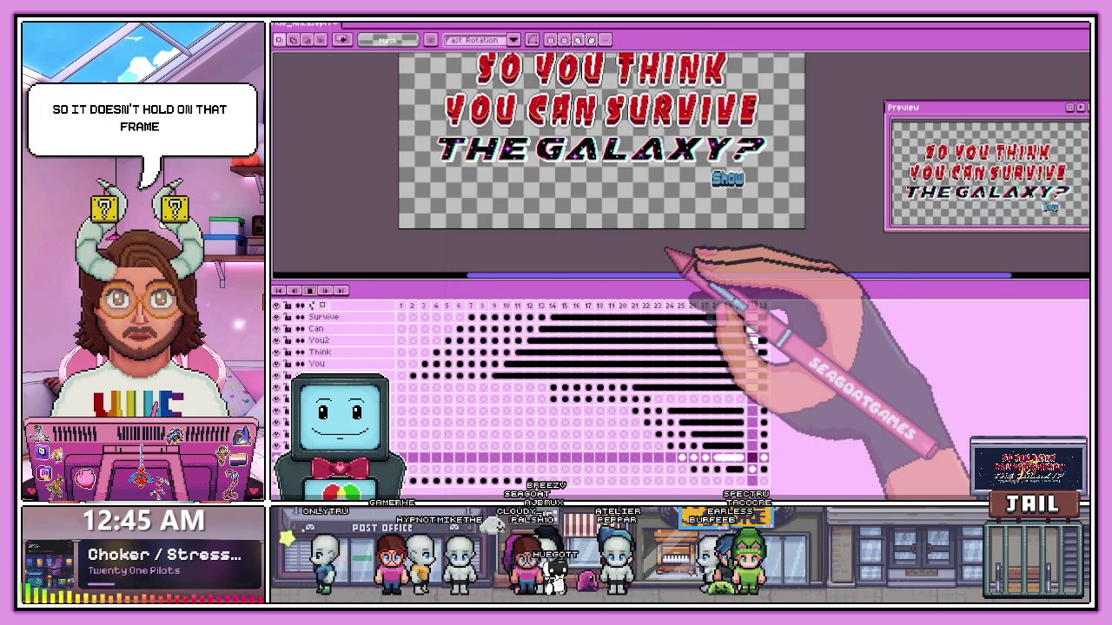
key("Return")
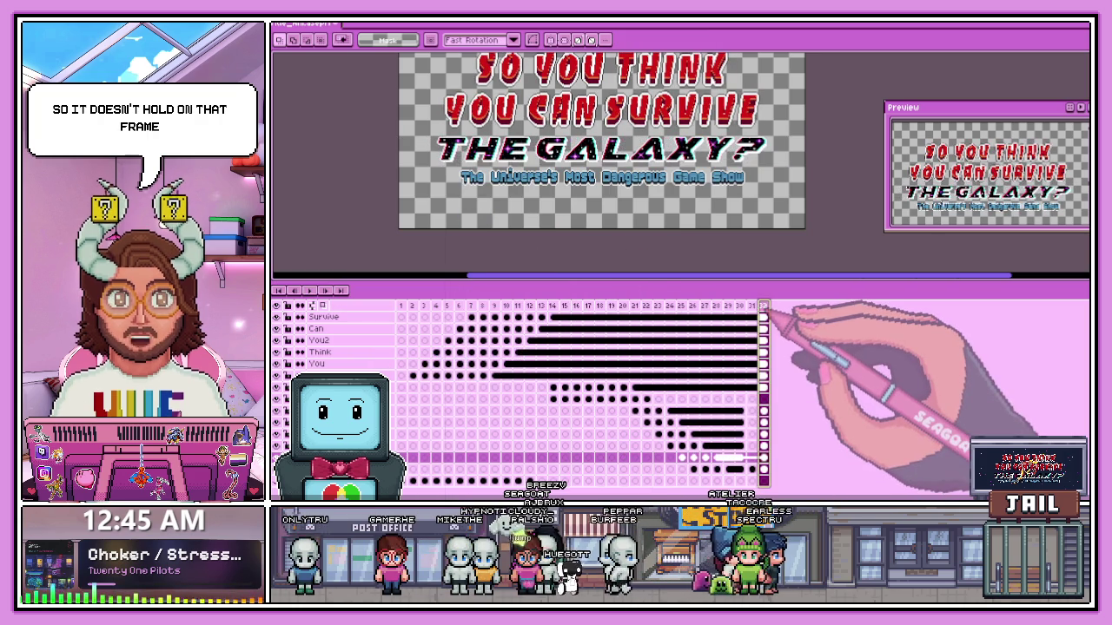
- Inspect the frame properties of frames 32, 30 and another late frame without changes
double_click(763, 306)
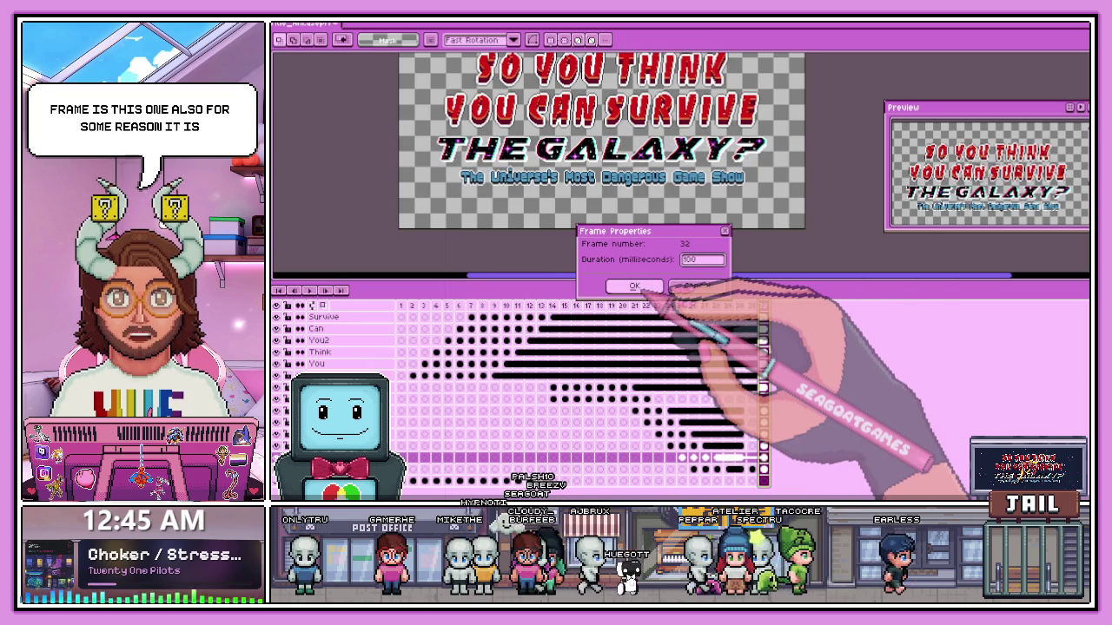
left_click(634, 286)
left_click(727, 306)
right_click(729, 307)
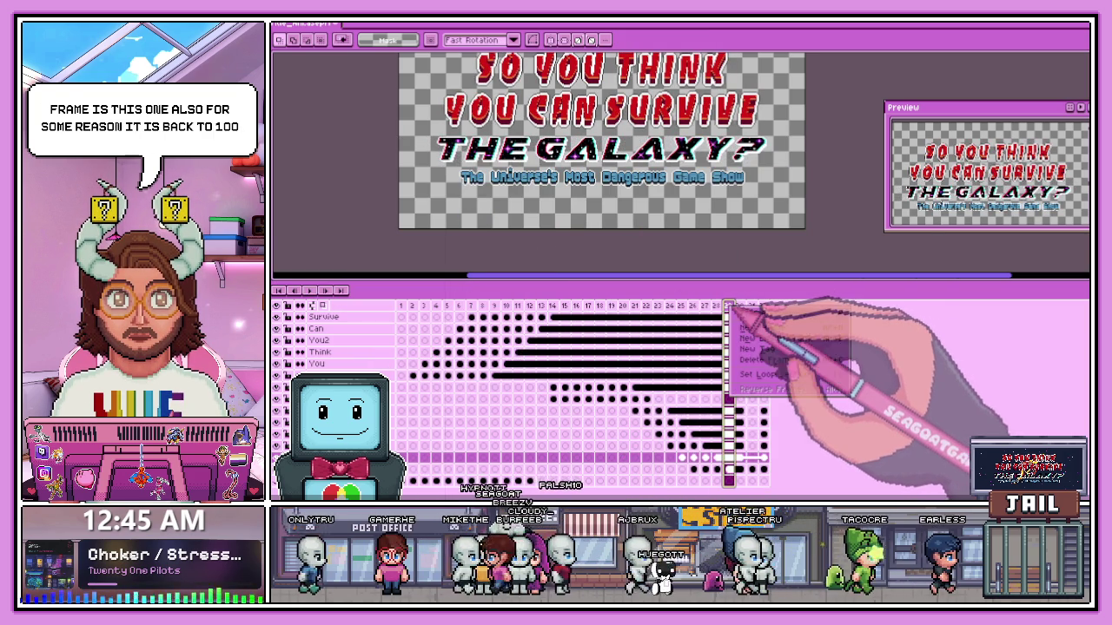
left_click(756, 327)
left_click(634, 286)
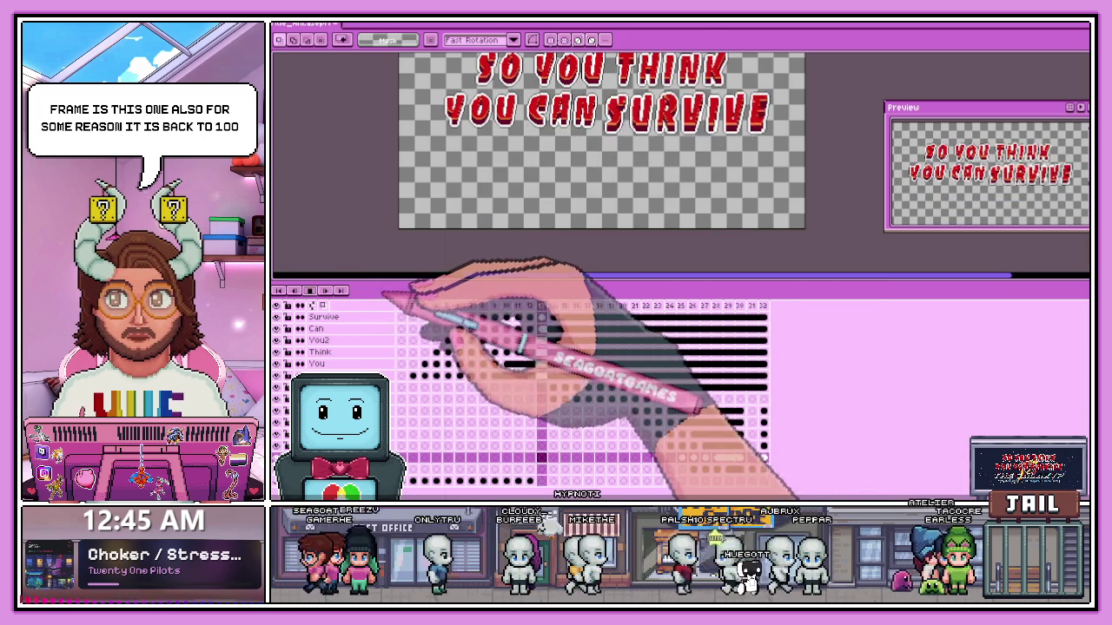
double_click(739, 306)
key("Return")
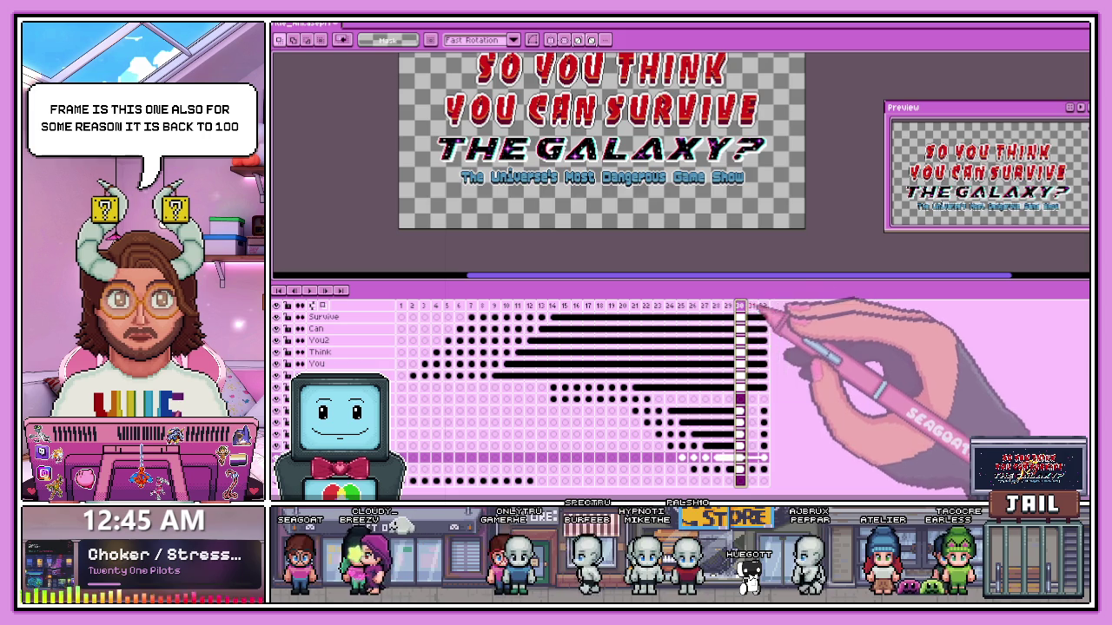
- Set frame 31's duration to 100 ms and replay from frame 18
double_click(752, 306)
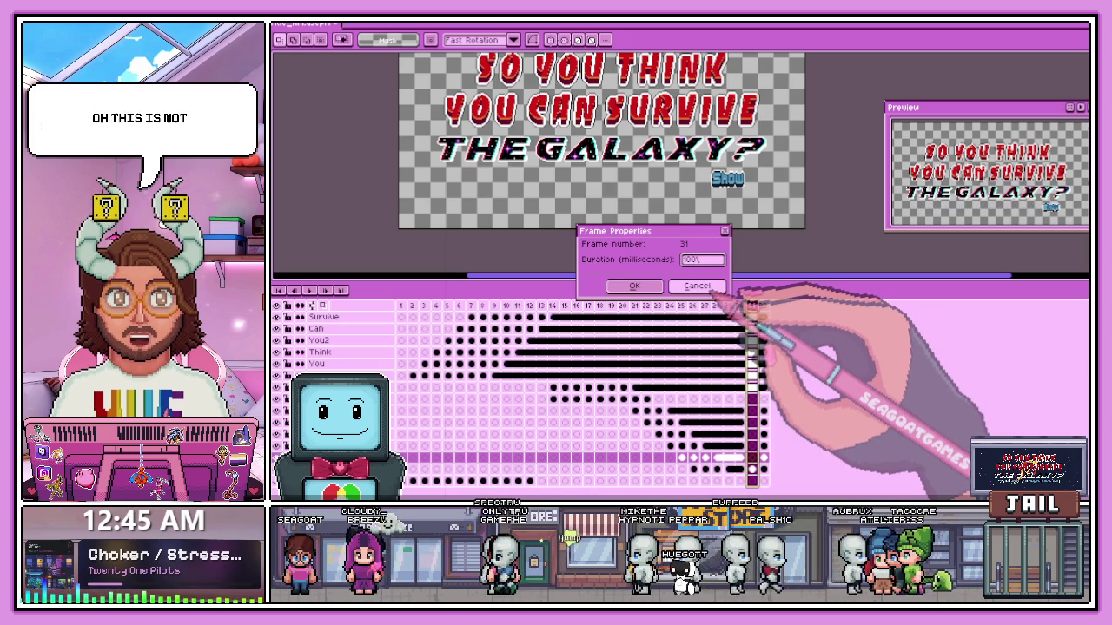
left_click(634, 286)
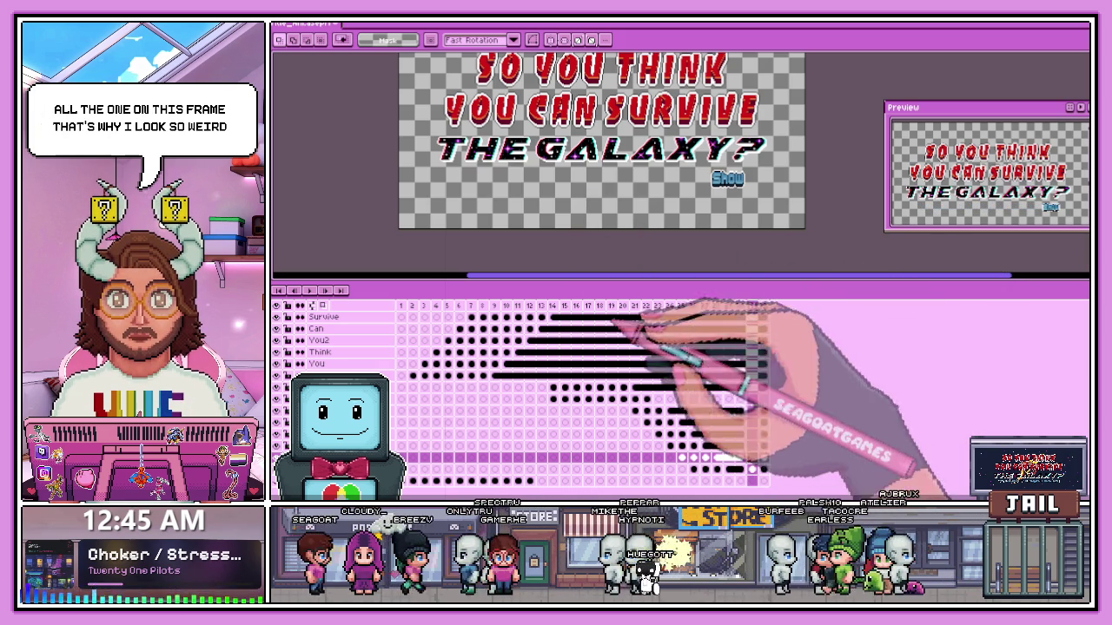
left_click(599, 305)
key("Return")
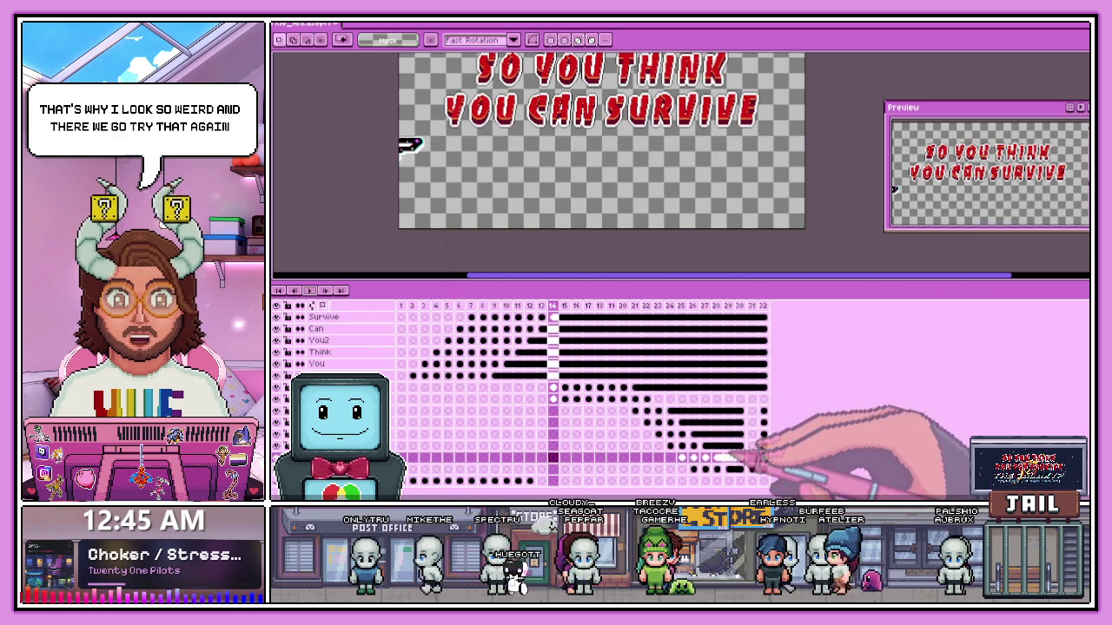
- Paste the word Game into its layer's empty frame 31 cel and commit it
scroll(721, 200, "up", 2)
scroll(734, 208, "up", 1)
scroll(736, 198, "up", 1)
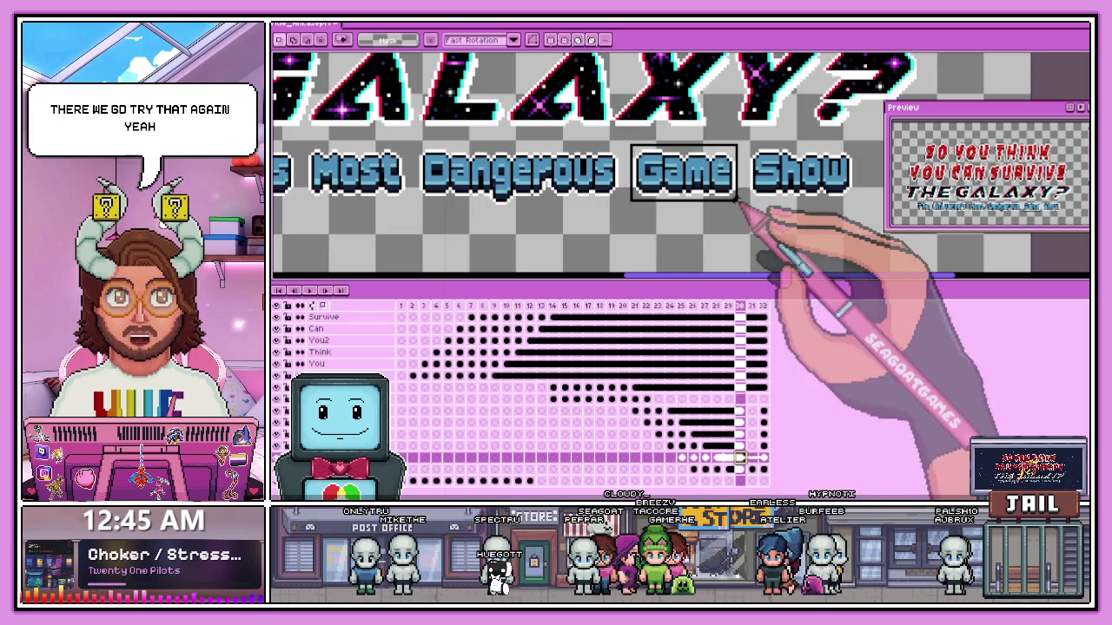
left_click(752, 446)
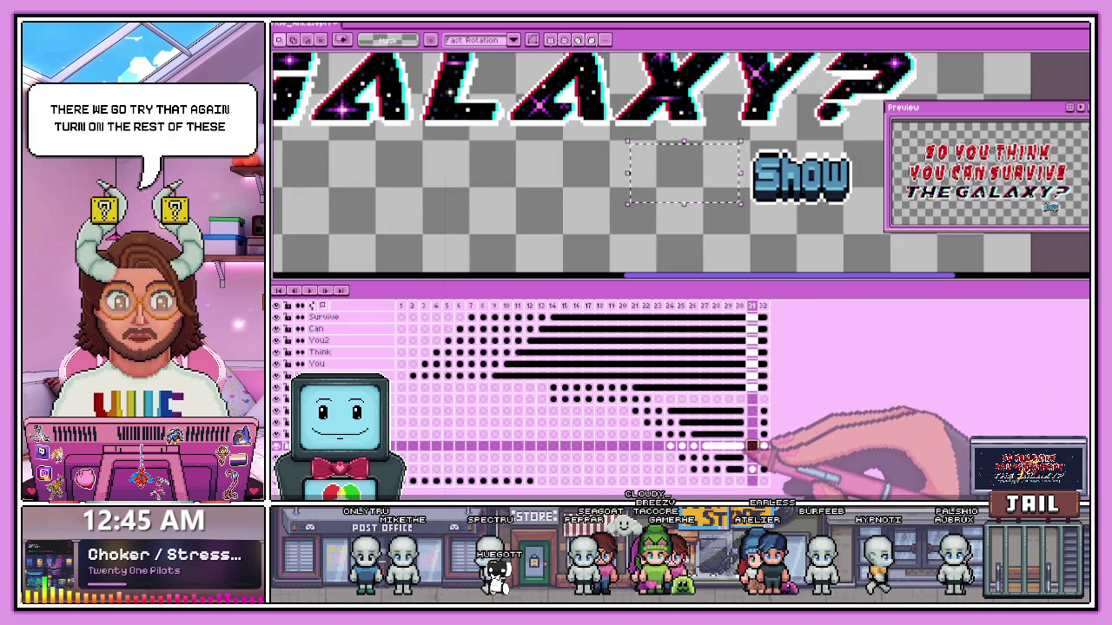
key("ctrl+v")
scroll(693, 213, "up", 1)
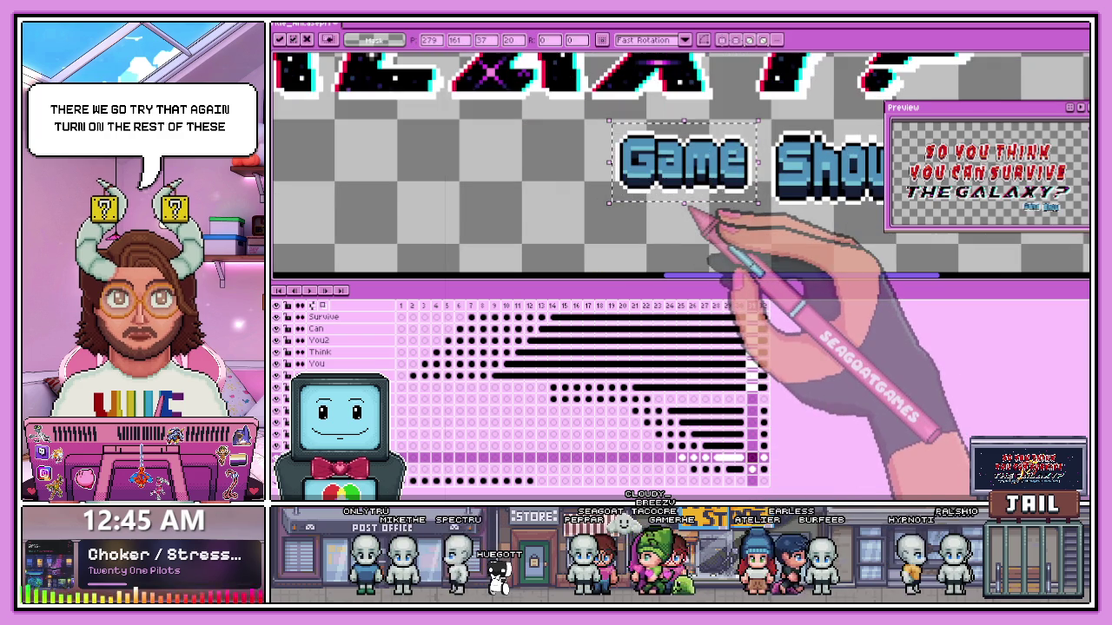
key("Return")
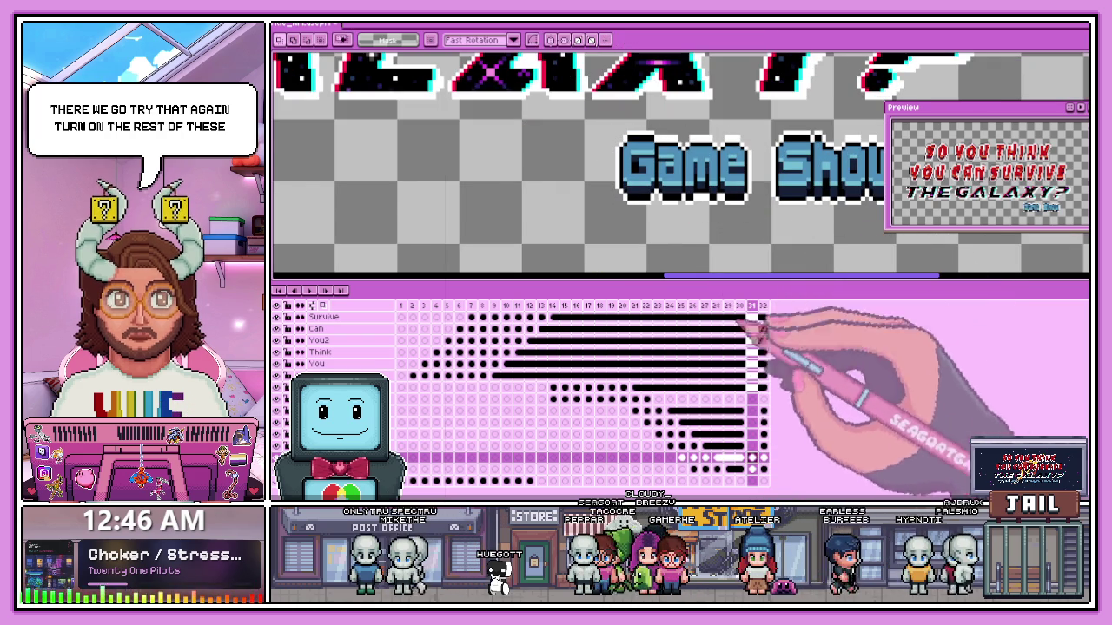
key("Left")
- Select the word Dangerous, place it in its layer's frame 31 cel, and drop the selection
scroll(483, 178, "down", 1)
scroll(475, 154, "up", 1)
left_click_drag(320, 129, 597, 226)
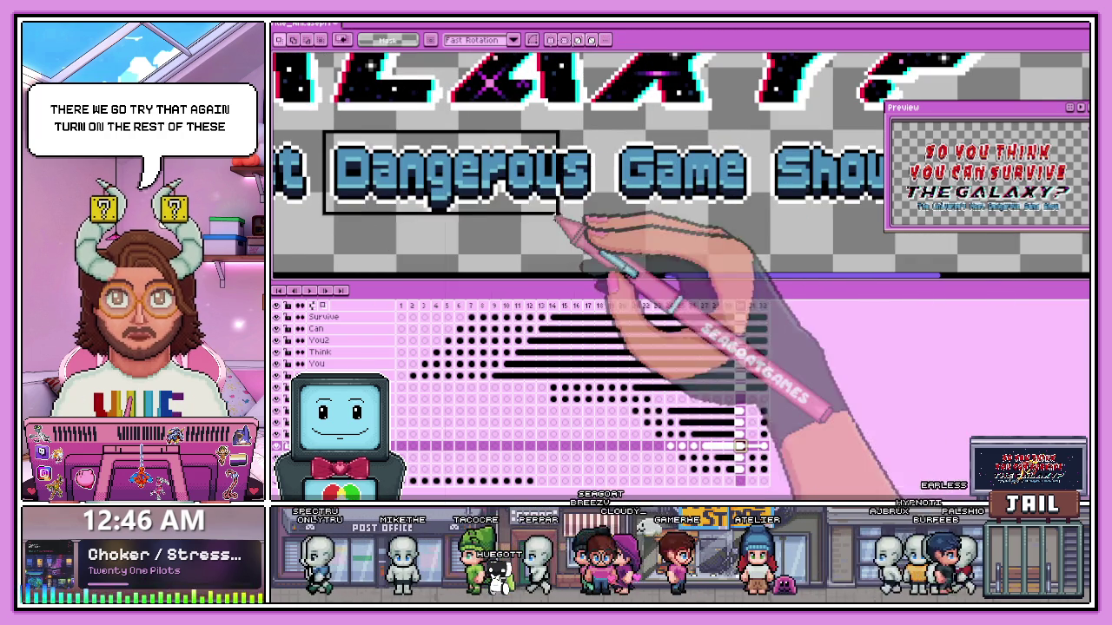
left_click(753, 434)
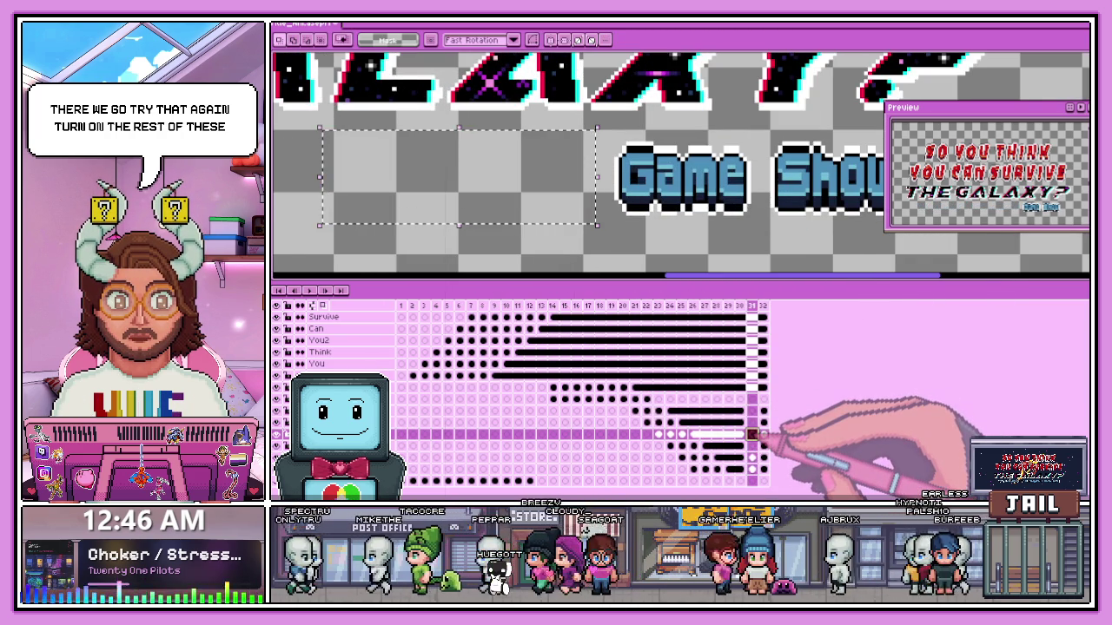
left_click(752, 446)
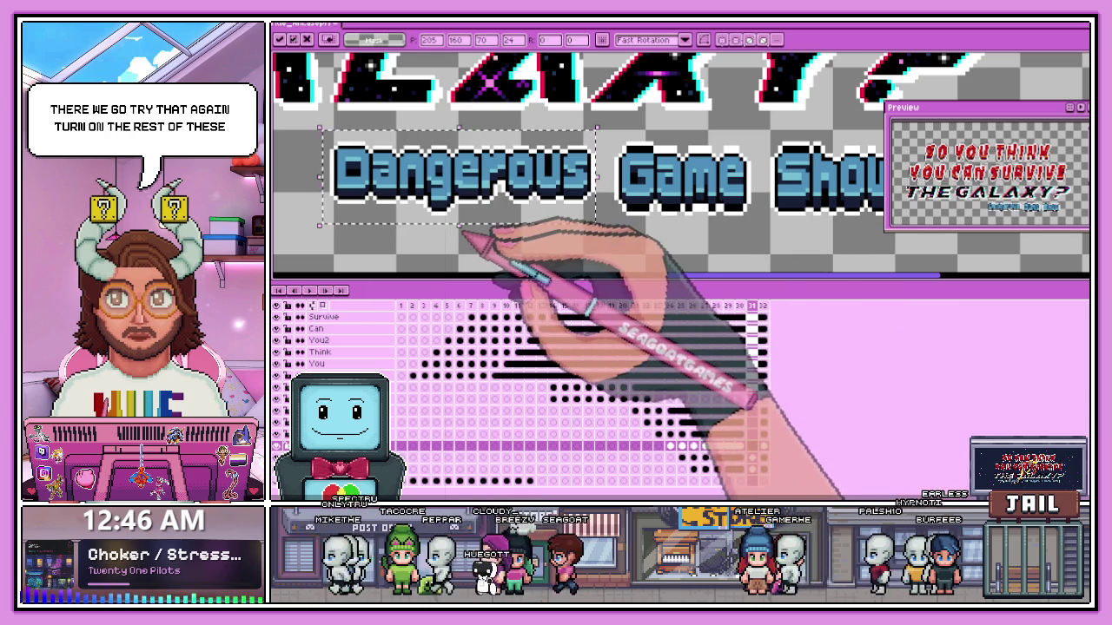
scroll(657, 218, "up", 1)
scroll(564, 215, "up", 1)
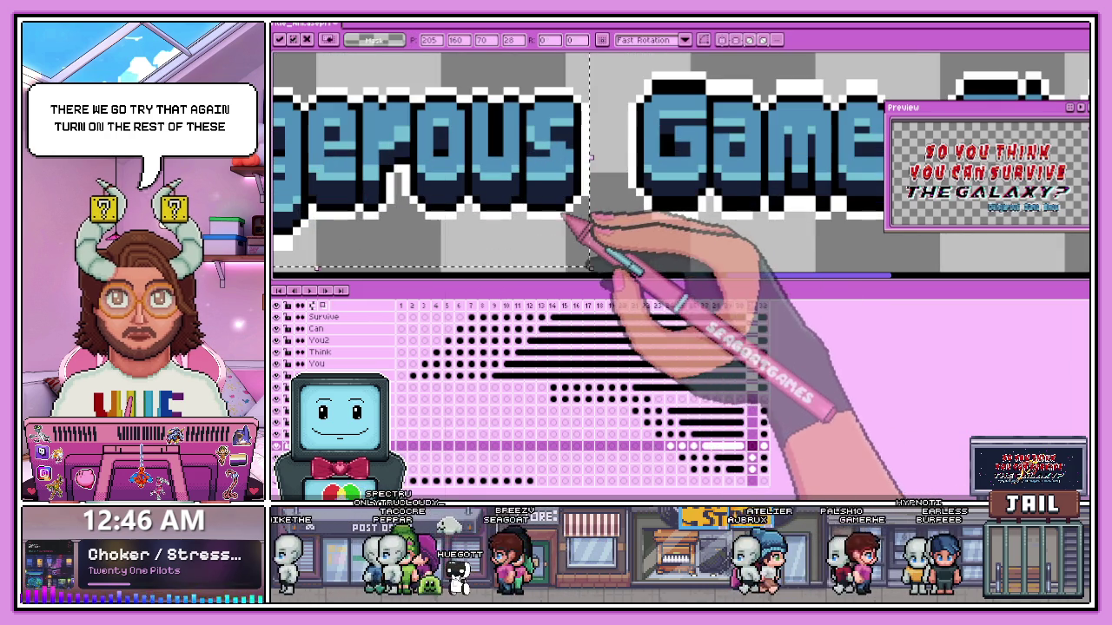
key("ctrl+d")
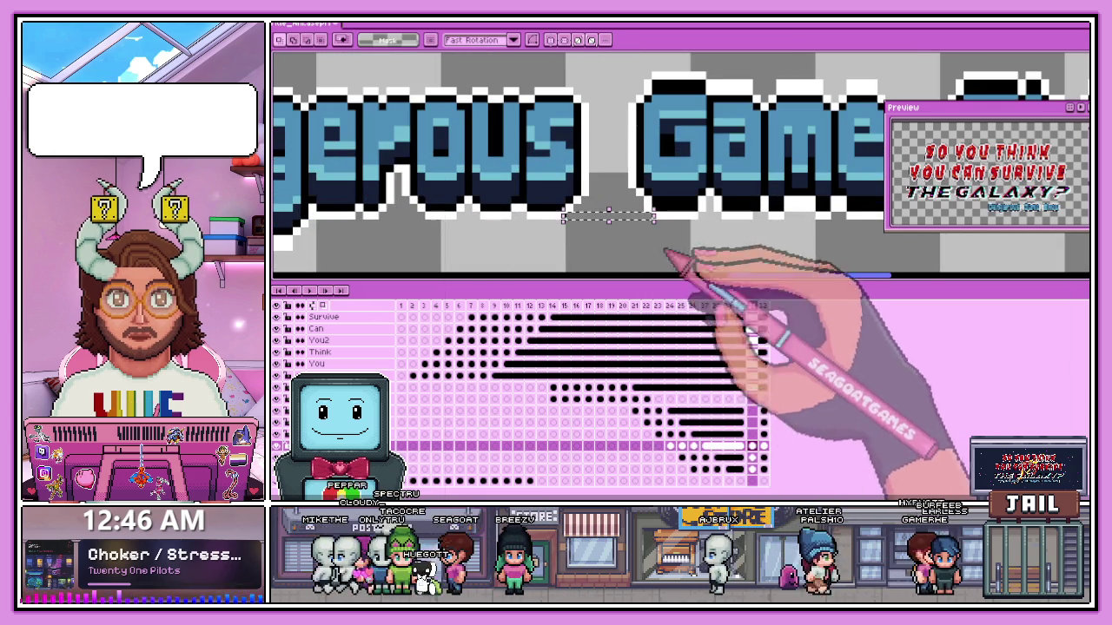
- Paste the word Most into its layer's last frame and commit it
left_click(739, 434)
scroll(721, 256, "down", 1)
scroll(714, 249, "down", 1)
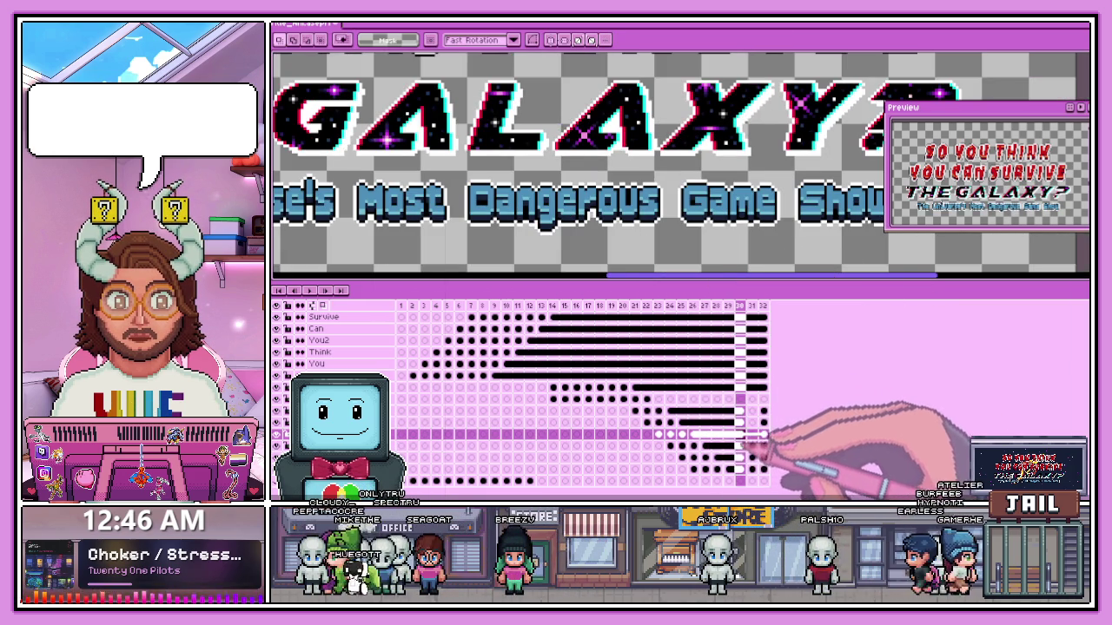
scroll(565, 217, "down", 1)
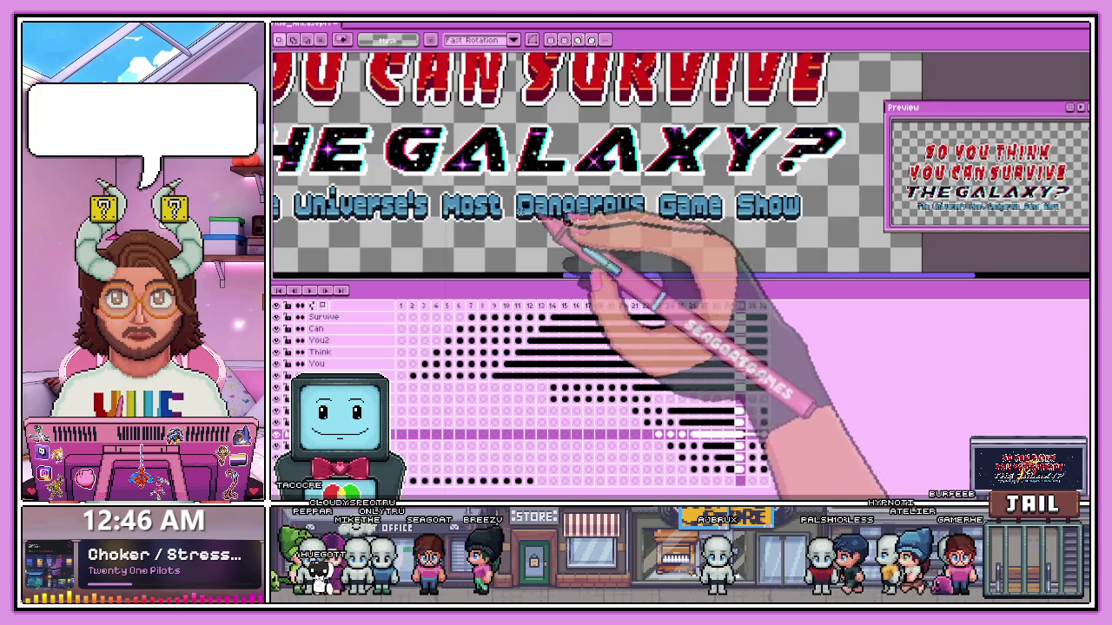
scroll(539, 200, "up", 1)
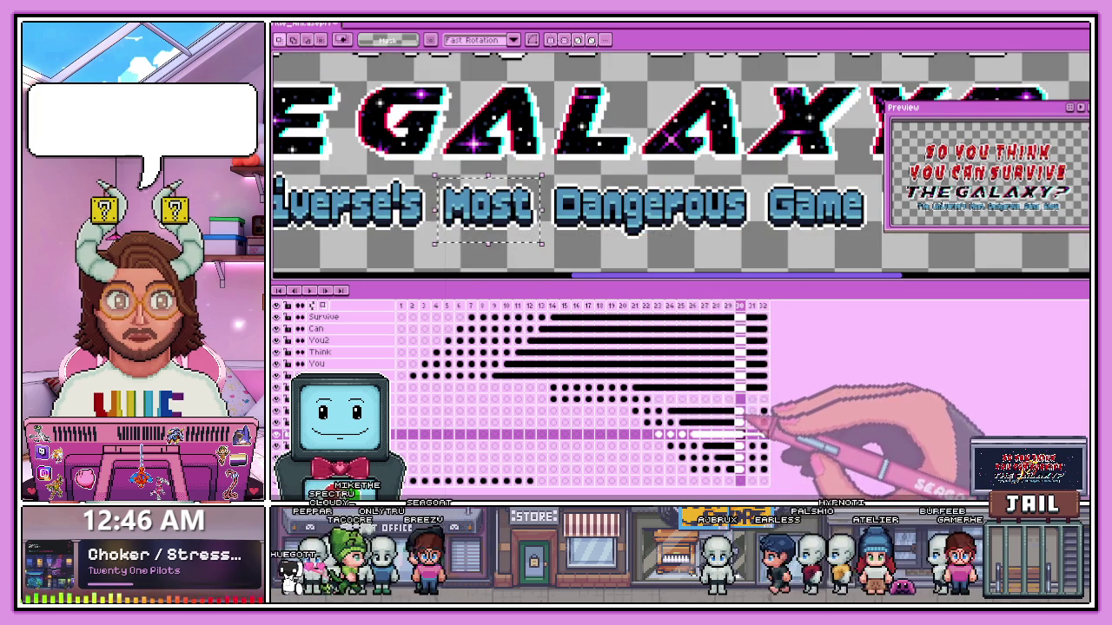
left_click(745, 423)
scroll(498, 257, "up", 1)
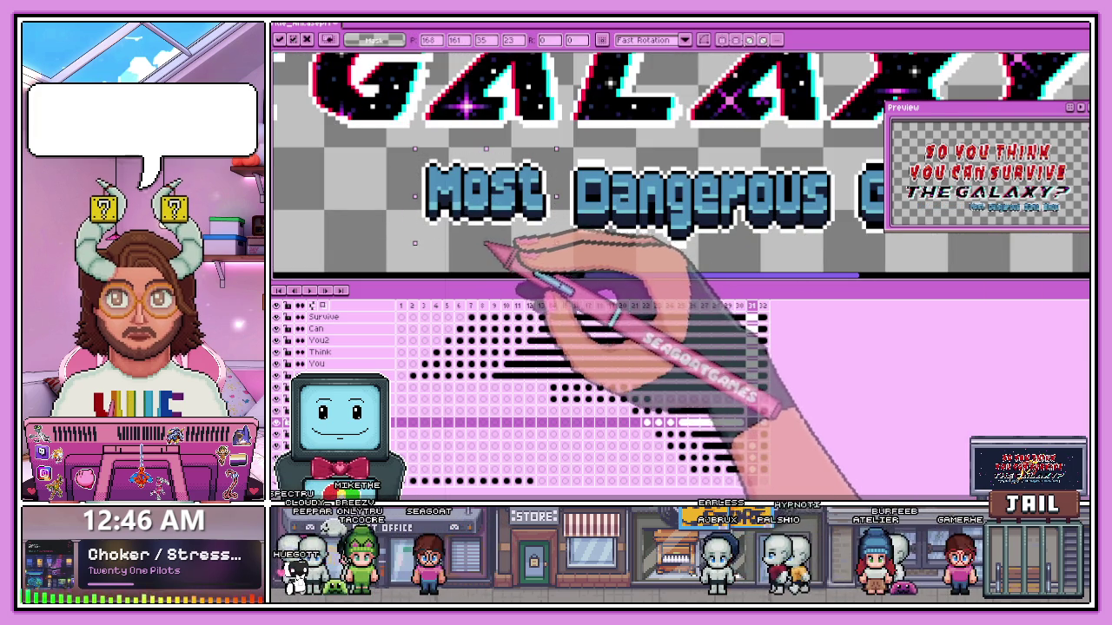
scroll(486, 260, "up", 1)
scroll(486, 256, "up", 1)
scroll(487, 252, "down", 1)
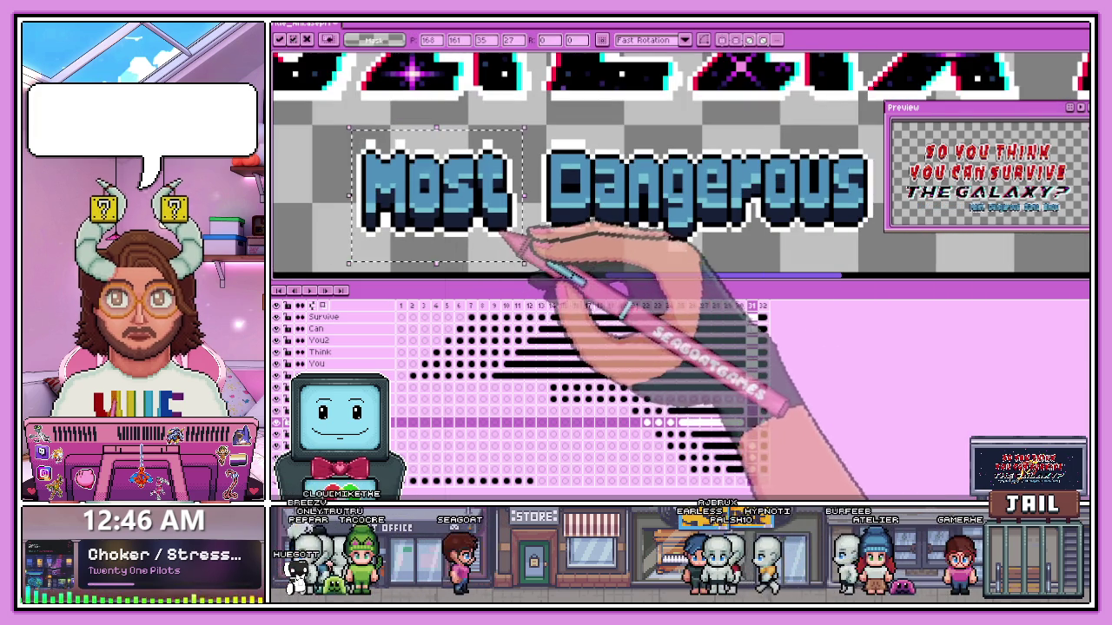
key("Delete")
key("ctrl+v")
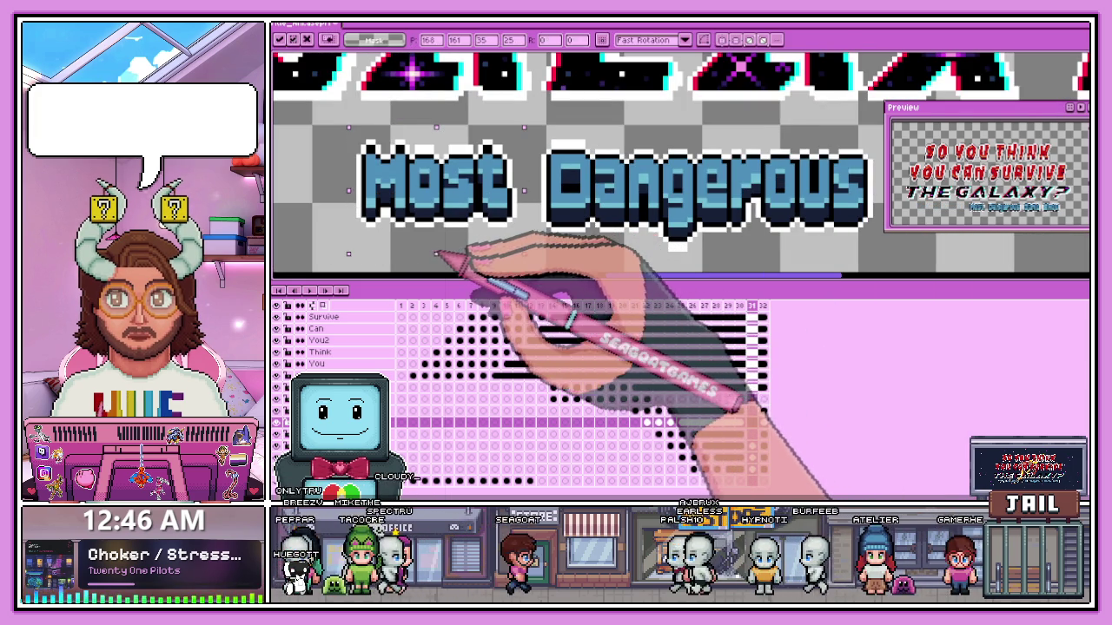
scroll(487, 237, "up", 1)
scroll(497, 233, "down", 1)
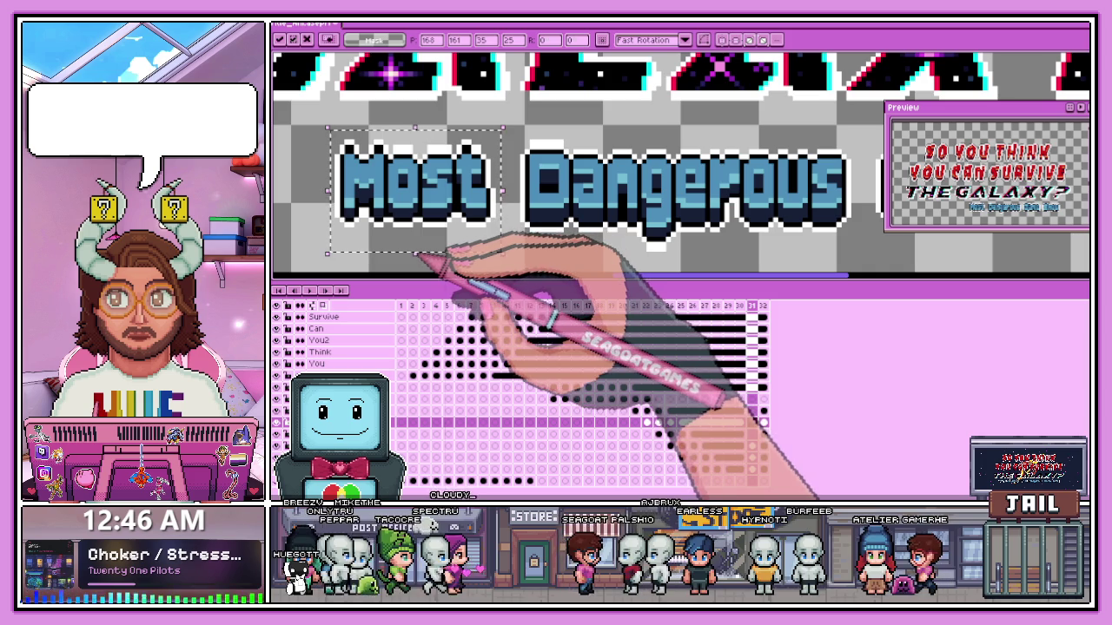
key("Return")
scroll(546, 244, "up", 1)
- Compare frames 30 and 31 on the Most layer and reselect the area around Most
left_click(740, 410)
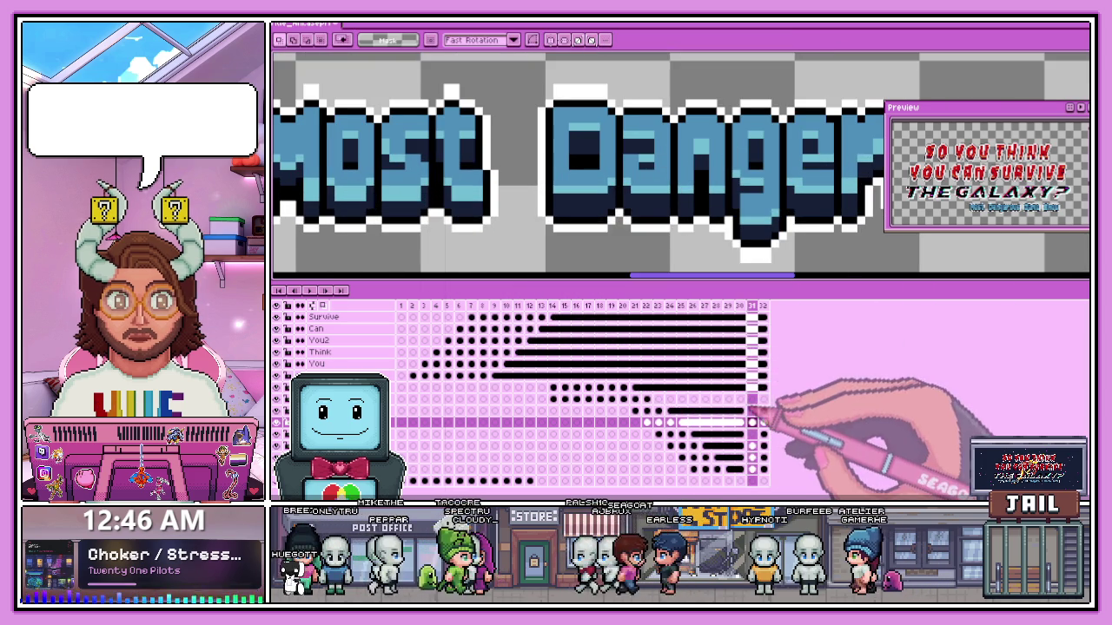
scroll(633, 251, "down", 2)
scroll(632, 251, "down", 1)
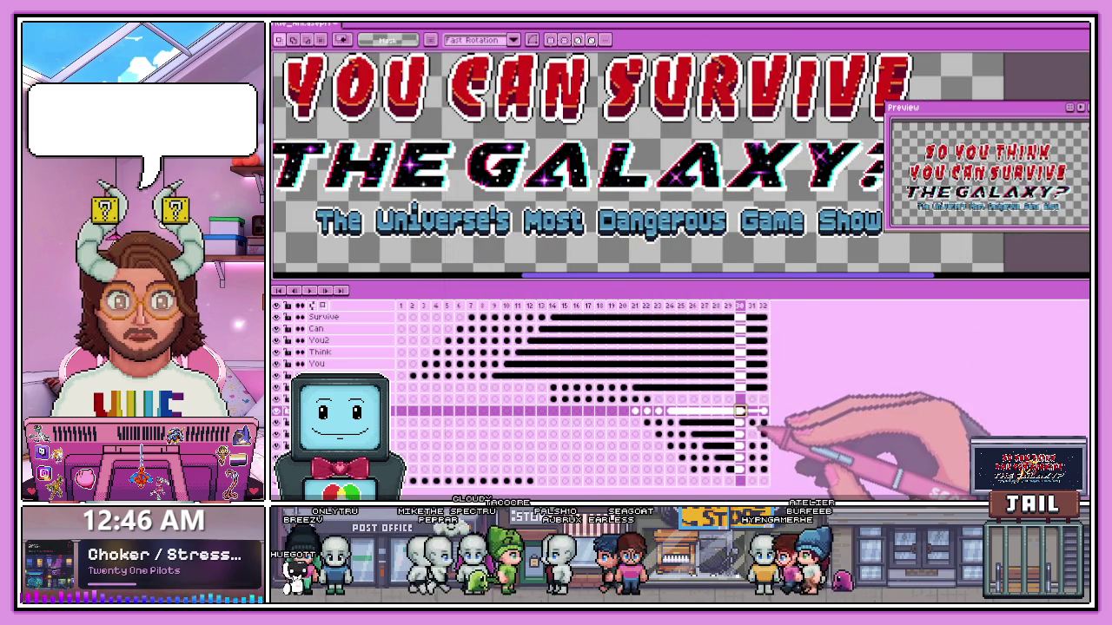
scroll(365, 261, "down", 2)
scroll(382, 249, "up", 5)
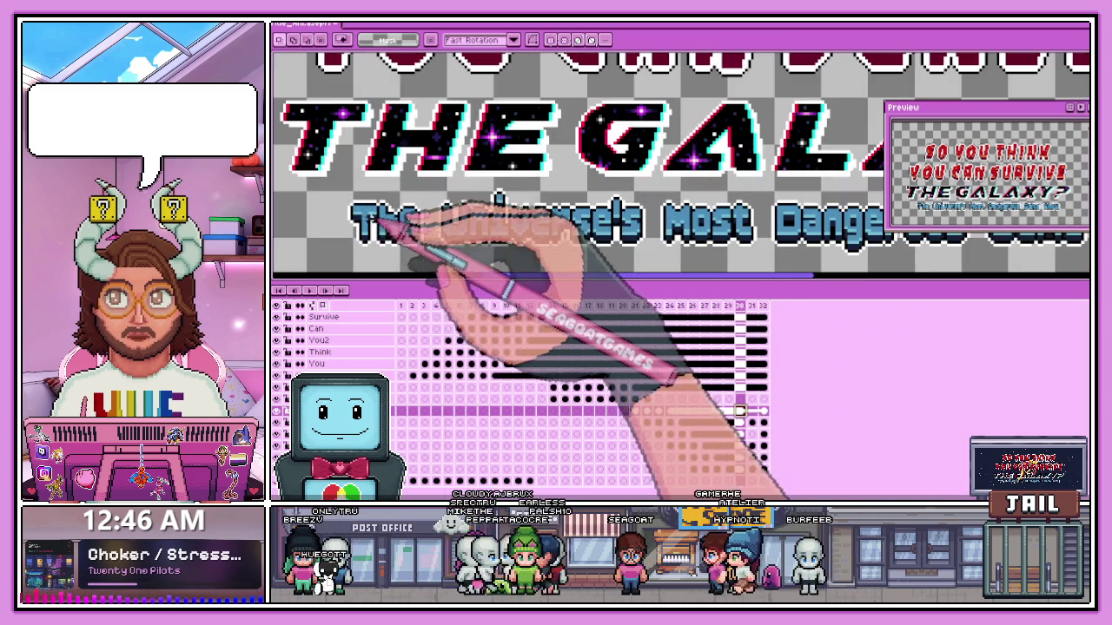
scroll(435, 277, "down", 1)
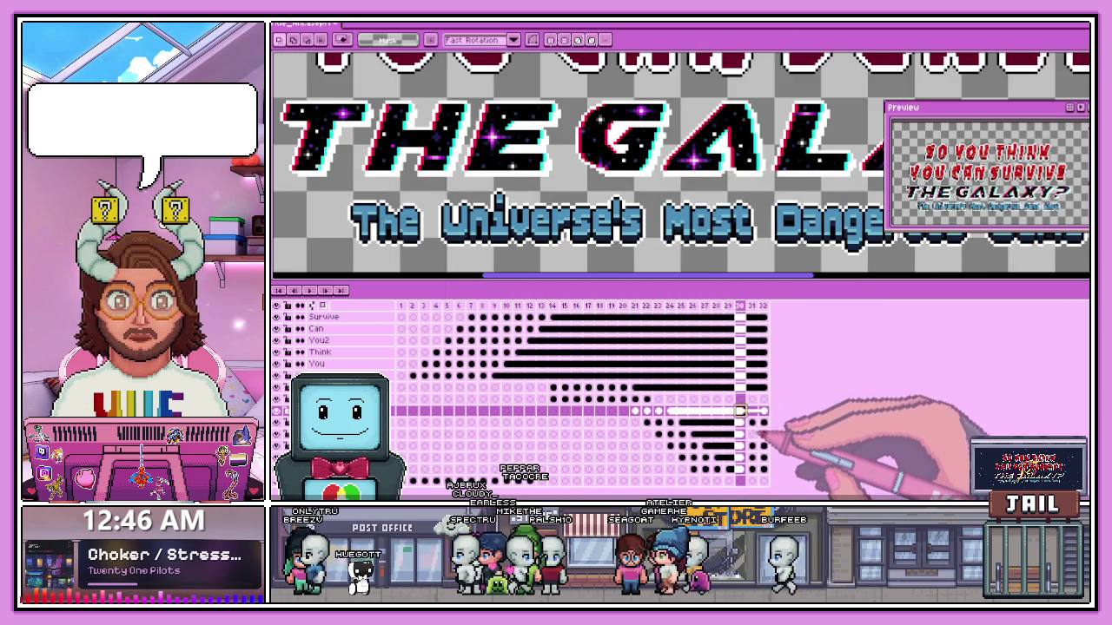
left_click(752, 423)
scroll(650, 218, "down", 1)
scroll(641, 218, "up", 2)
scroll(641, 222, "up", 1)
left_click(642, 220)
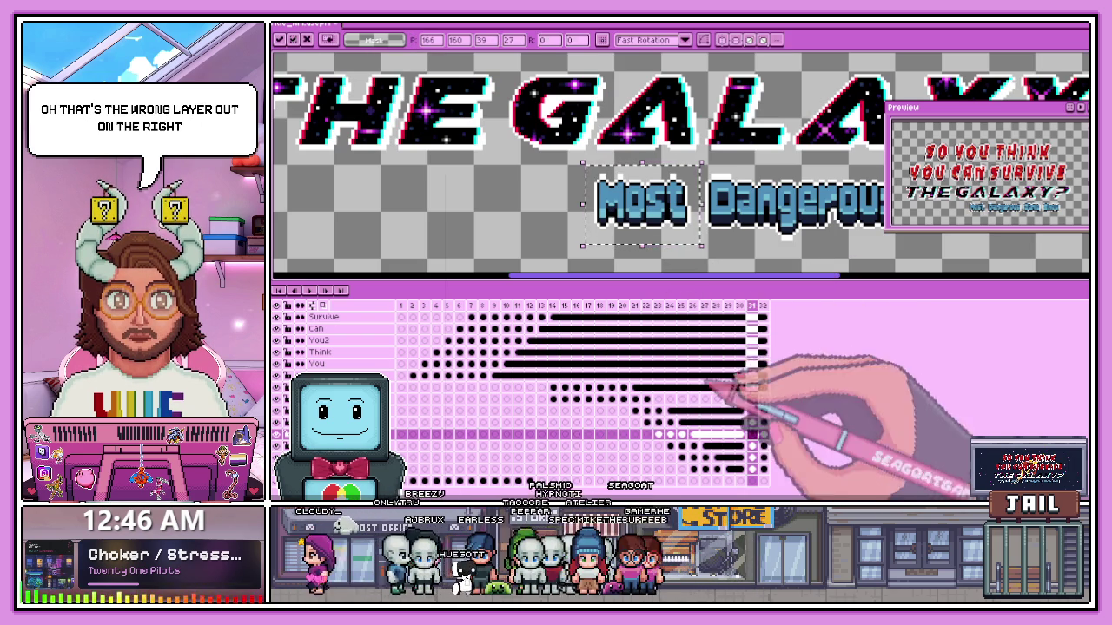
left_click(753, 423)
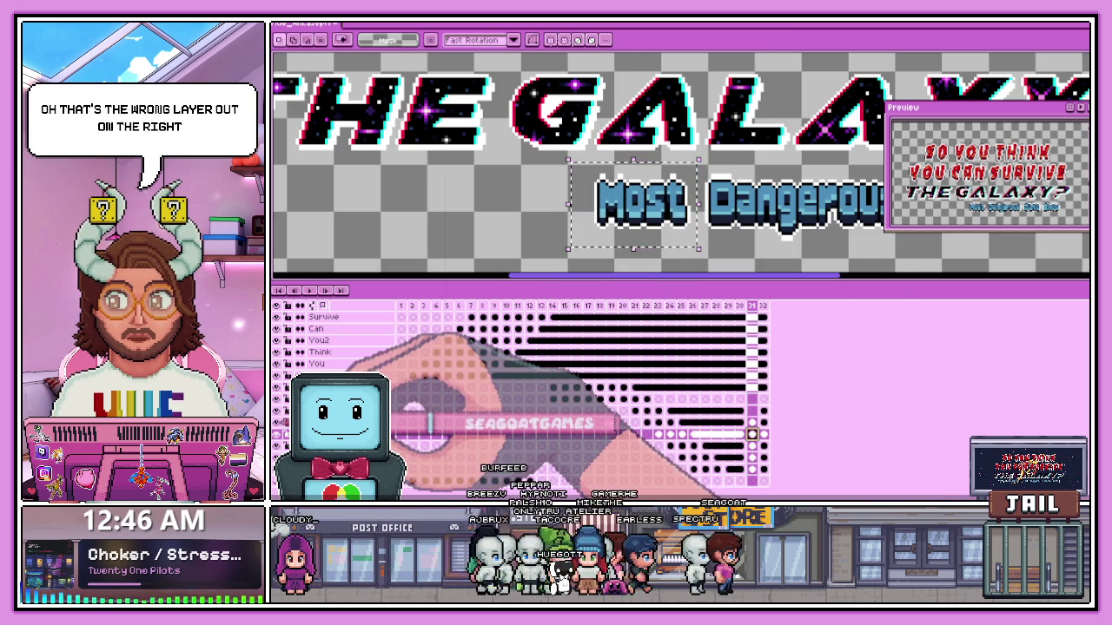
left_click_drag(408, 423, 763, 423)
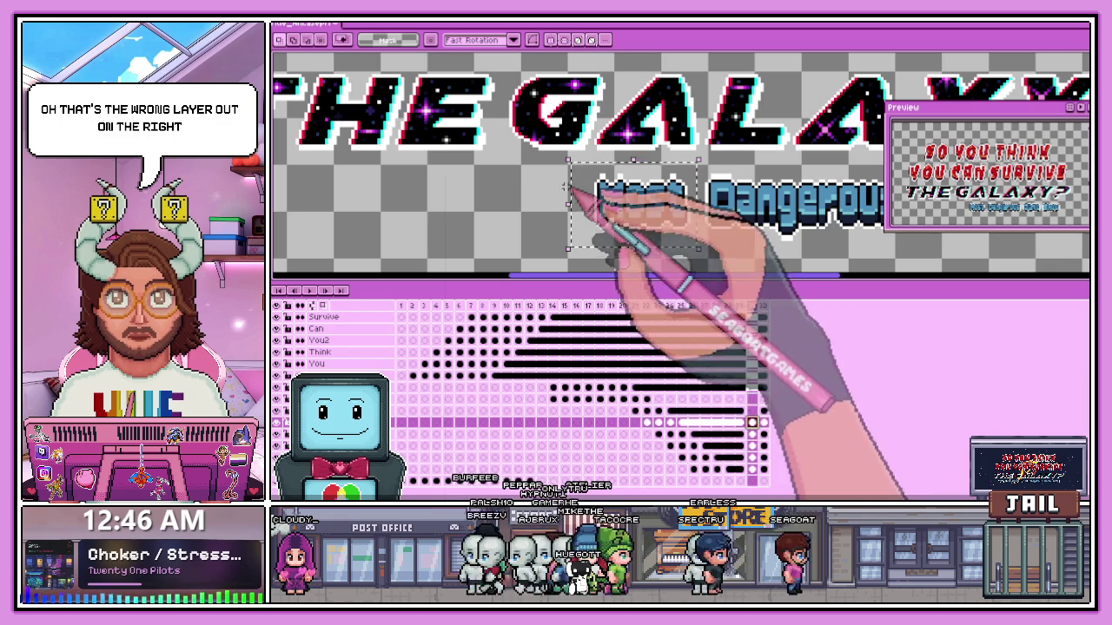
left_click_drag(577, 164, 697, 247)
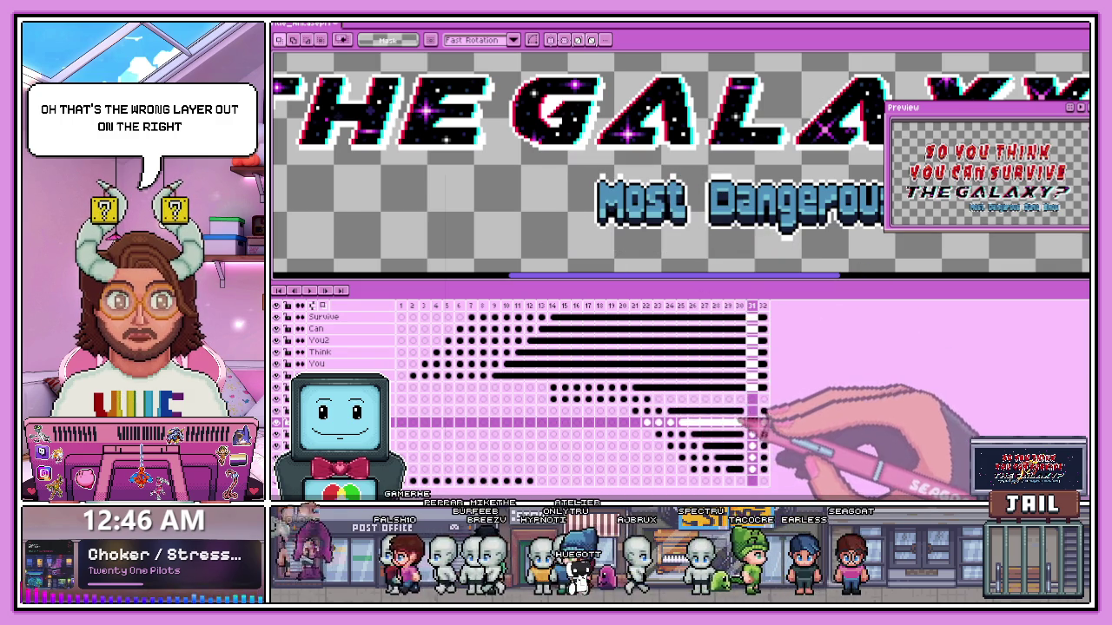
left_click(740, 423)
- Select the word Universe's on frames 30 and 31, then clear the selection
left_click_drag(371, 163, 595, 239)
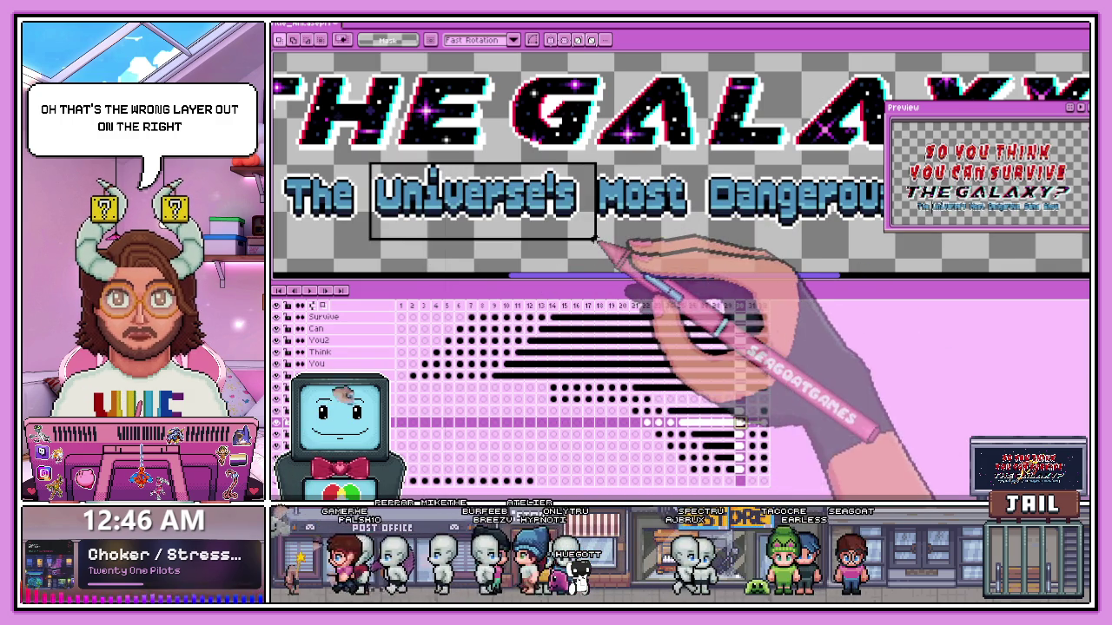
left_click(702, 287)
mouse_move(384, 162)
left_mouse_down()
mouse_move(530, 233)
mouse_move(593, 241)
left_mouse_up()
left_click(752, 410)
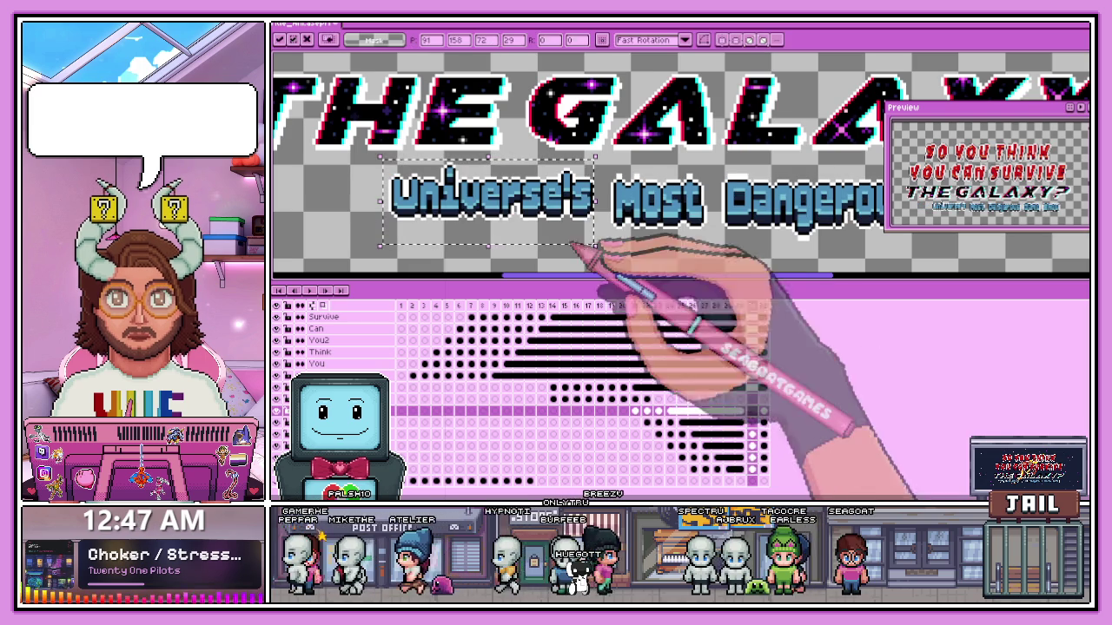
scroll(546, 236, "up", 1)
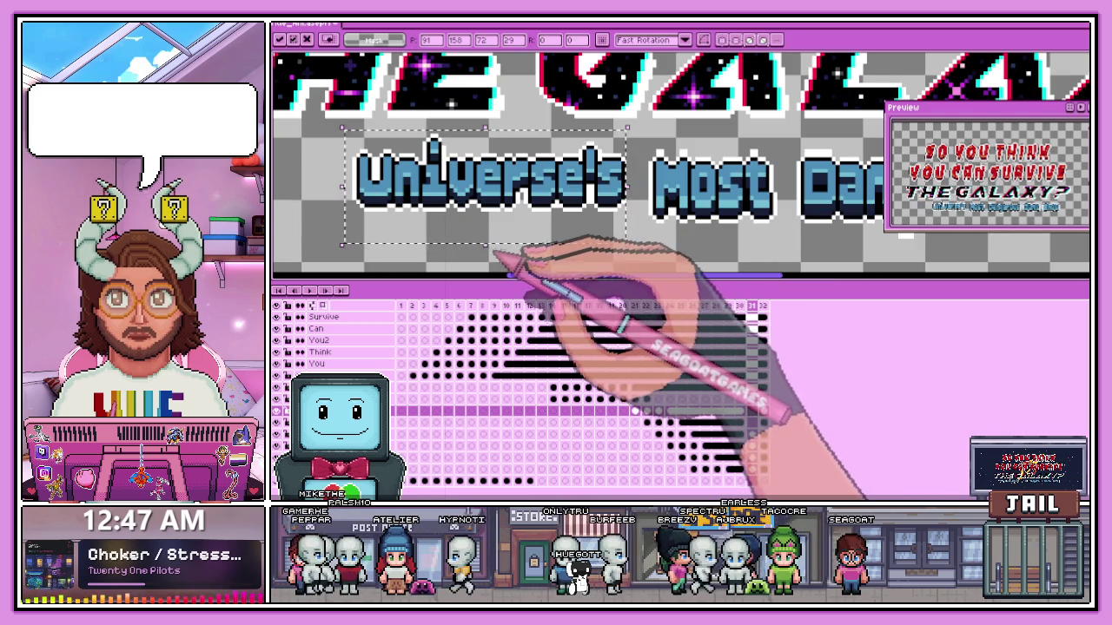
scroll(657, 235, "up", 1)
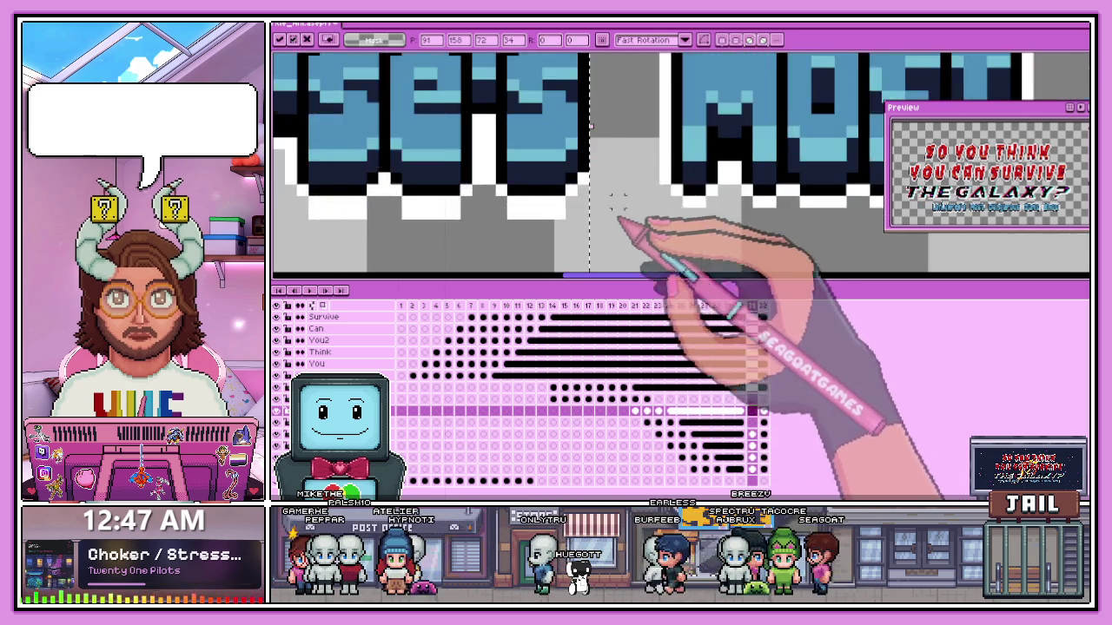
scroll(640, 218, "left", 2)
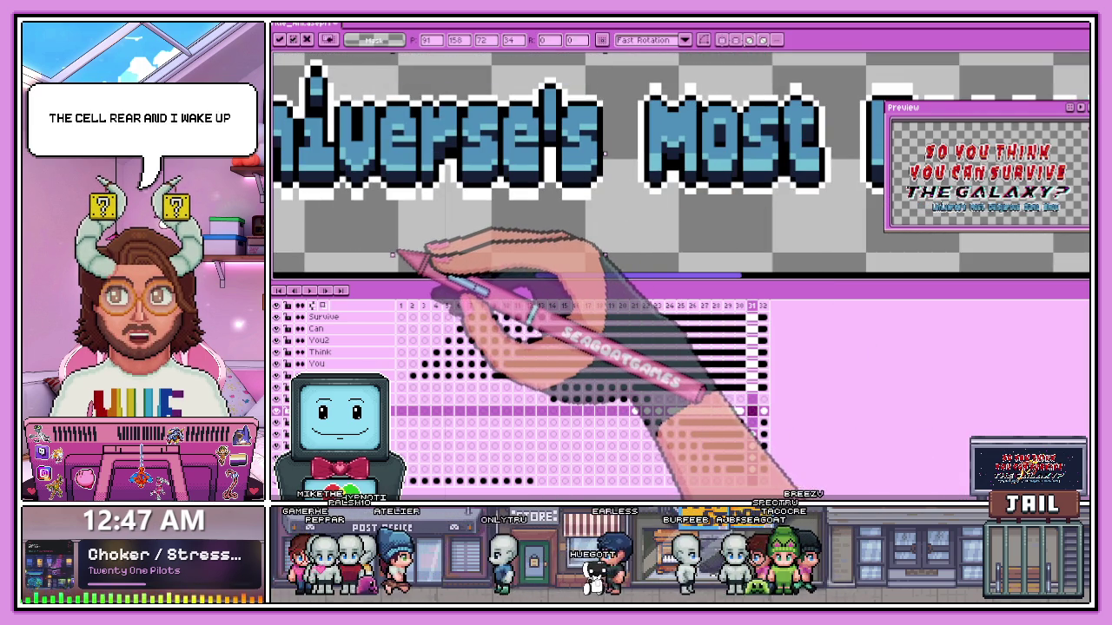
scroll(613, 230, "down", 1)
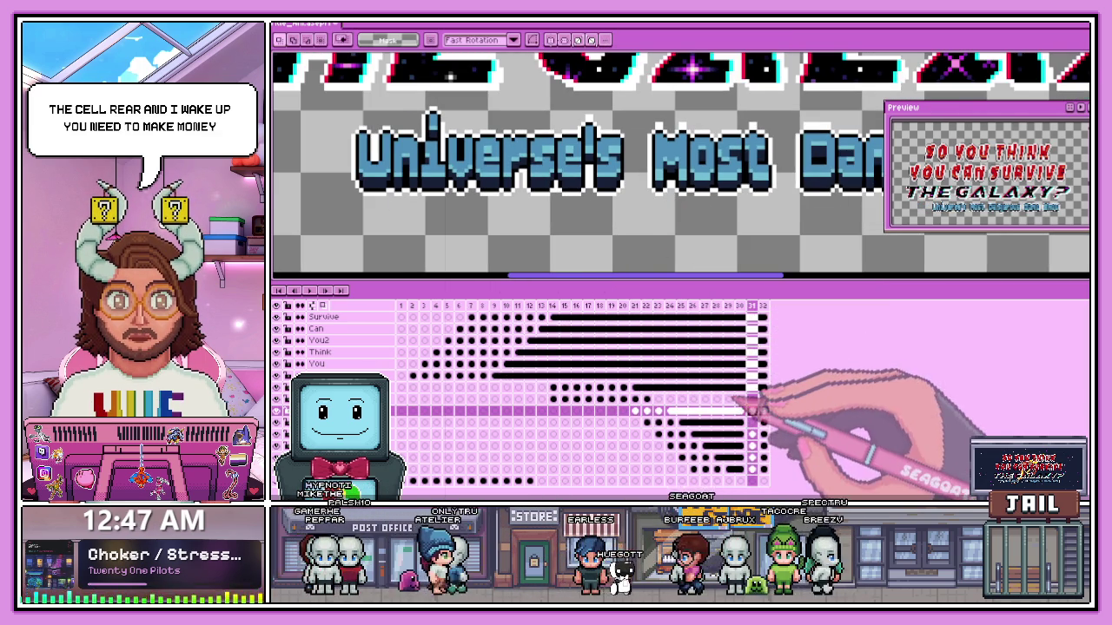
scroll(596, 149, "down", 1)
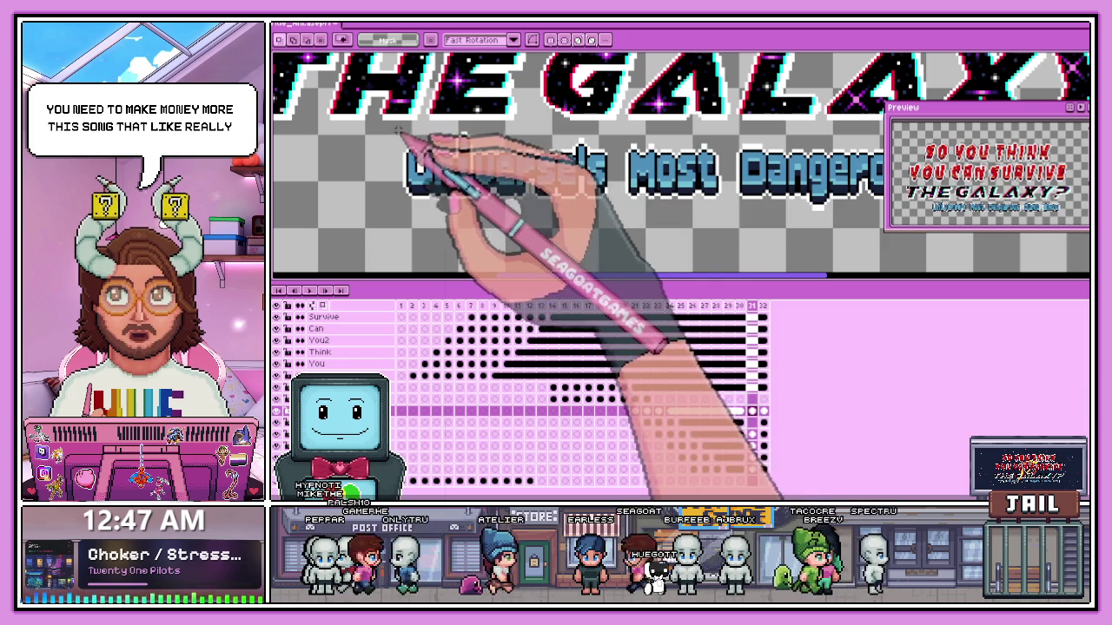
left_click_drag(527, 191, 622, 215)
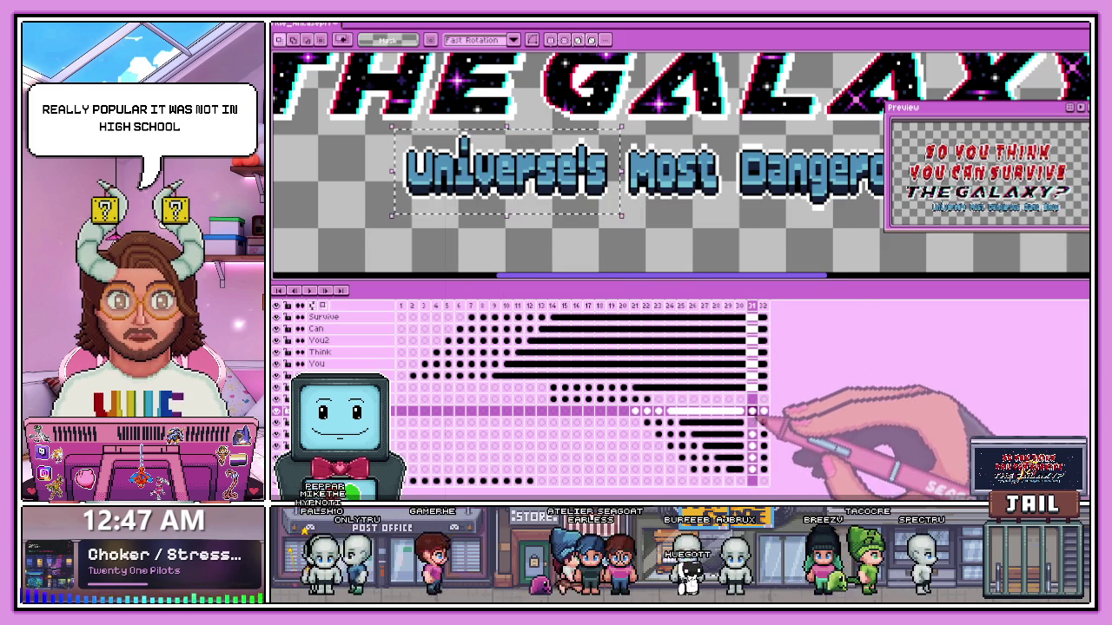
key("ctrl+d")
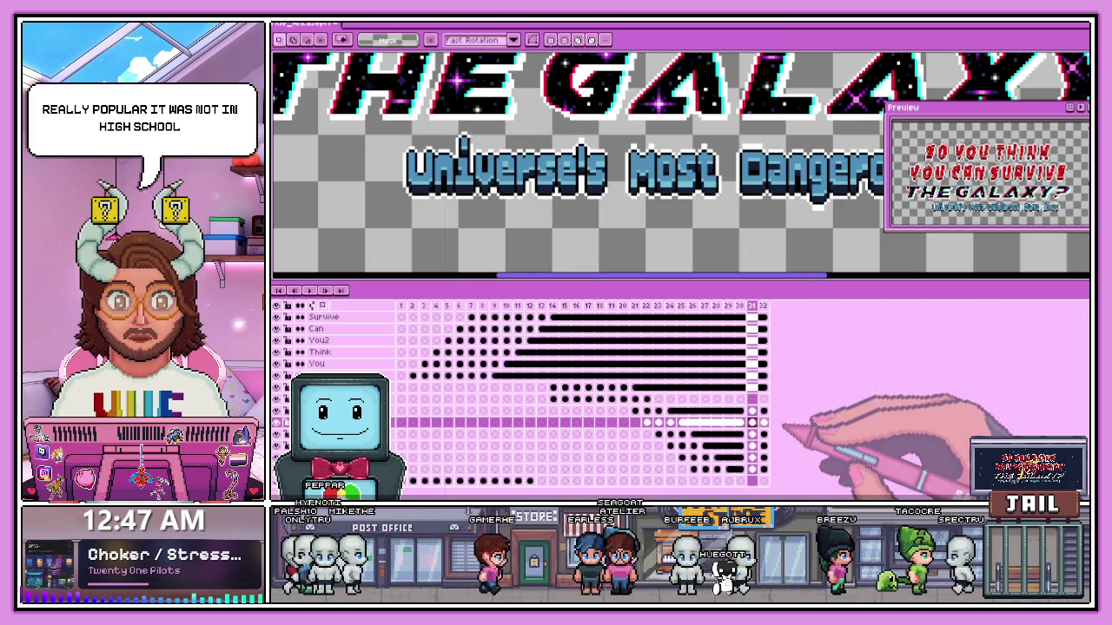
- Select 'The' on the layer above in frames 30 and 31, extending the selection to cover it fully
left_click(757, 410)
left_click_drag(390, 128, 613, 224)
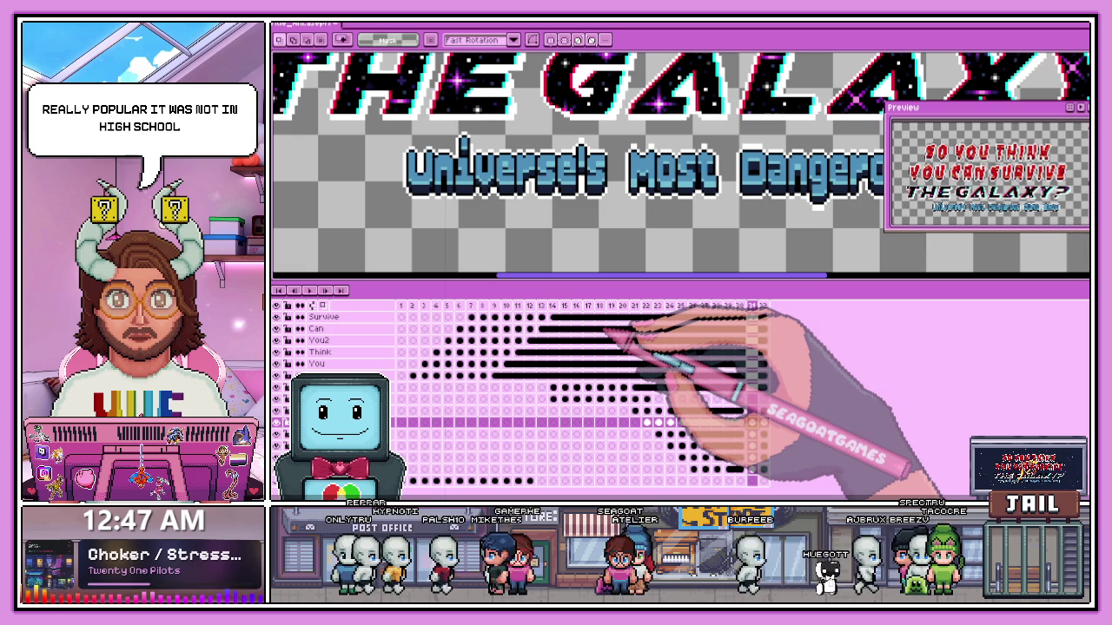
left_click(740, 411)
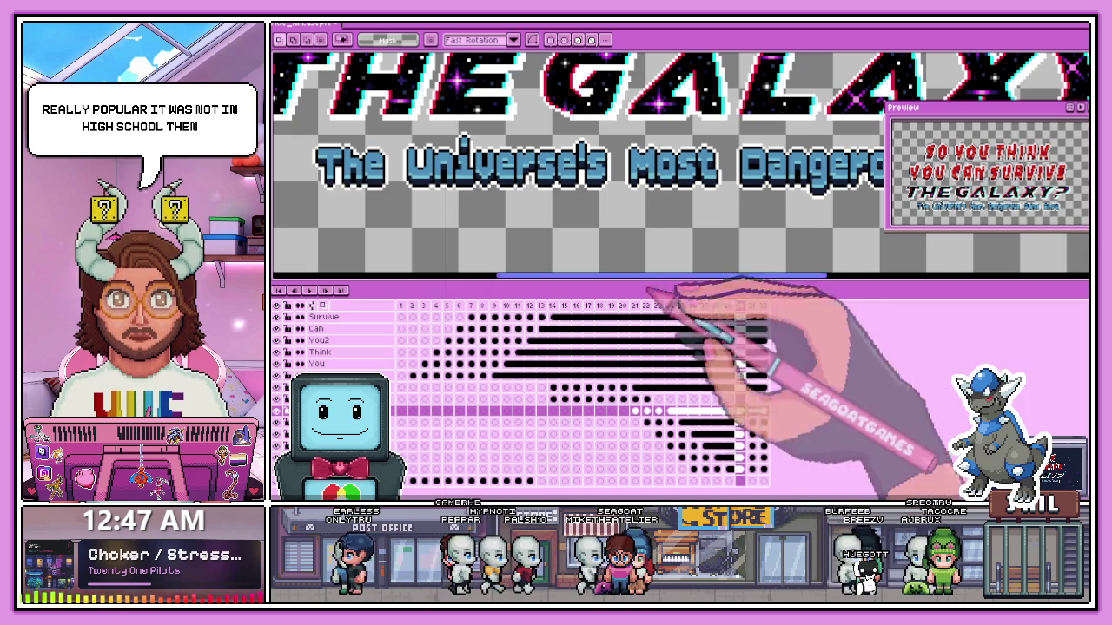
left_click_drag(407, 181, 492, 243)
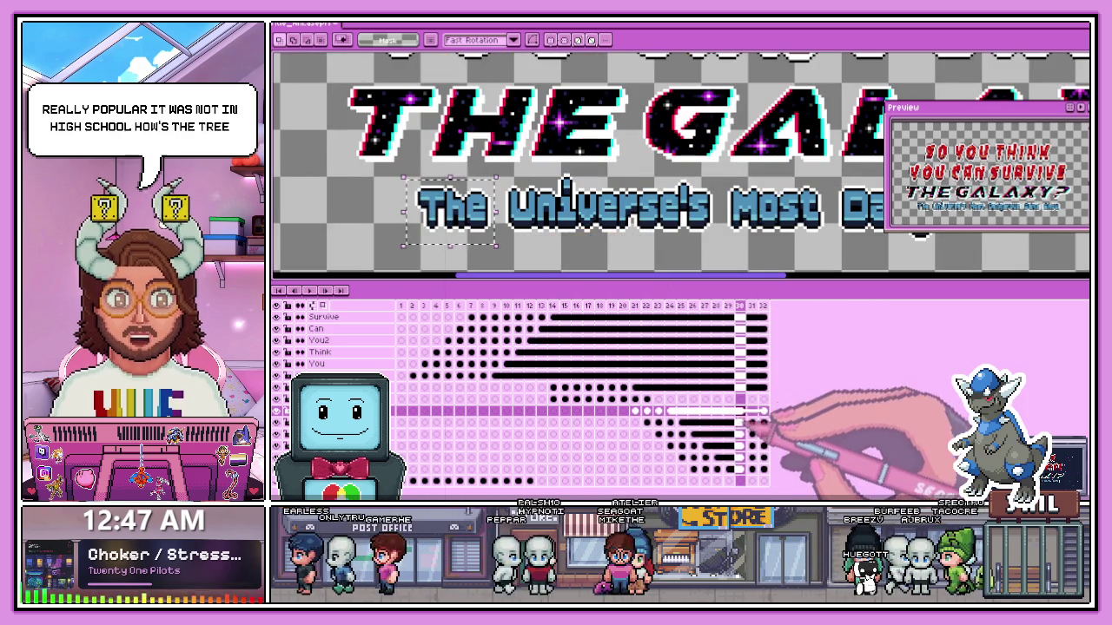
left_click(752, 411)
scroll(522, 226, "up", 2)
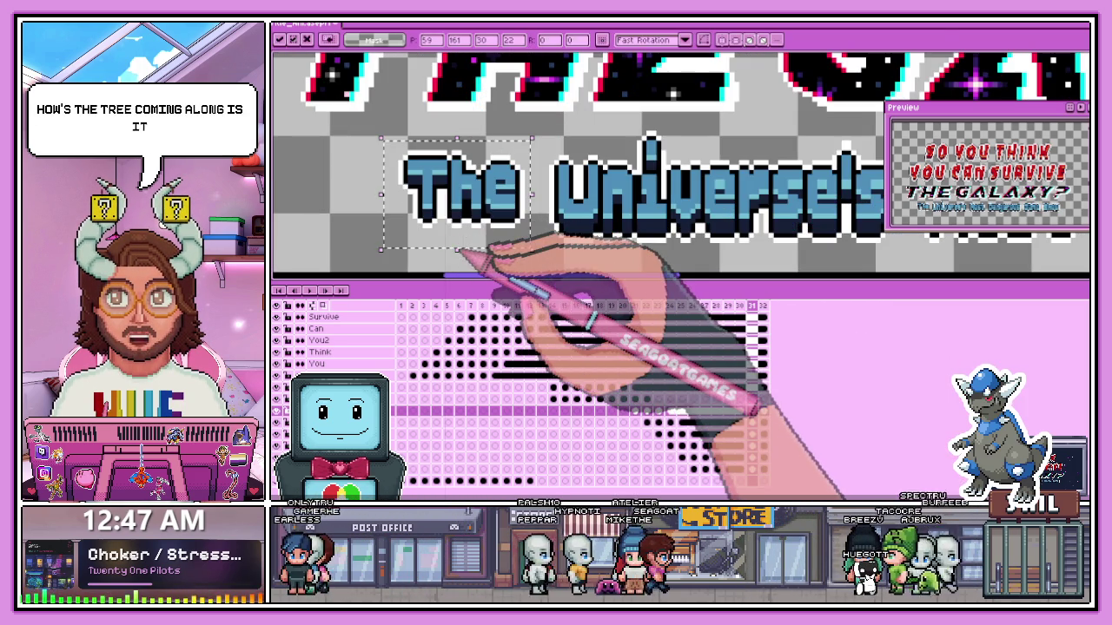
left_click_drag(457, 255, 456, 264)
scroll(539, 260, "down", 1)
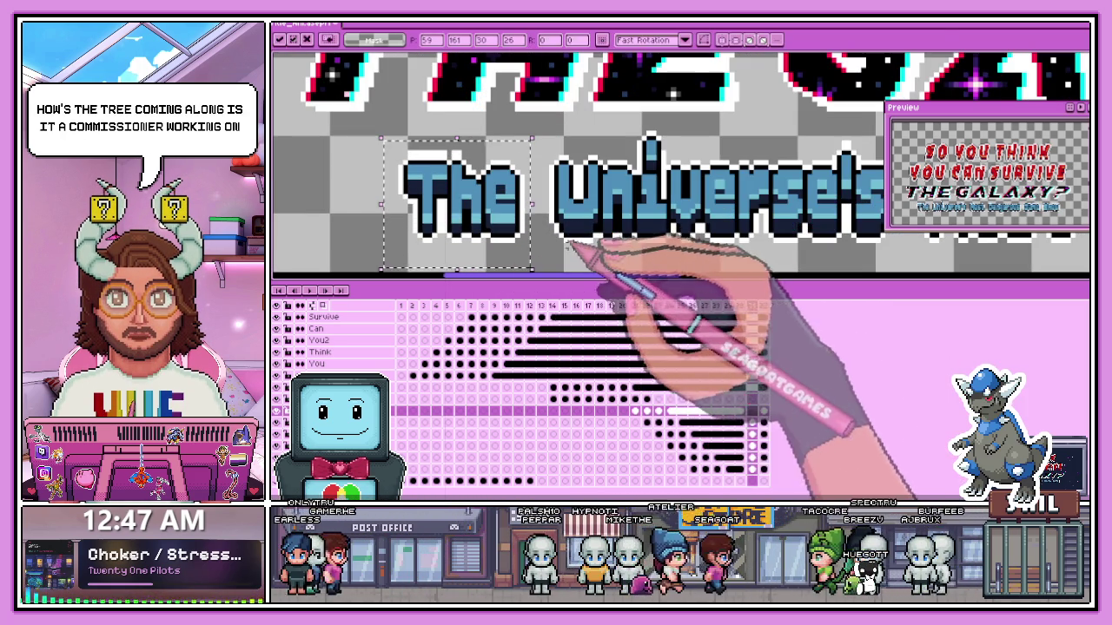
scroll(574, 278, "down", 1)
scroll(608, 278, "down", 1)
scroll(669, 304, "up", 2)
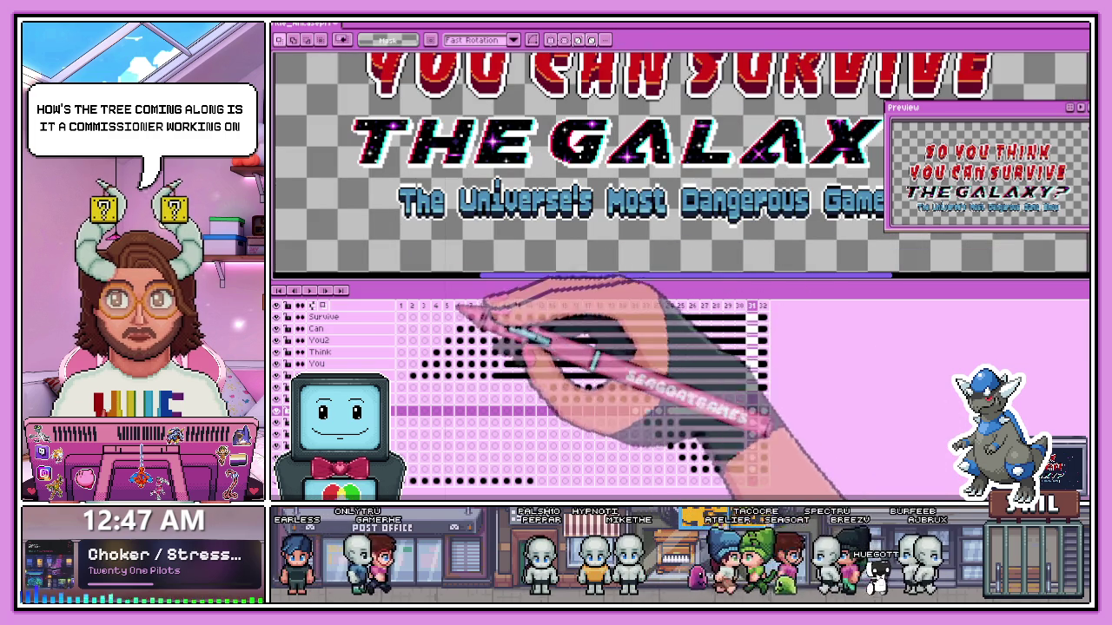
left_click(424, 411)
key("Return")
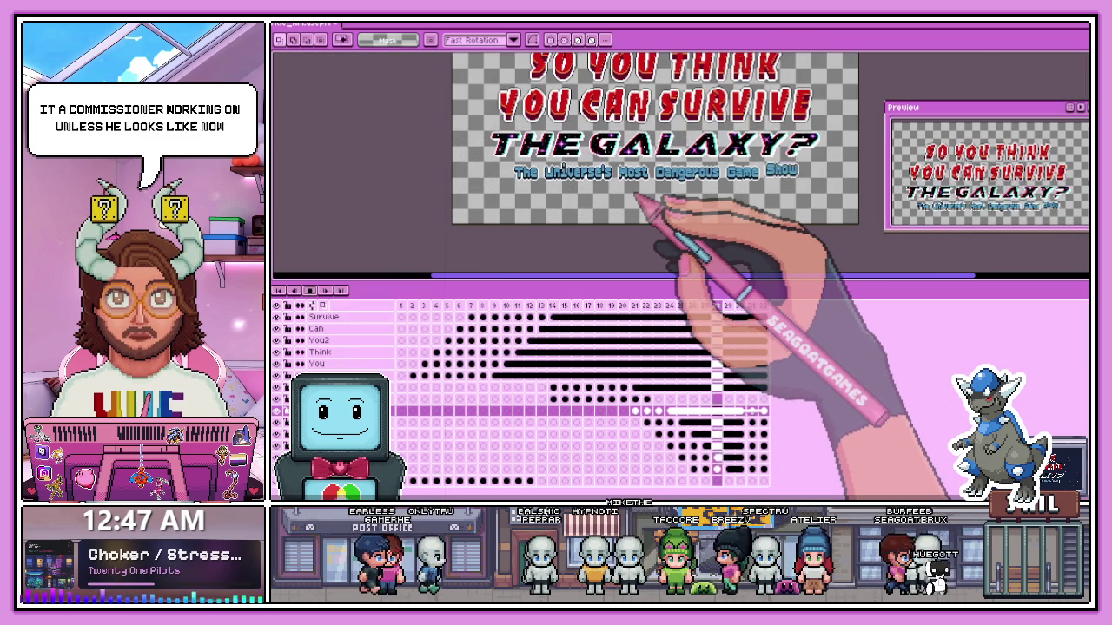
scroll(639, 198, "down", 2)
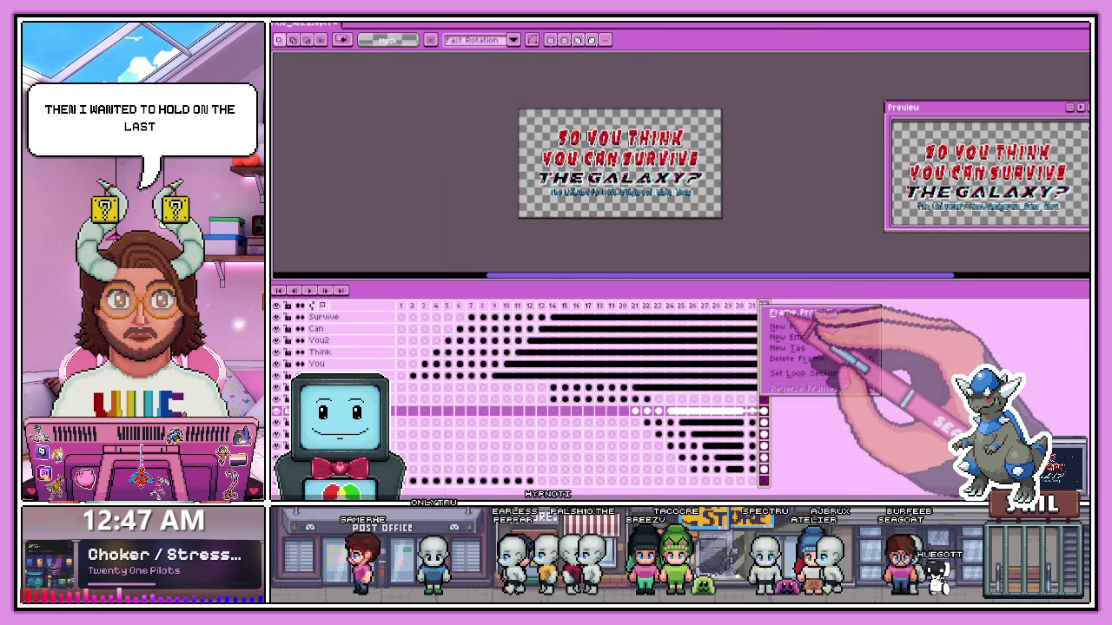
double_click(762, 305)
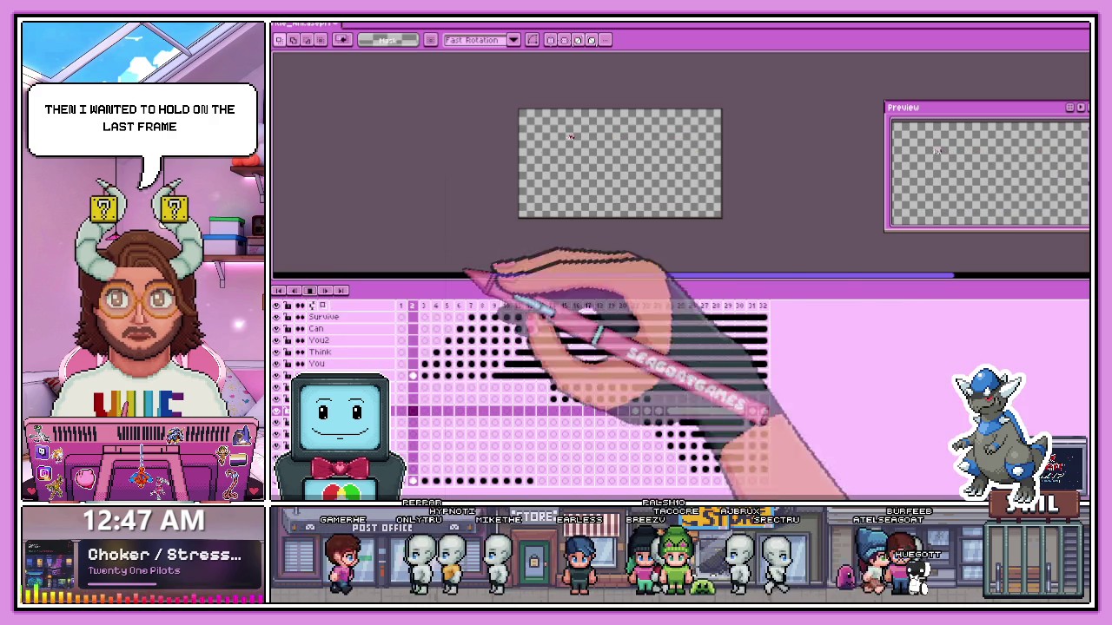
scroll(639, 213, "up", 1)
scroll(665, 218, "down", 1)
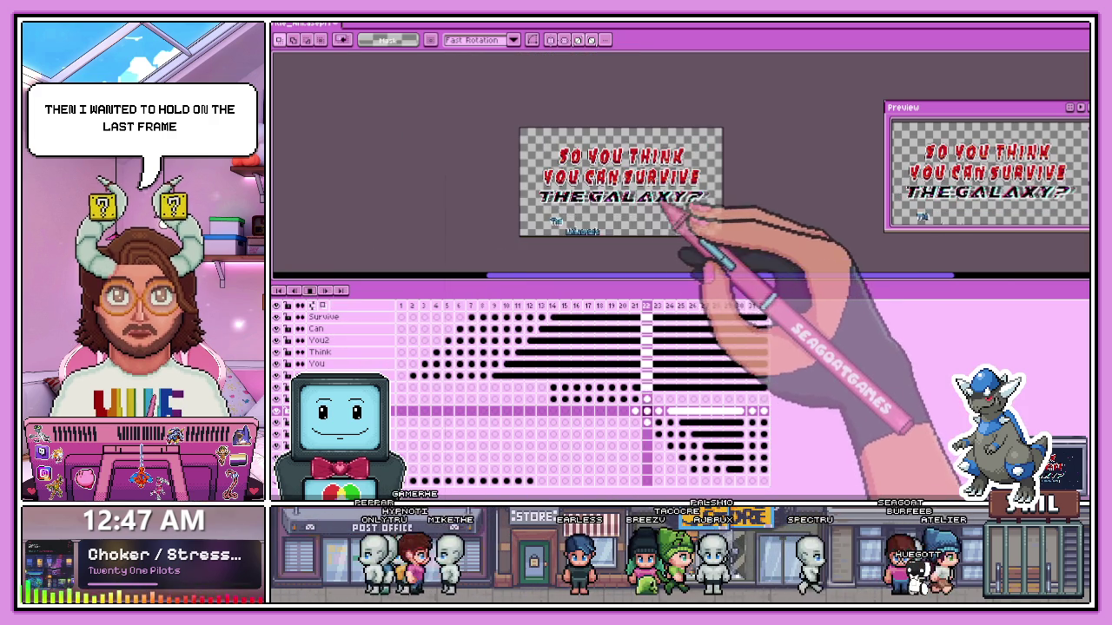
scroll(659, 227, "up", 1)
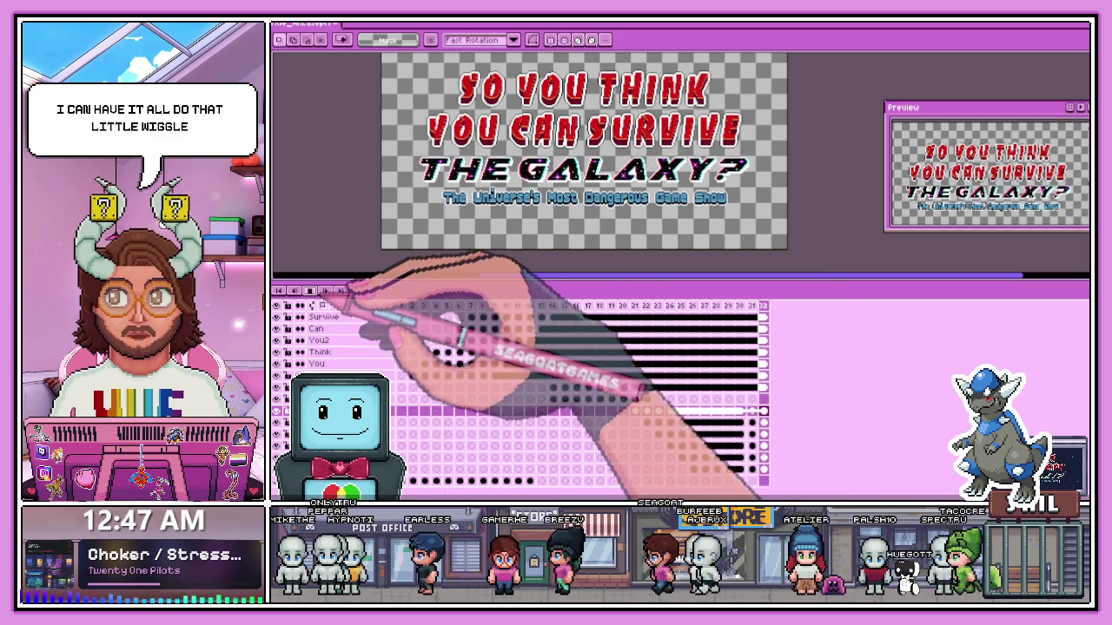
left_click(752, 387)
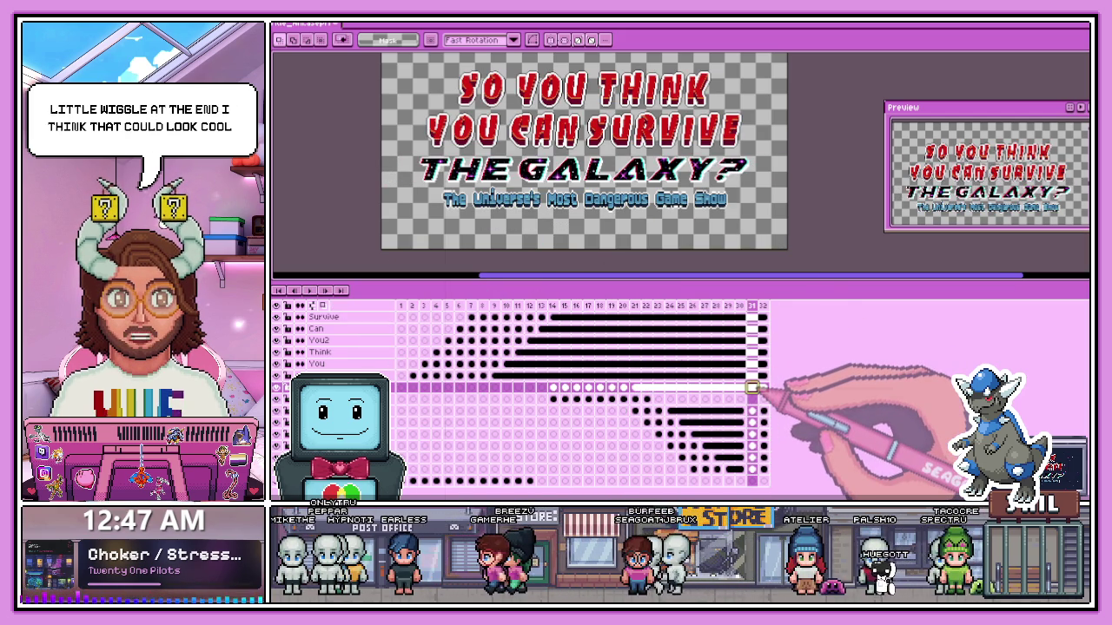
- Unlink the frame 31 cels of the You, Think, You2, Can and Survive layers from the cel menu
right_click(752, 377)
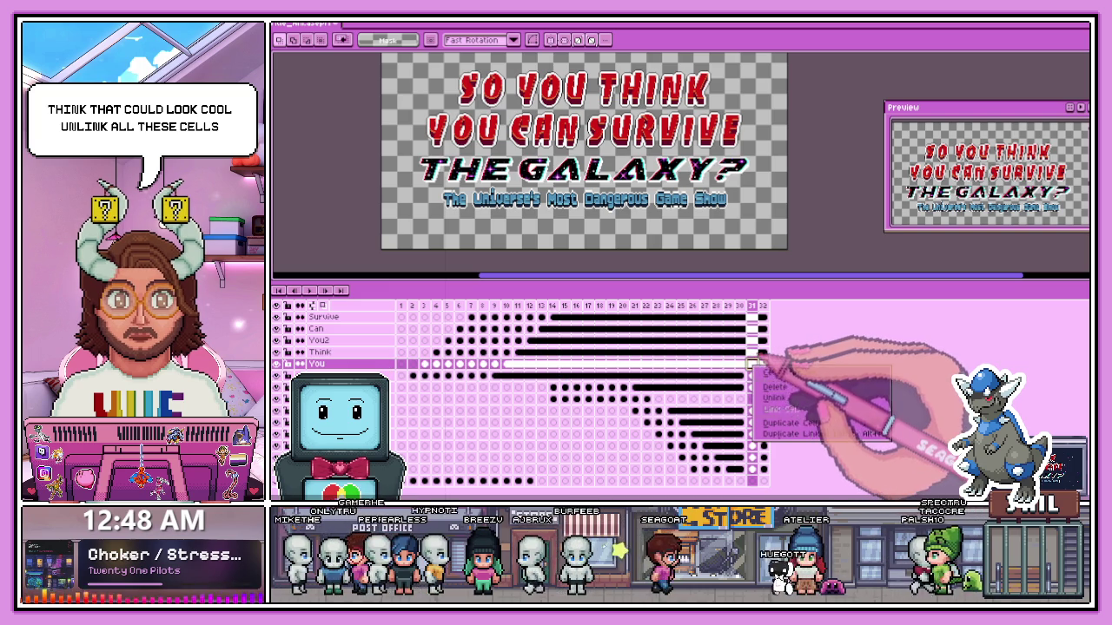
left_click(776, 397)
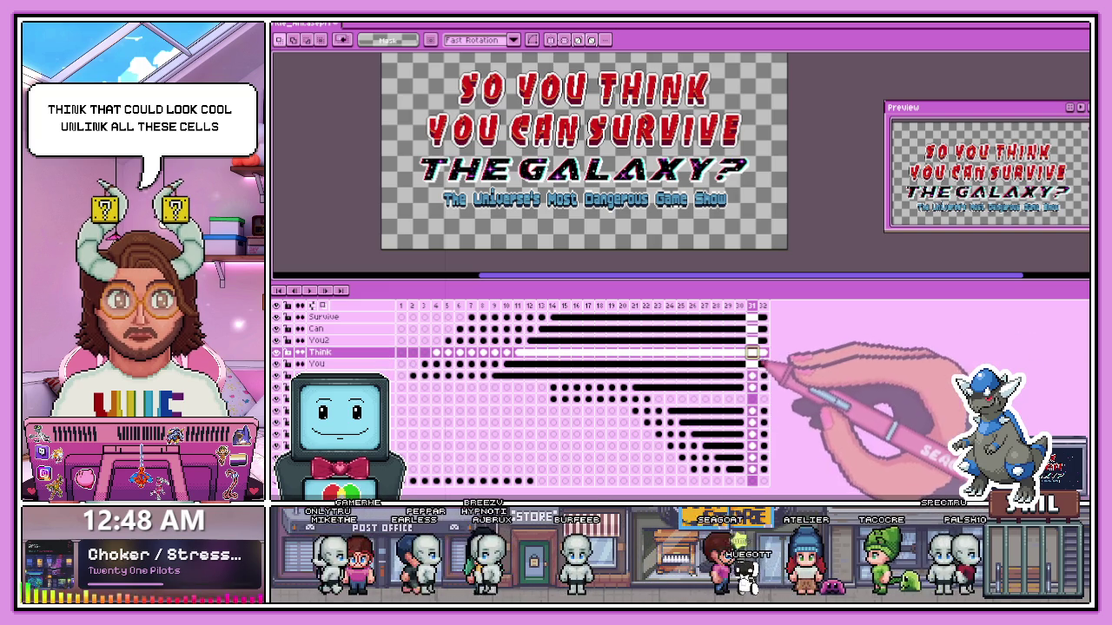
left_click(740, 363)
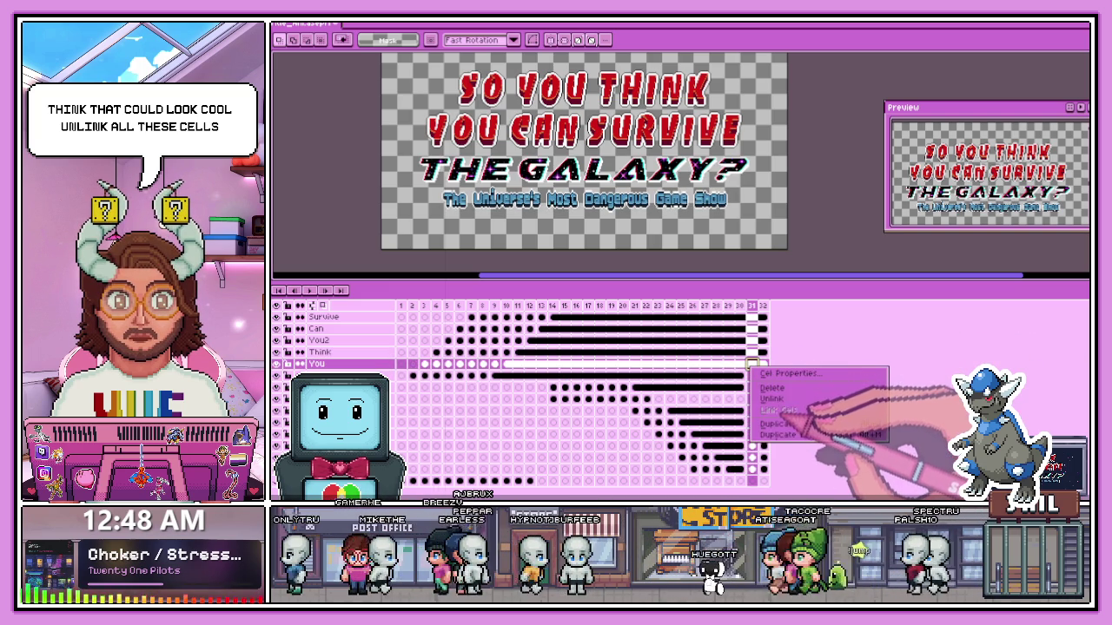
left_click(752, 351)
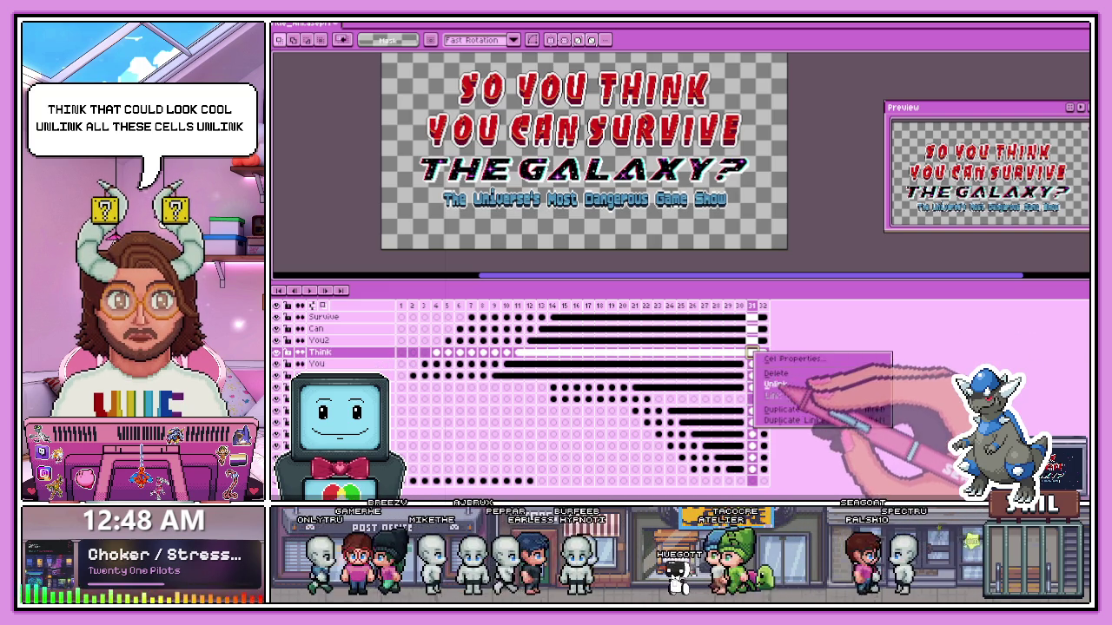
left_click(753, 341)
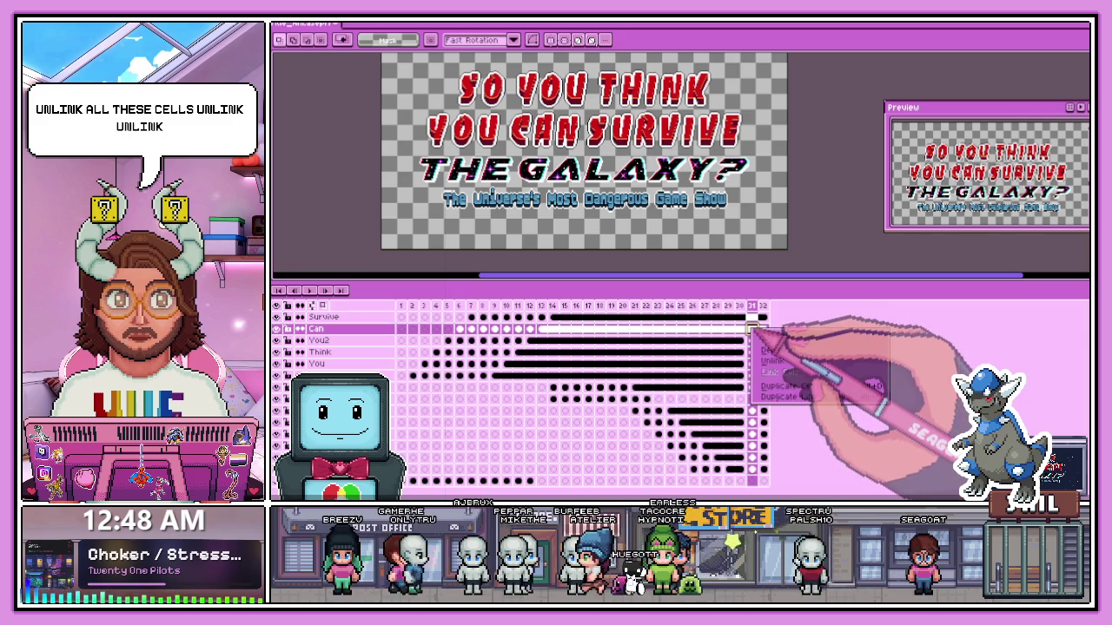
left_click(752, 317)
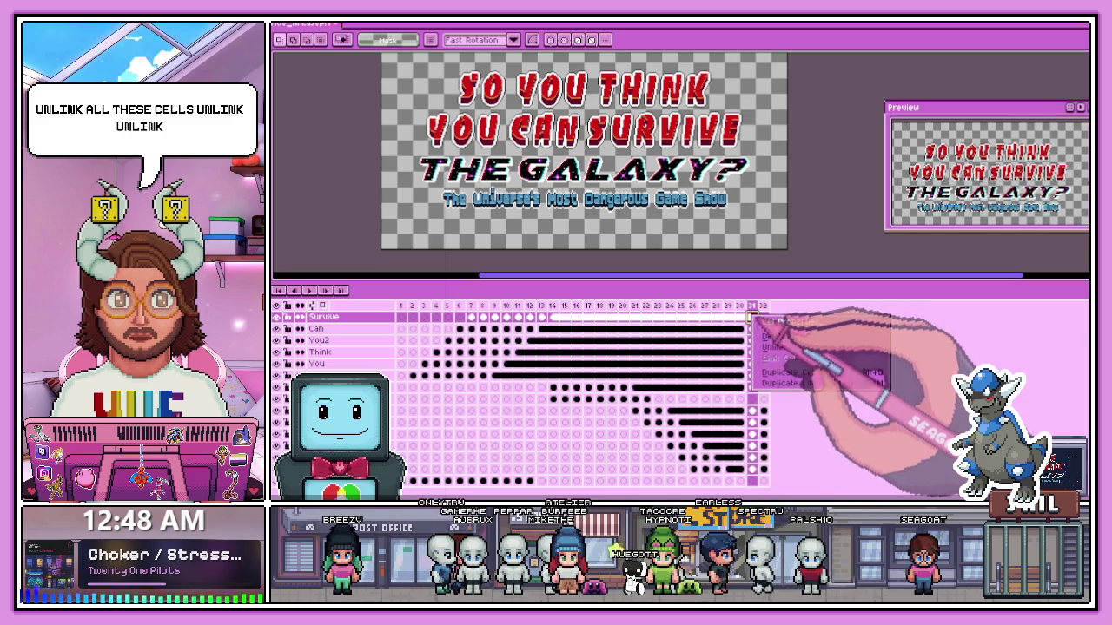
left_click(776, 347)
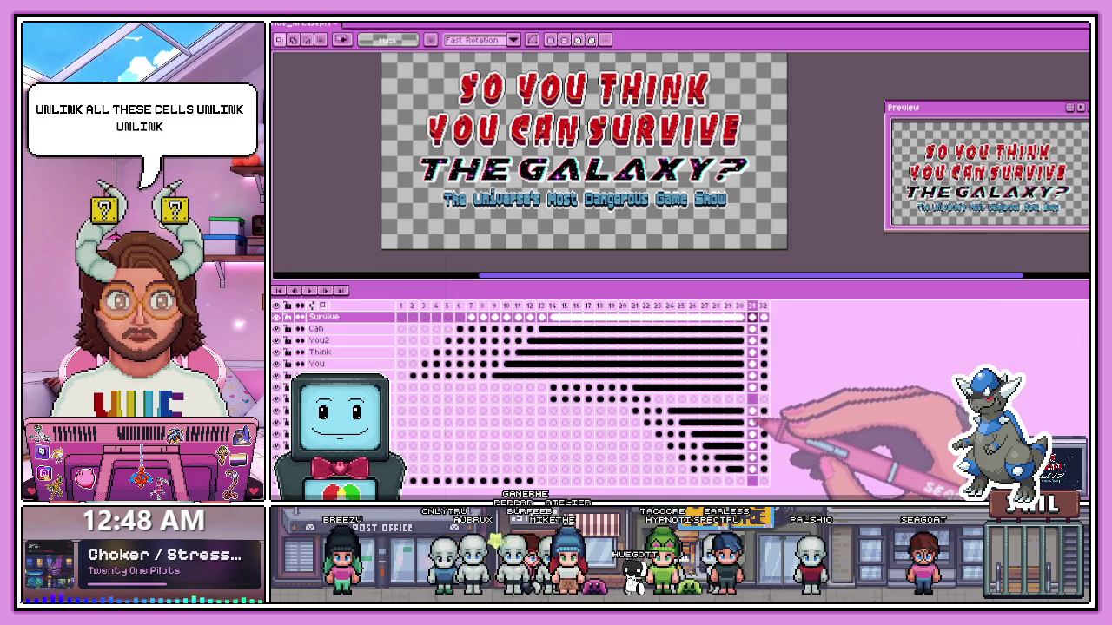
left_click(752, 387)
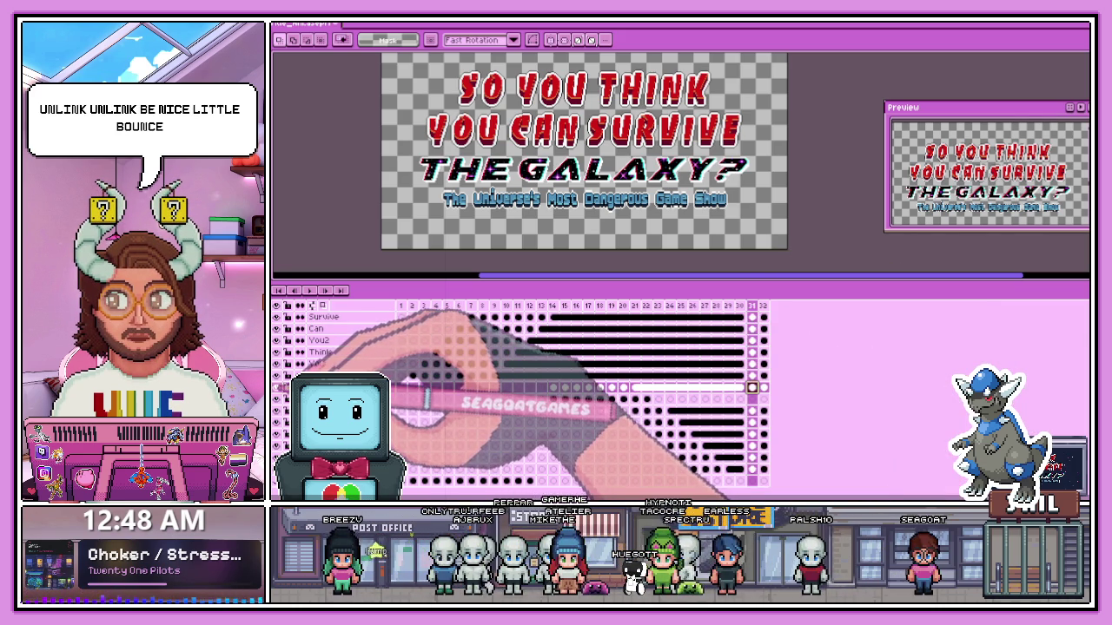
scroll(414, 147, "down", 2)
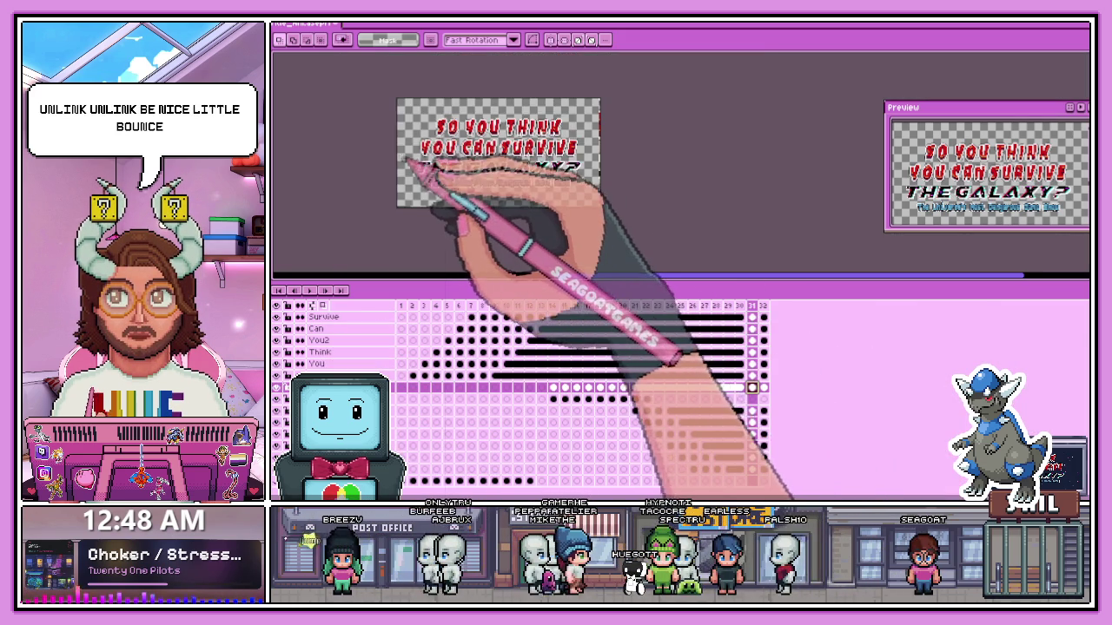
scroll(426, 147, "up", 2)
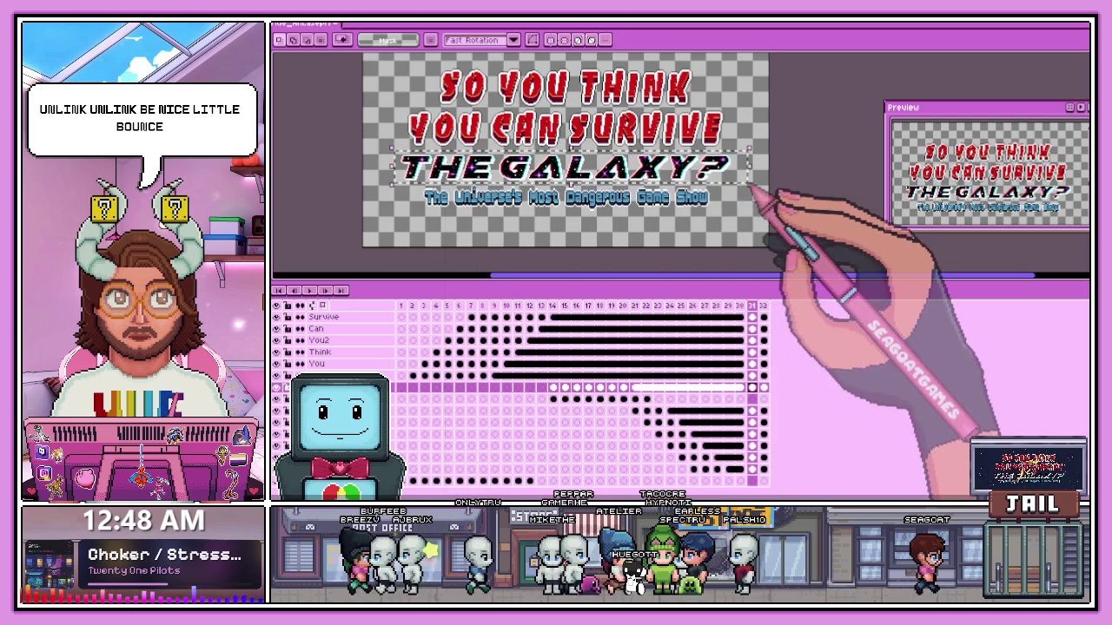
scroll(647, 228, "up", 2)
scroll(477, 139, "up", 1)
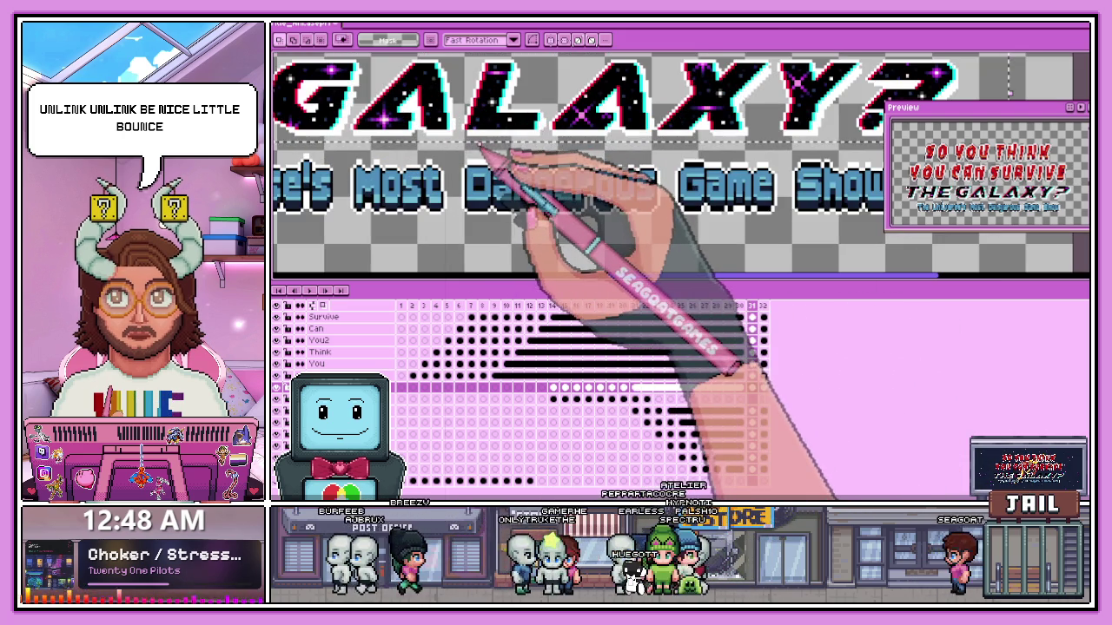
left_click(478, 150)
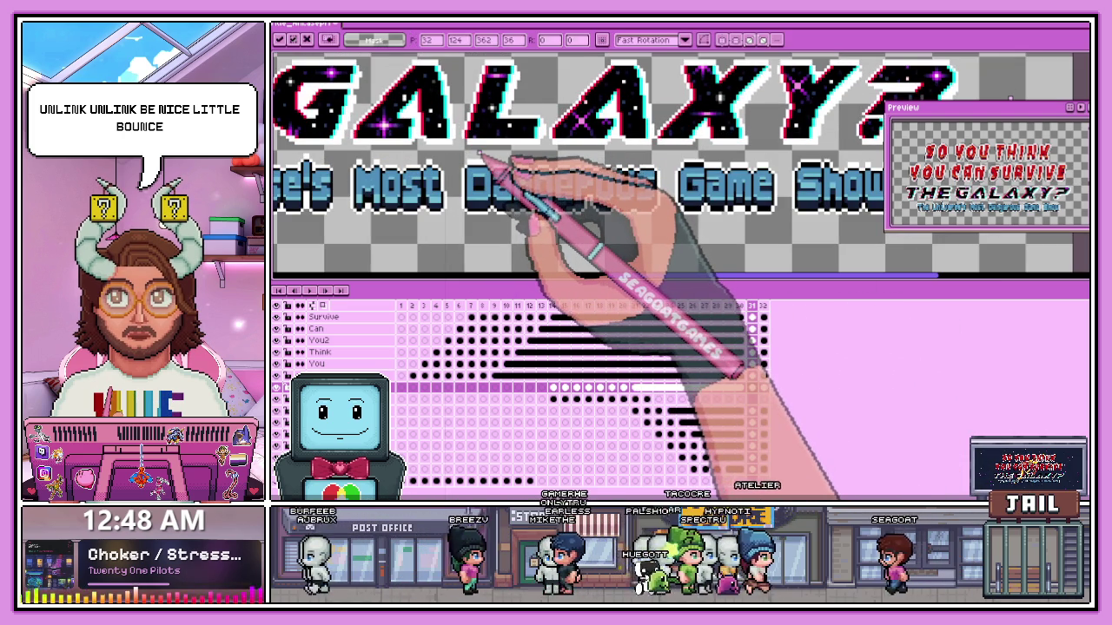
scroll(538, 191, "down", 2)
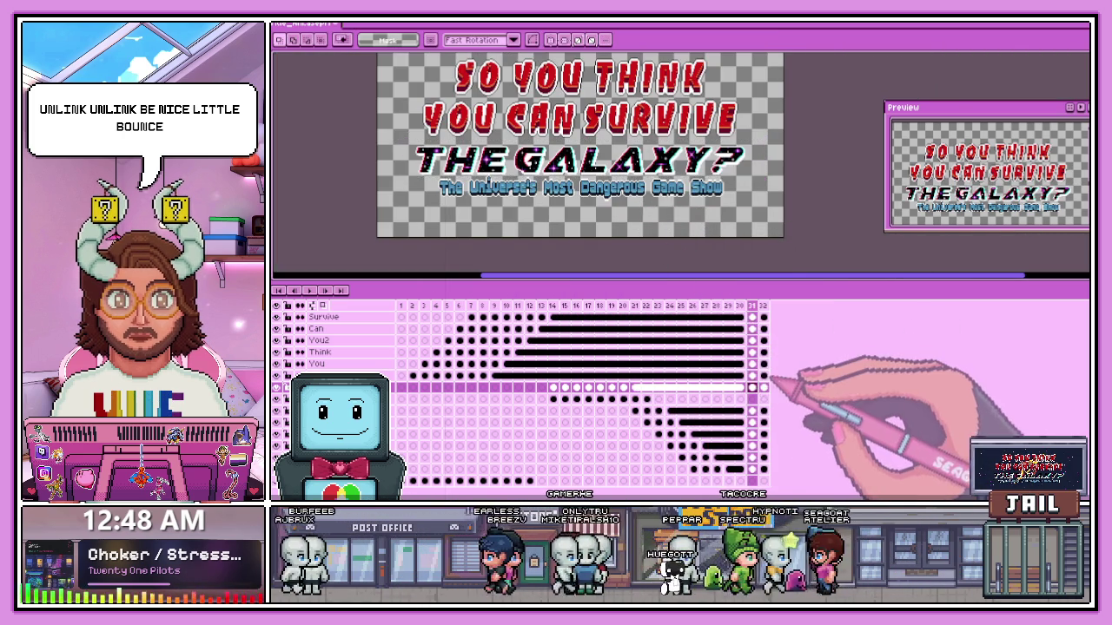
left_click(752, 376)
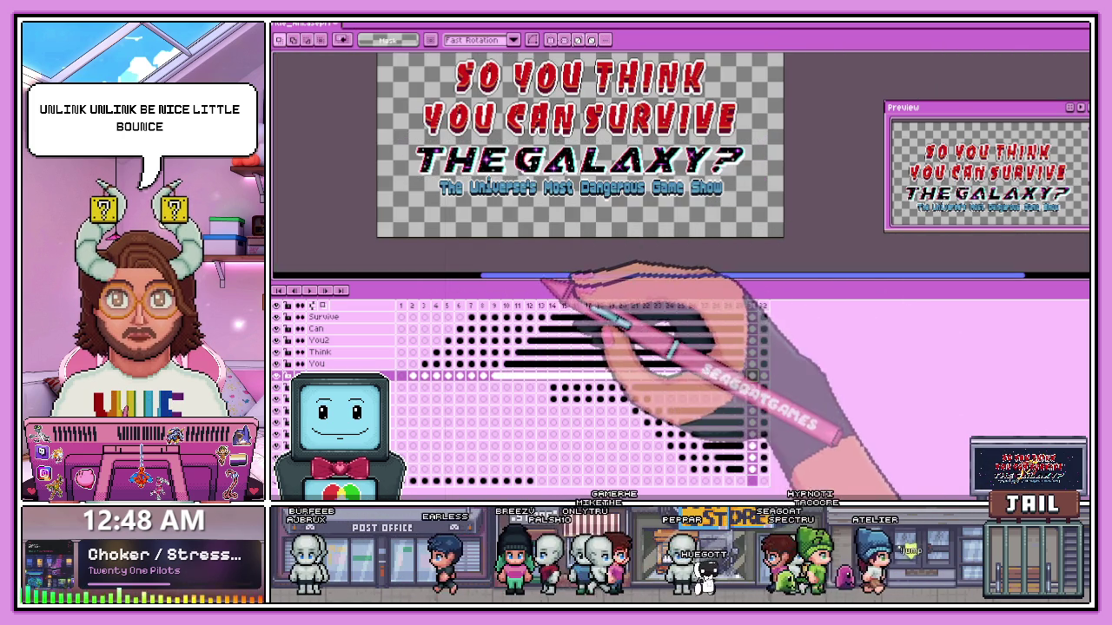
scroll(499, 254, "down", 1)
scroll(498, 254, "up", 1)
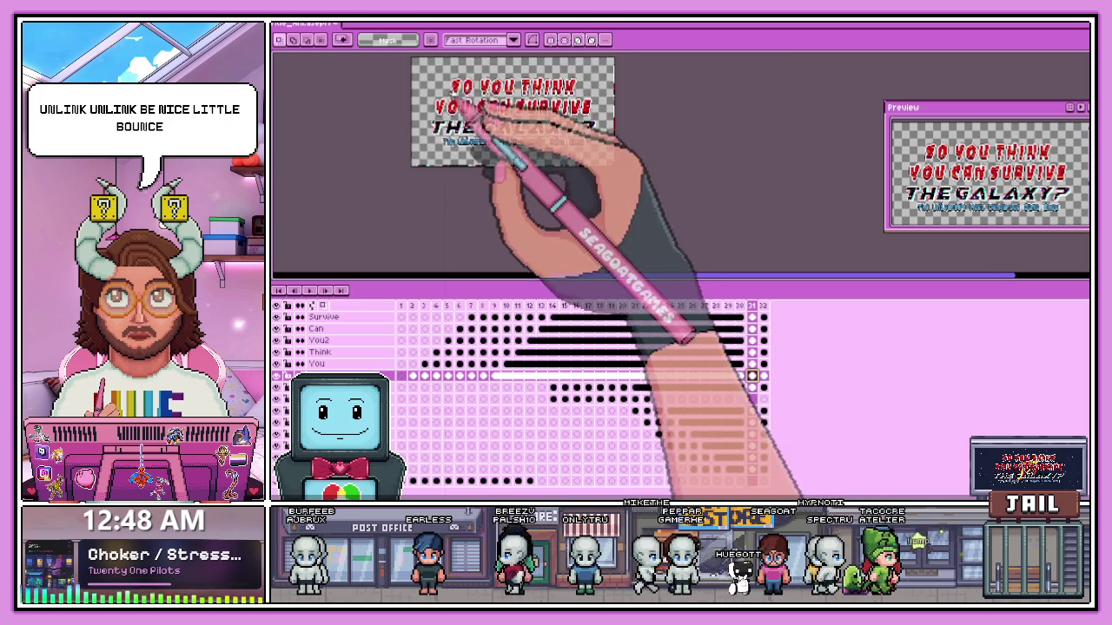
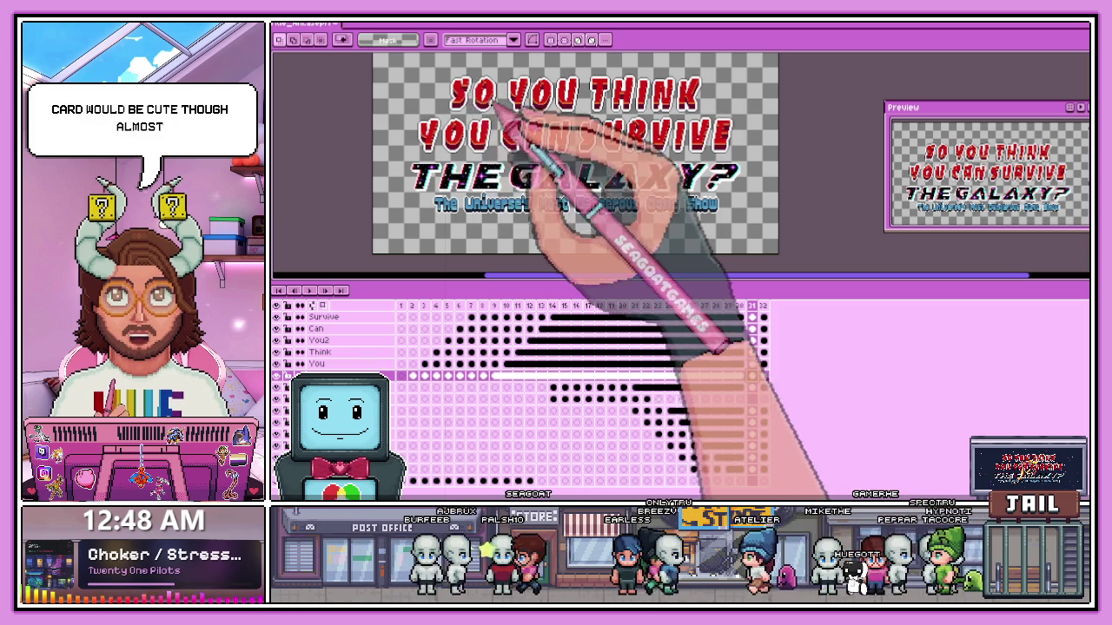
- Marquee-select the word SO on frame 31 and scale it
scroll(517, 139, "down", 1)
scroll(486, 99, "up", 2)
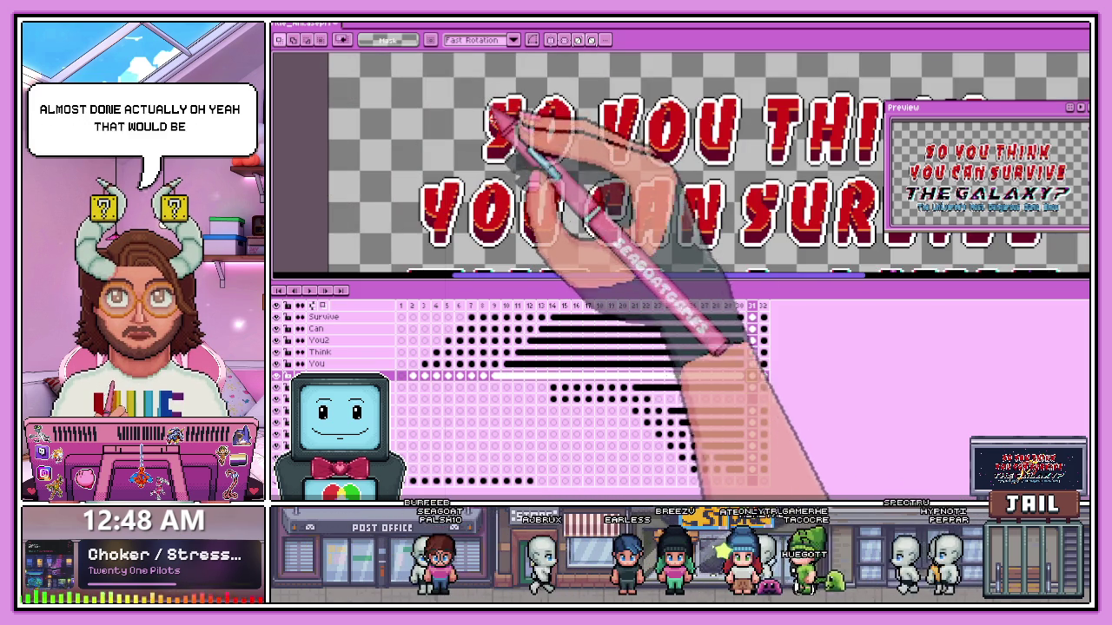
scroll(531, 117, "down", 2)
scroll(535, 119, "up", 2)
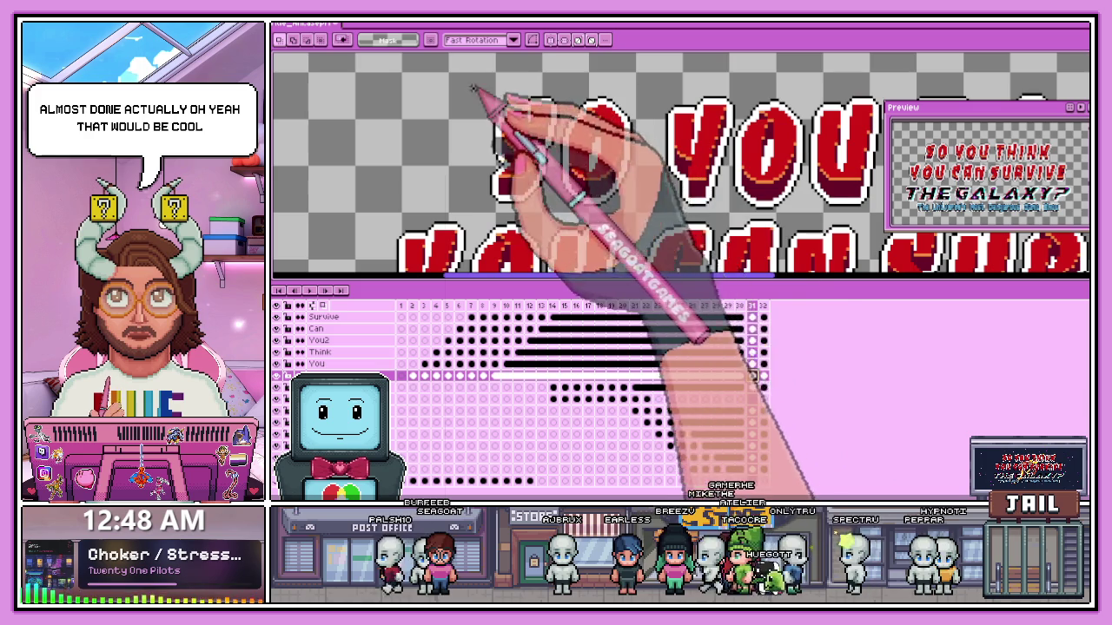
left_click_drag(474, 89, 643, 209)
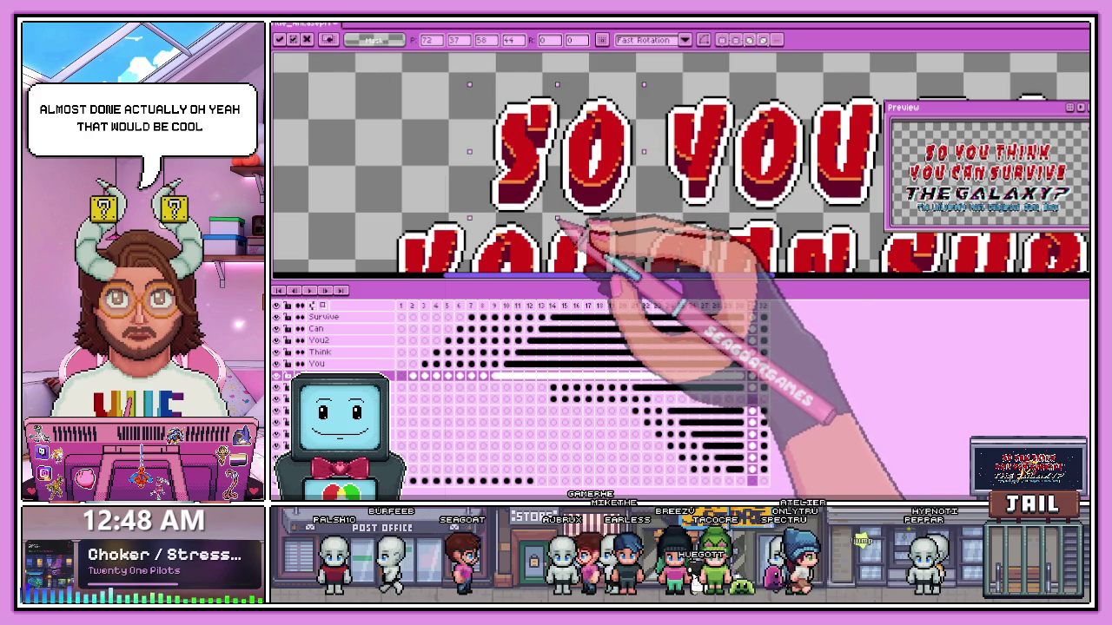
- Adjust the first YOU on the You layer's frame 31
left_click(751, 364)
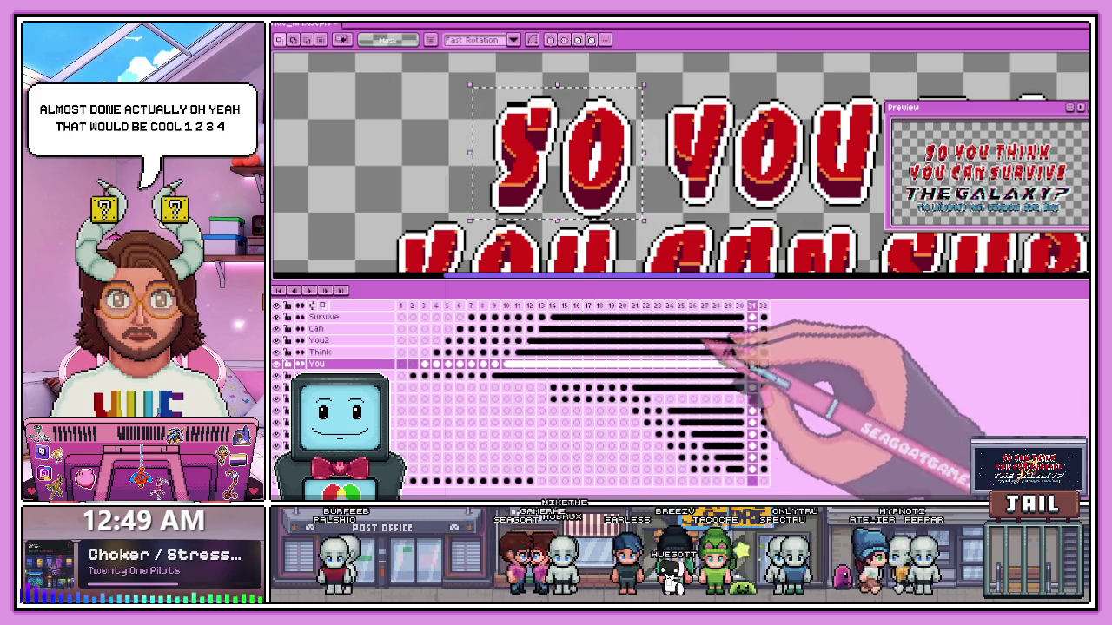
scroll(678, 234, "down", 2)
scroll(700, 211, "up", 1)
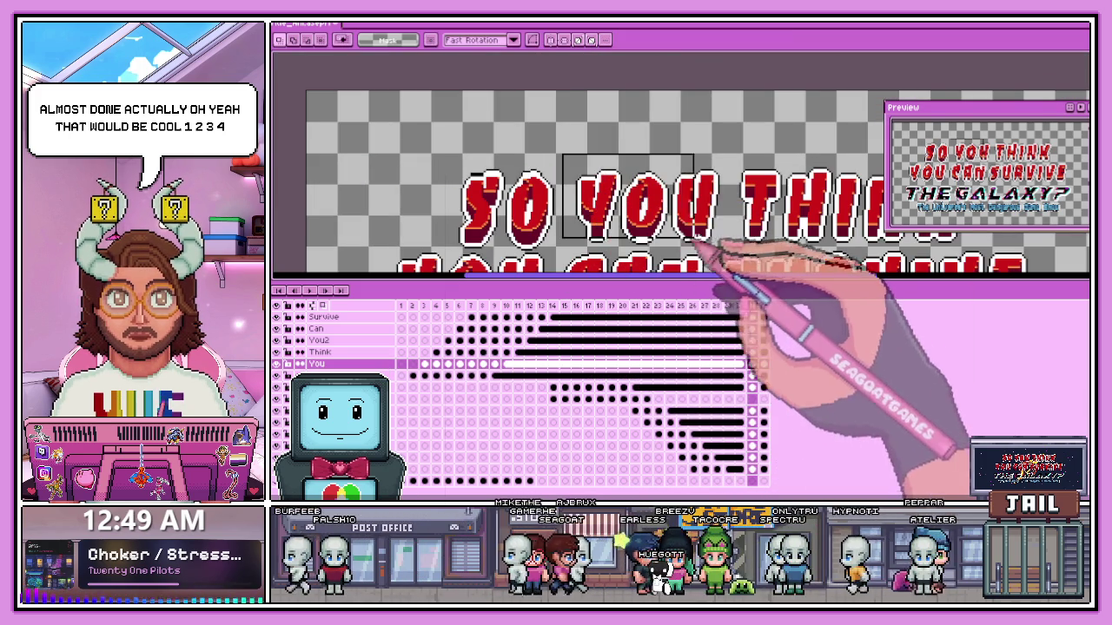
scroll(724, 252, "up", 1)
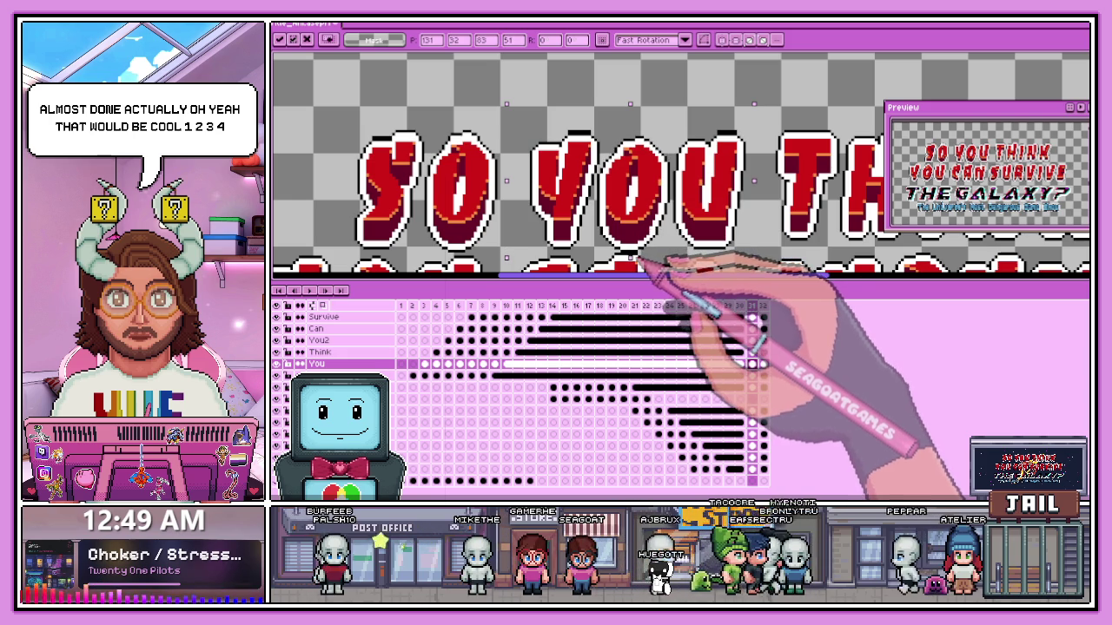
scroll(643, 265, "down", 2)
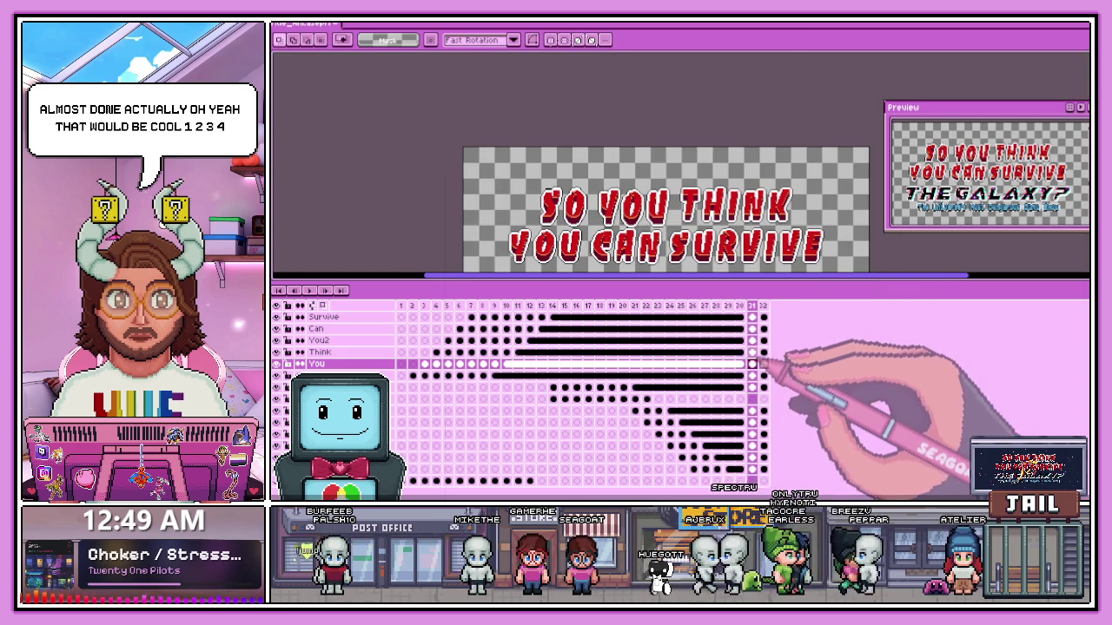
- Marquee-select THINK on the Think layer's frame 31 and resize it
left_click(752, 352)
scroll(643, 191, "down", 2)
scroll(635, 184, "up", 3)
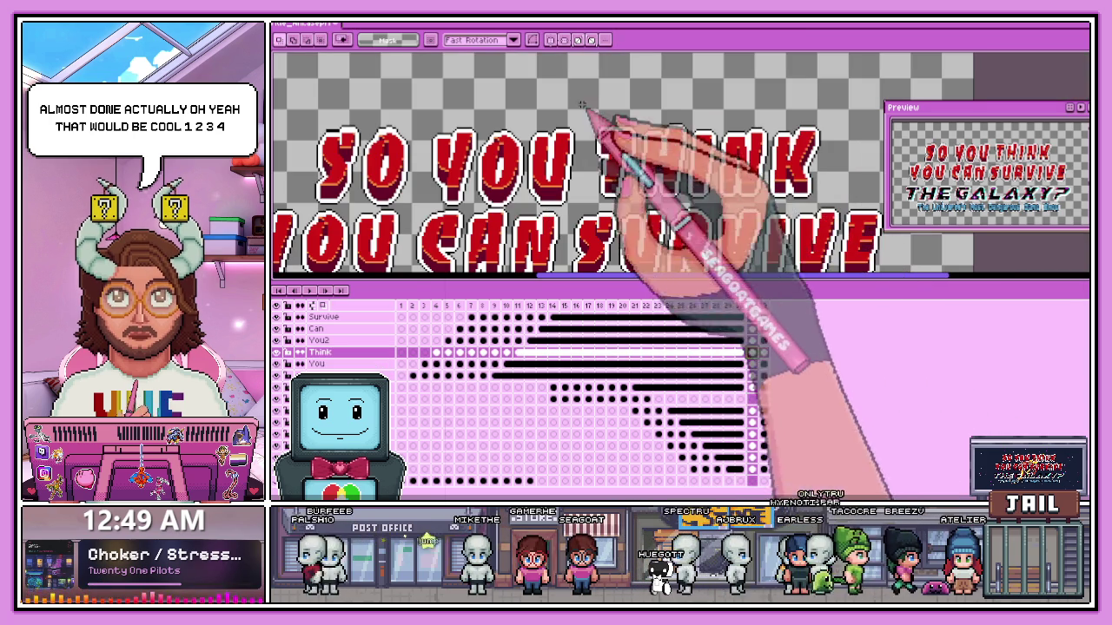
left_click_drag(579, 102, 839, 207)
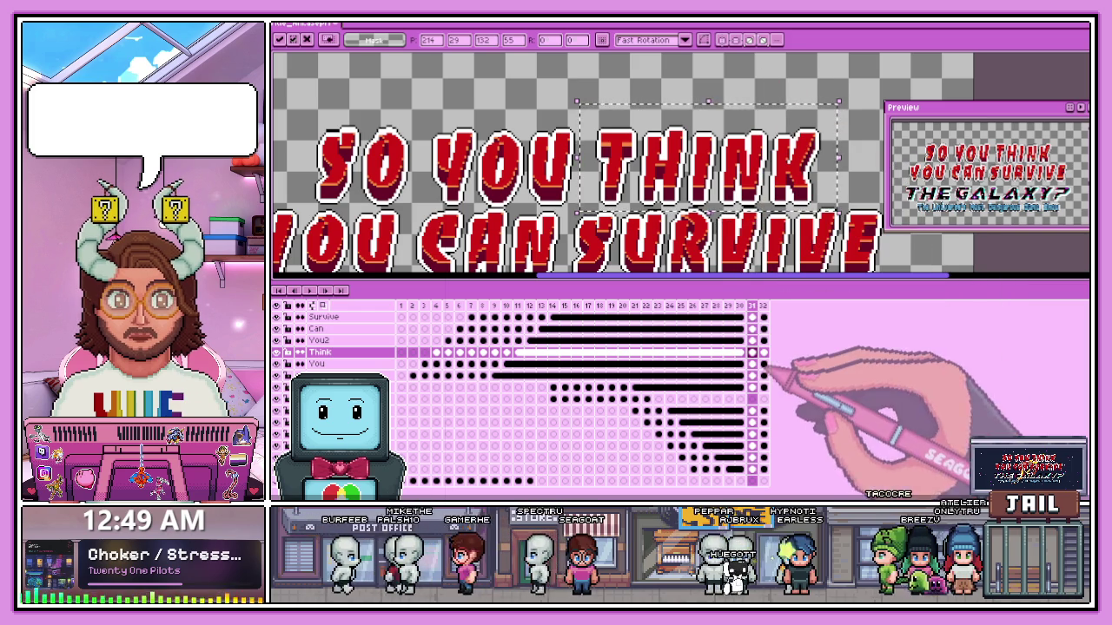
left_click(752, 339)
scroll(565, 248, "down", 2)
scroll(576, 191, "up", 2)
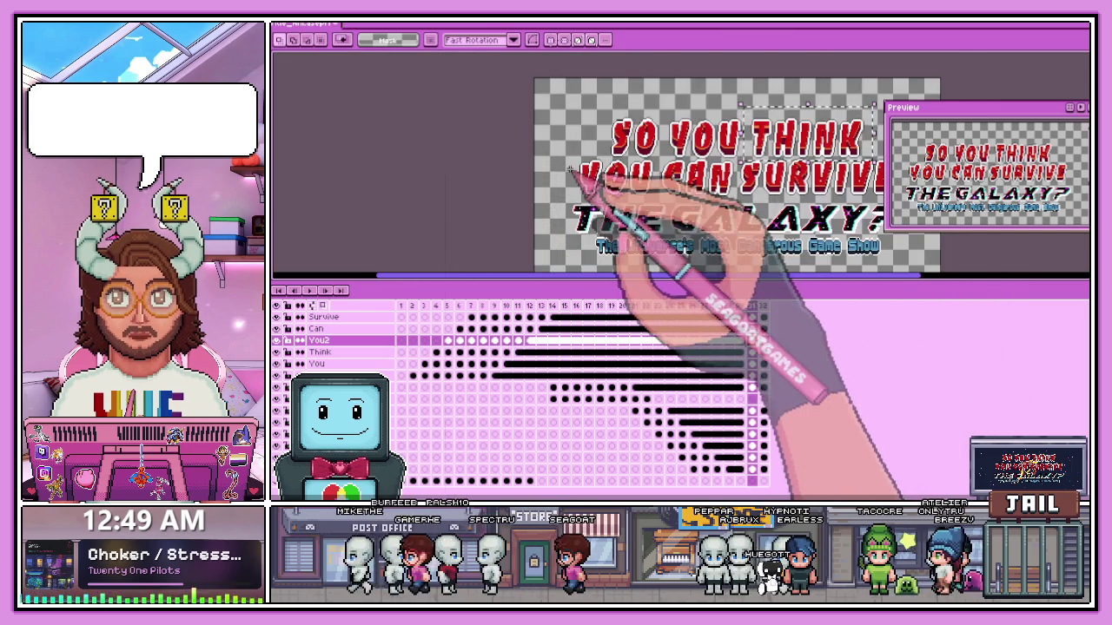
- Stretch the second YOU a couple of pixels taller with Ctrl+T on frame 31
scroll(572, 158, "up", 1)
left_click_drag(569, 143, 709, 202)
left_click_drag(561, 198, 713, 217)
scroll(744, 156, "up", 2)
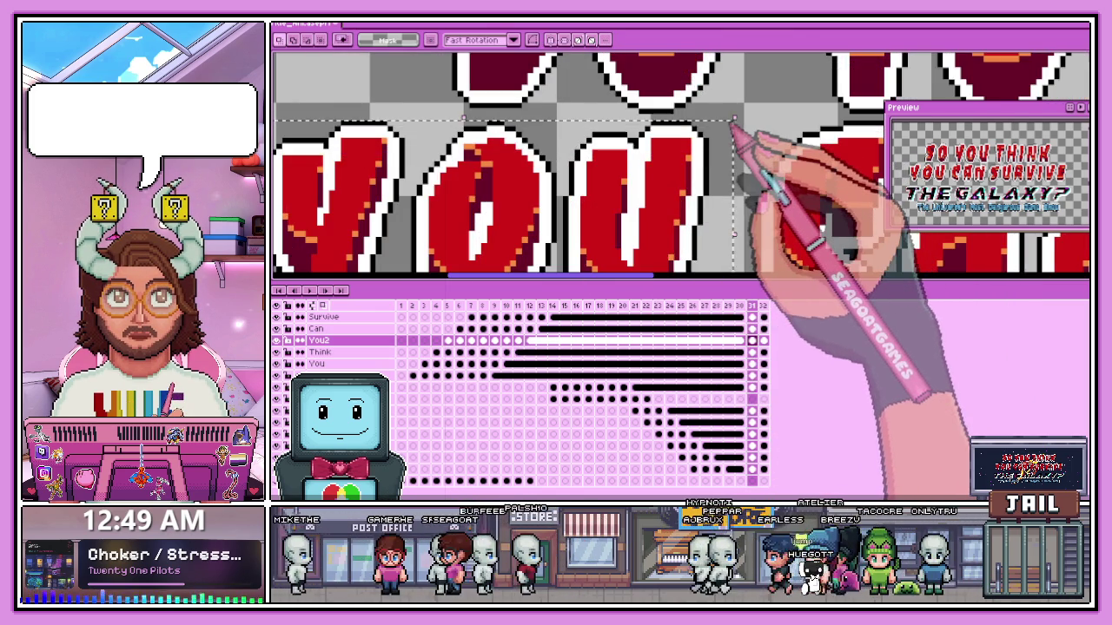
scroll(730, 260, "down", 1)
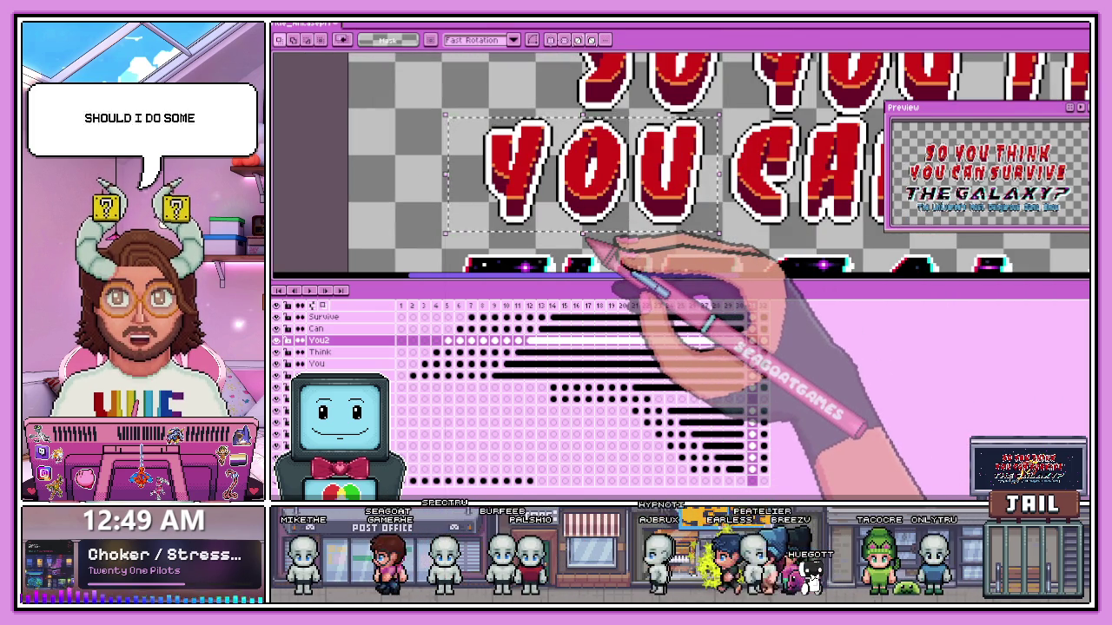
key("ctrl+t")
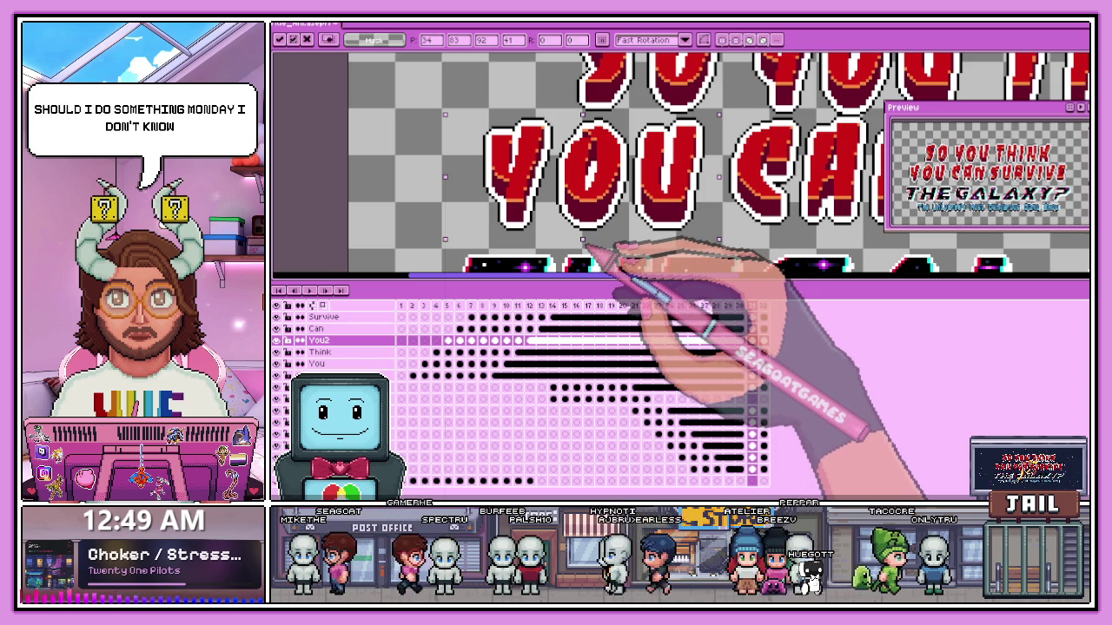
scroll(678, 165, "down", 2)
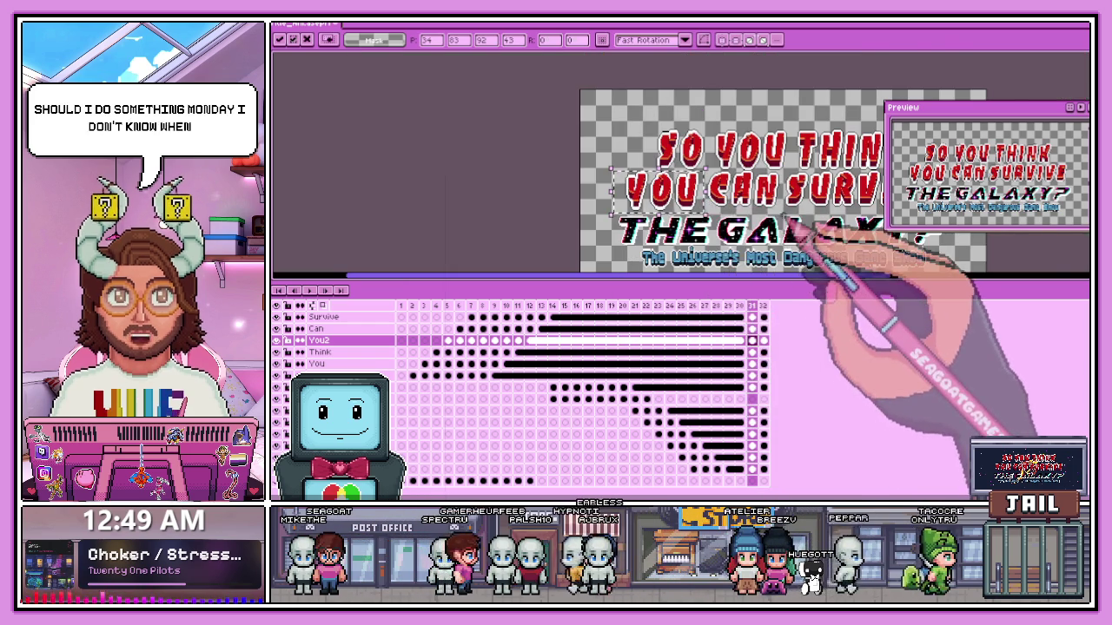
key("Return")
scroll(677, 165, "up", 1)
- Select CAN on the Can layer's frame 31 and stretch it taller
left_click(752, 328)
scroll(817, 248, "down", 2)
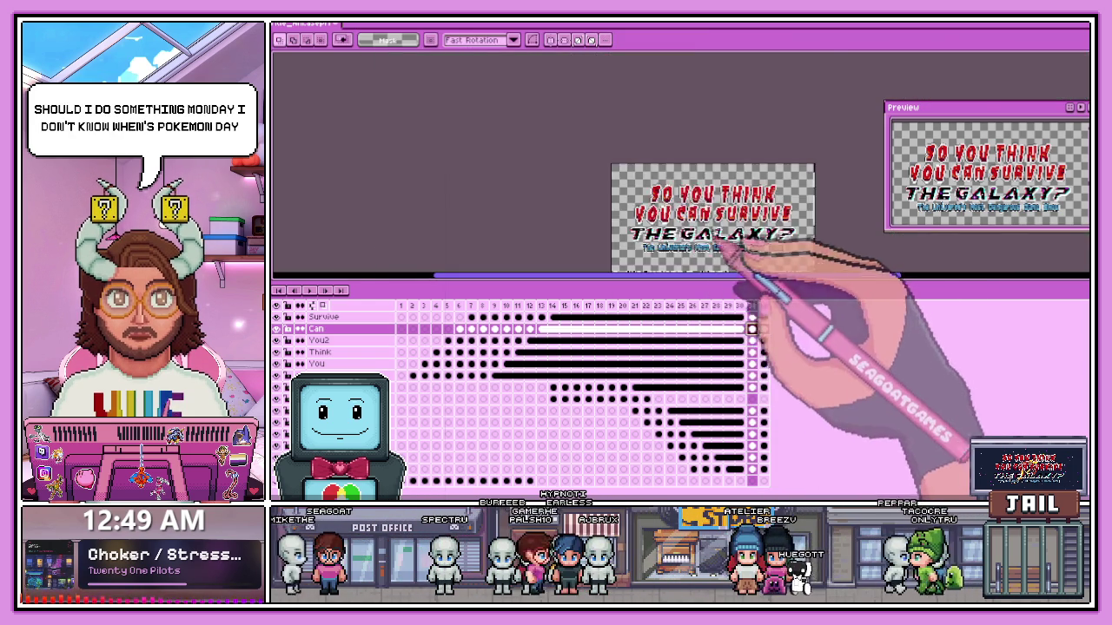
scroll(745, 235, "up", 2)
scroll(554, 128, "up", 1)
left_click_drag(547, 117, 765, 231)
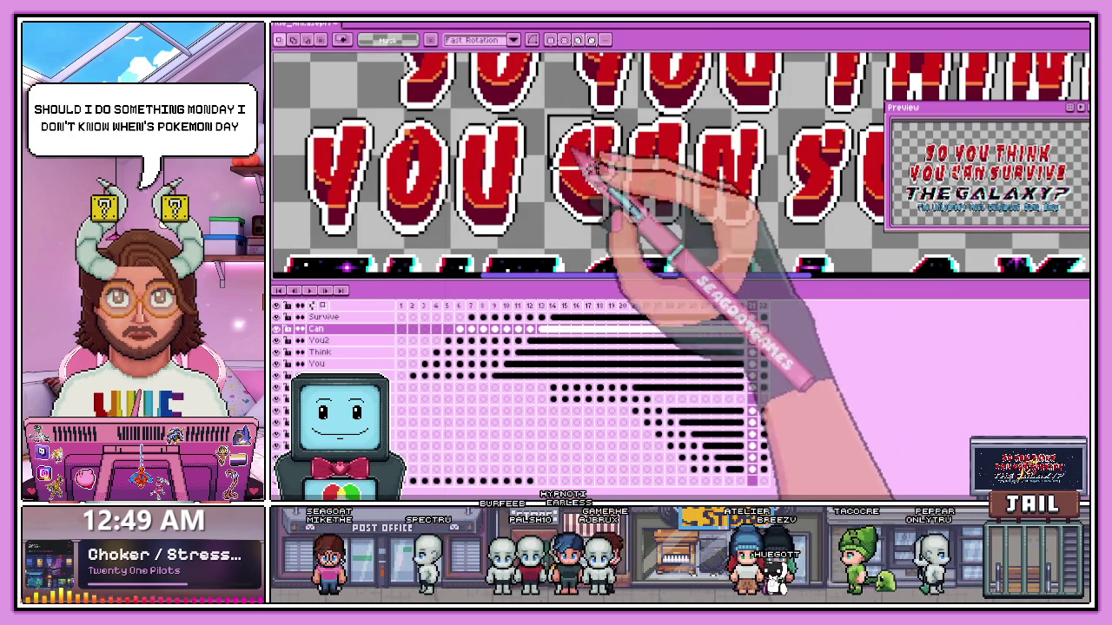
scroll(745, 108, "up", 1)
scroll(715, 136, "up", 1)
scroll(720, 147, "up", 1)
scroll(667, 115, "up", 1)
scroll(665, 121, "down", 1)
scroll(669, 152, "down", 3)
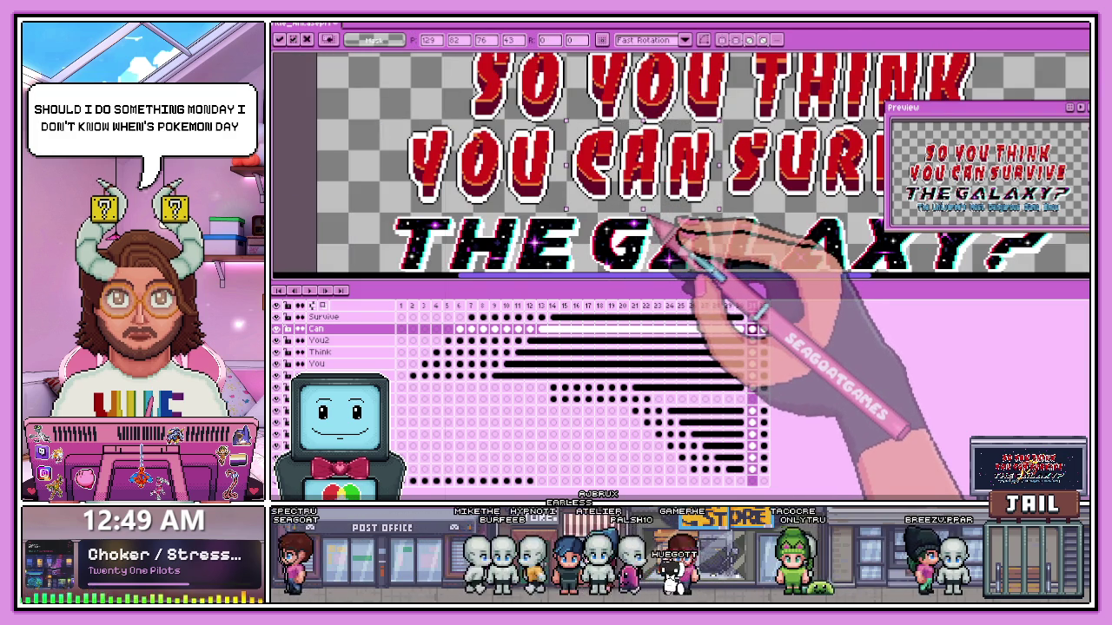
scroll(661, 228, "down", 1)
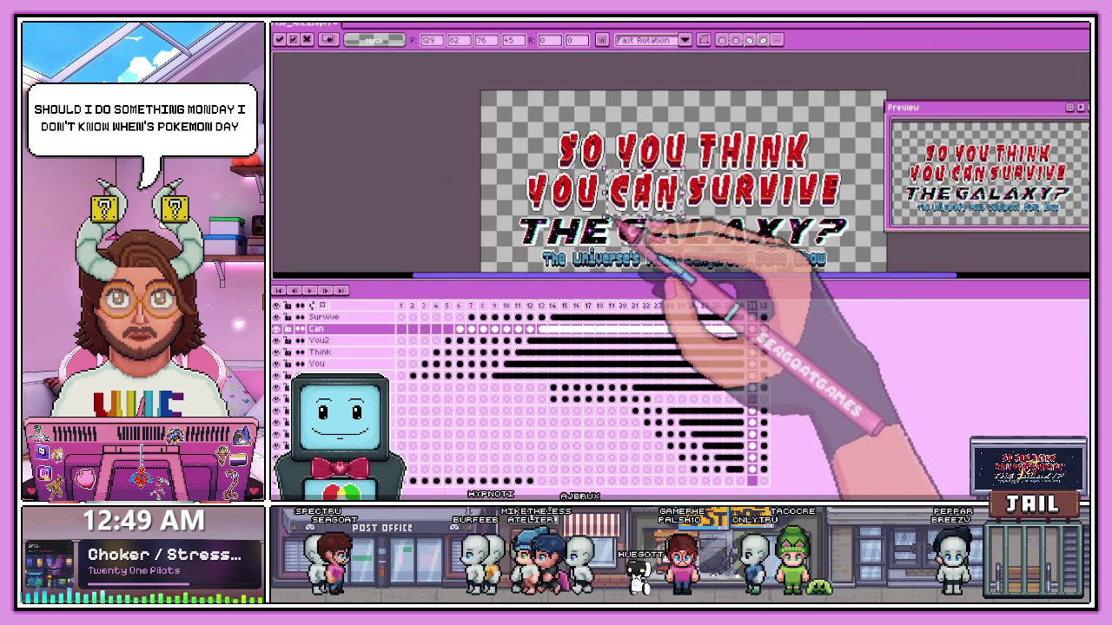
scroll(686, 247, "down", 1)
scroll(715, 260, "up", 1)
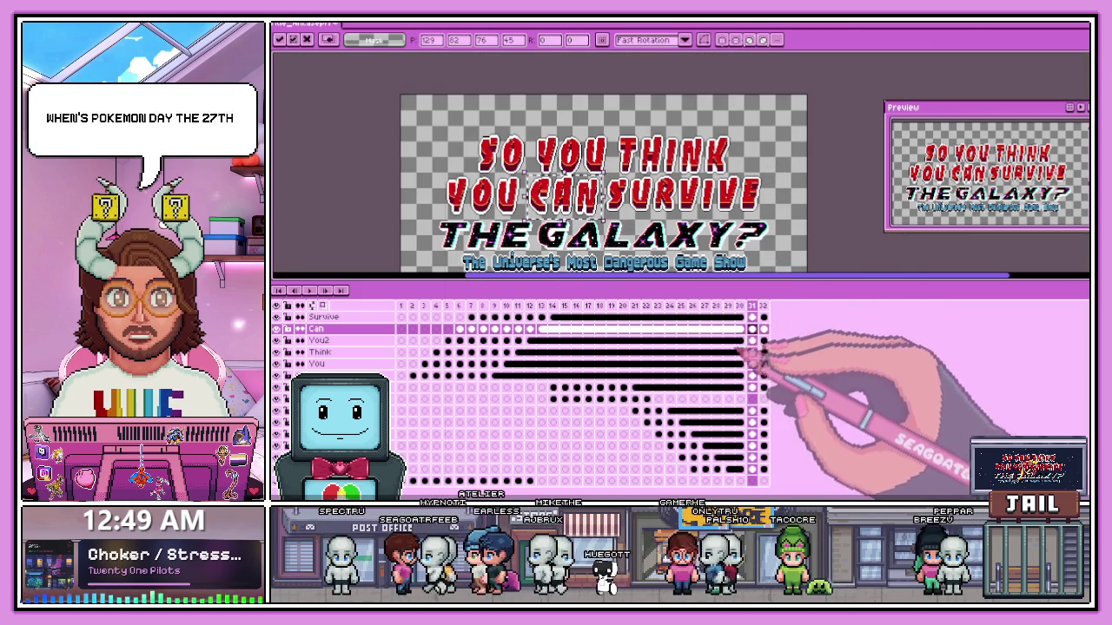
left_click(762, 318)
- Stretch SURVIVE to a height of 47 on the Survive layer's frame 31
scroll(721, 211, "up", 2)
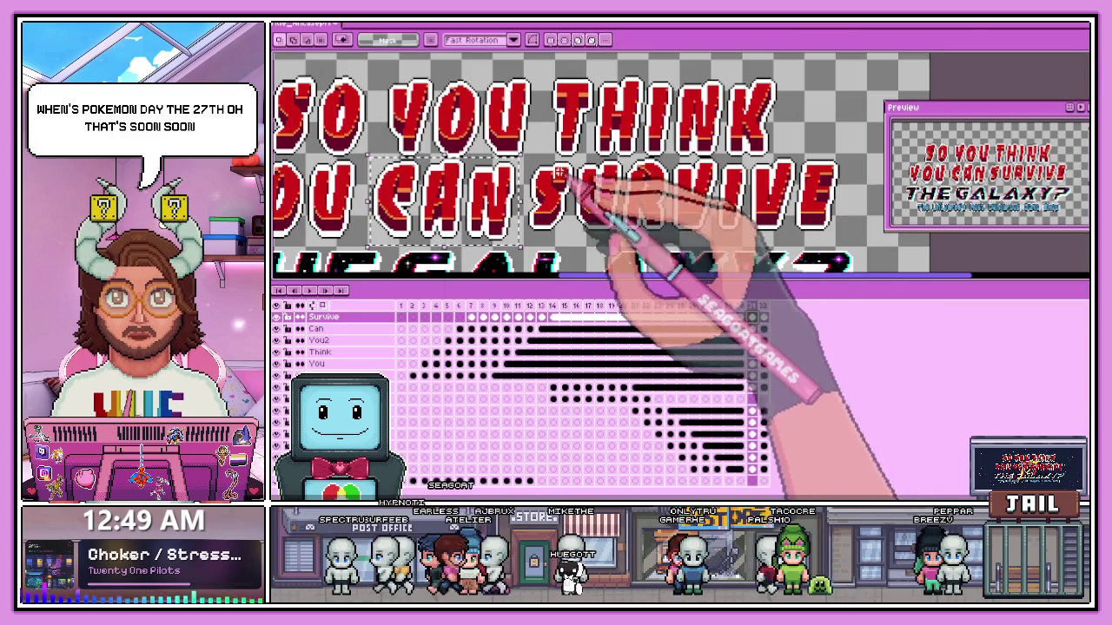
left_click(725, 200)
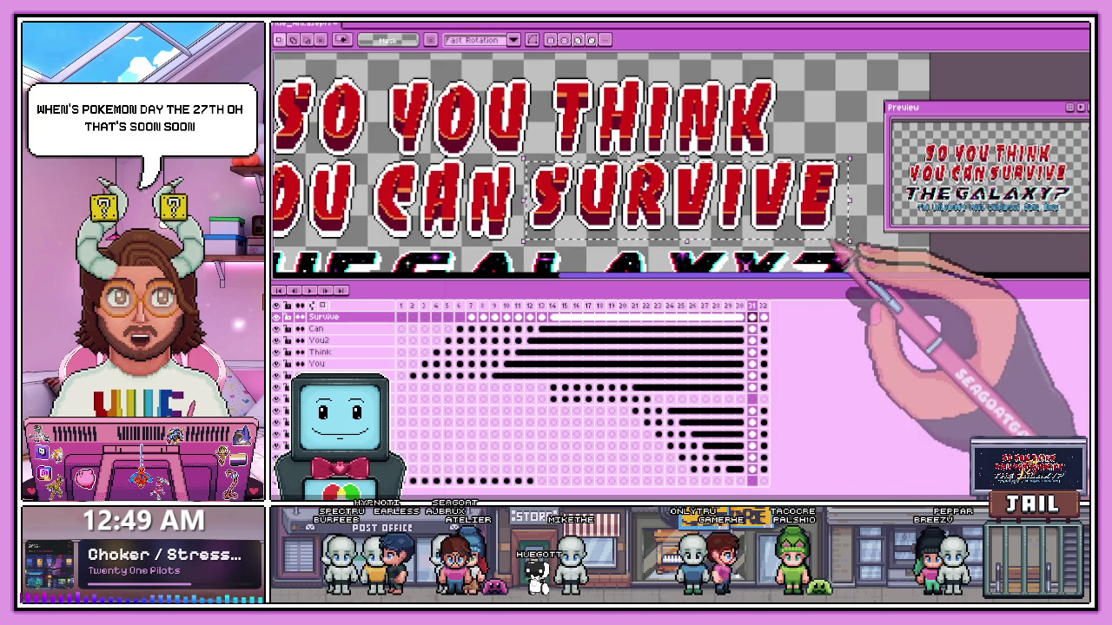
scroll(714, 195, "up", 1)
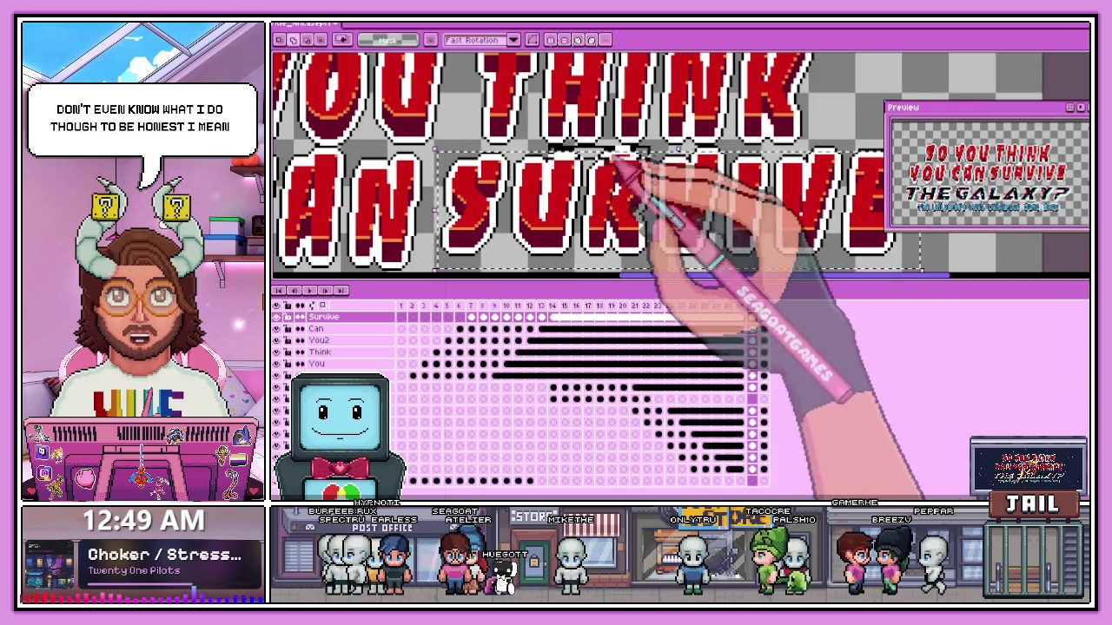
scroll(825, 198, "up", 1)
scroll(686, 187, "down", 2)
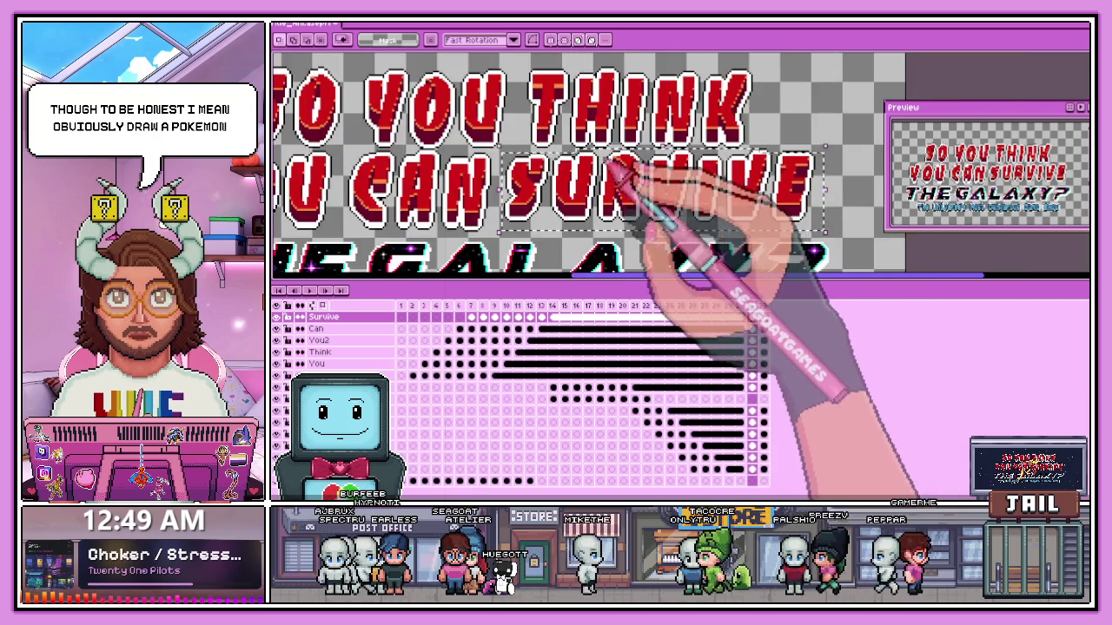
scroll(669, 226, "up", 2)
left_click(663, 233)
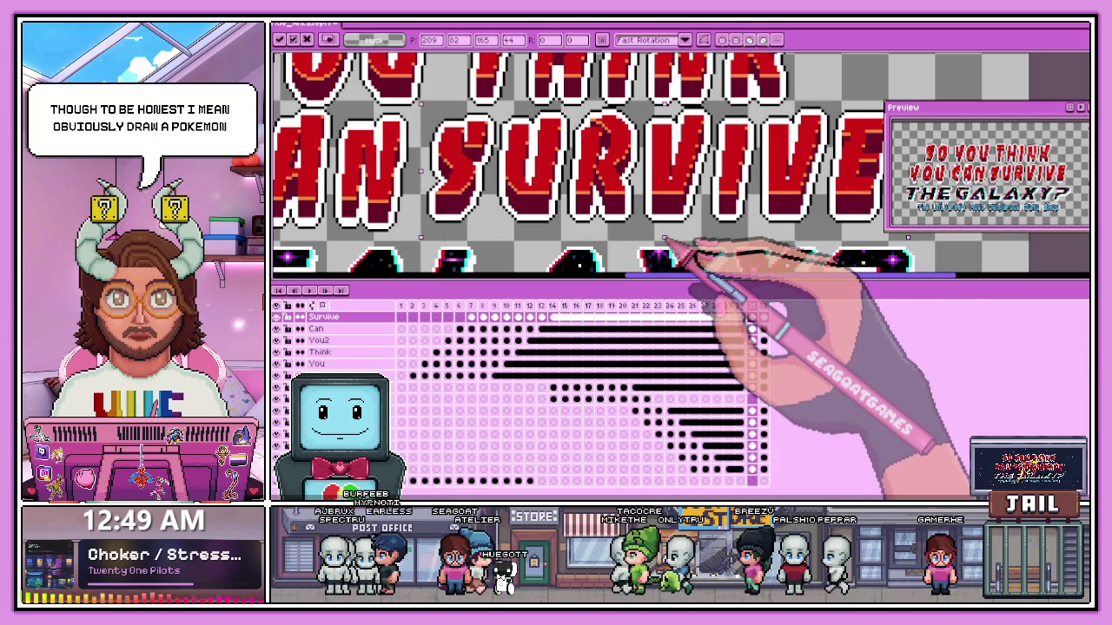
scroll(665, 249, "down", 2)
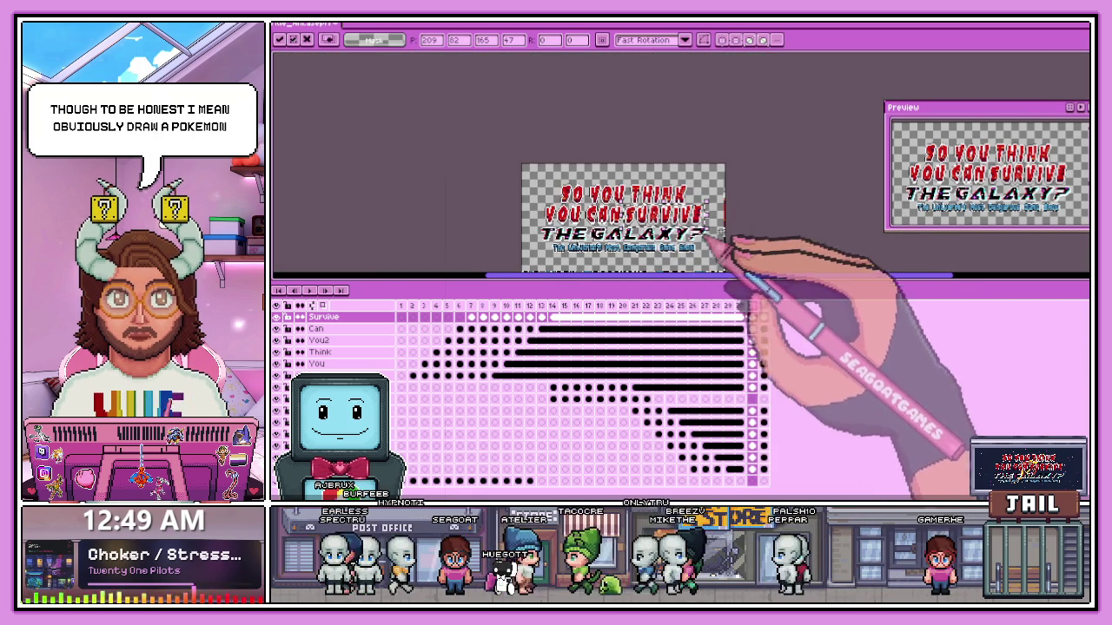
key("Return")
scroll(686, 252, "up", 2)
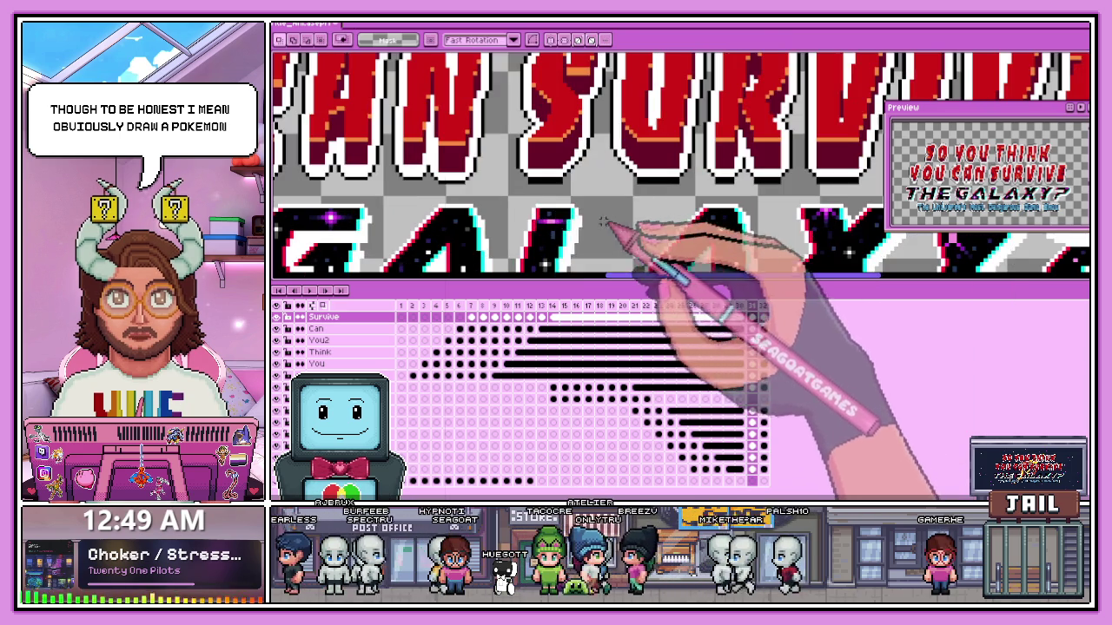
scroll(564, 238, "down", 1)
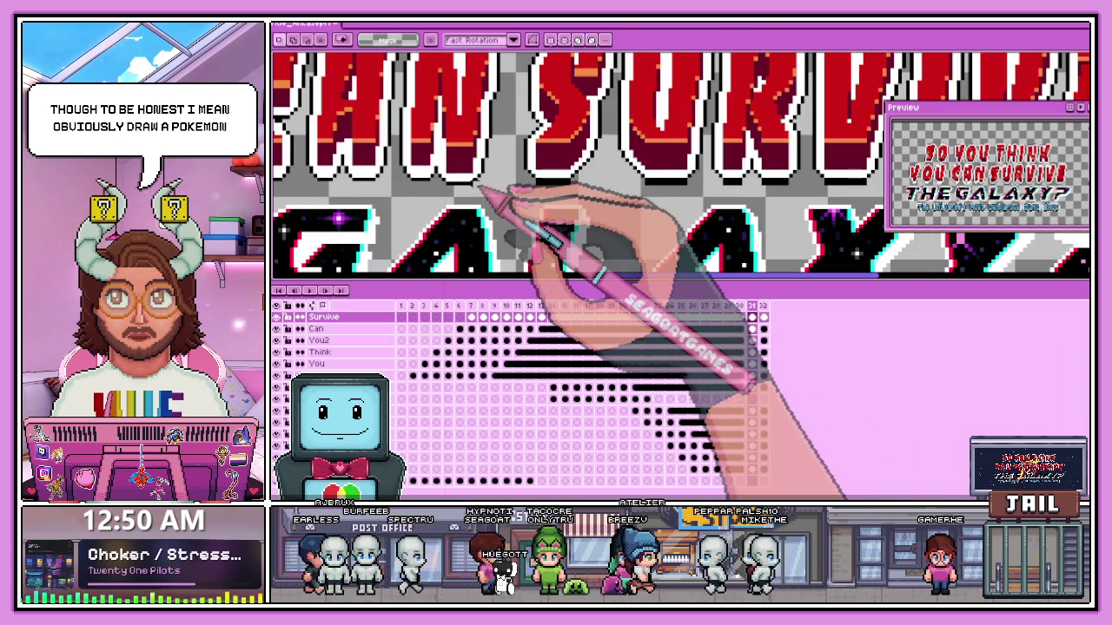
scroll(486, 191, "down", 1)
scroll(499, 194, "down", 1)
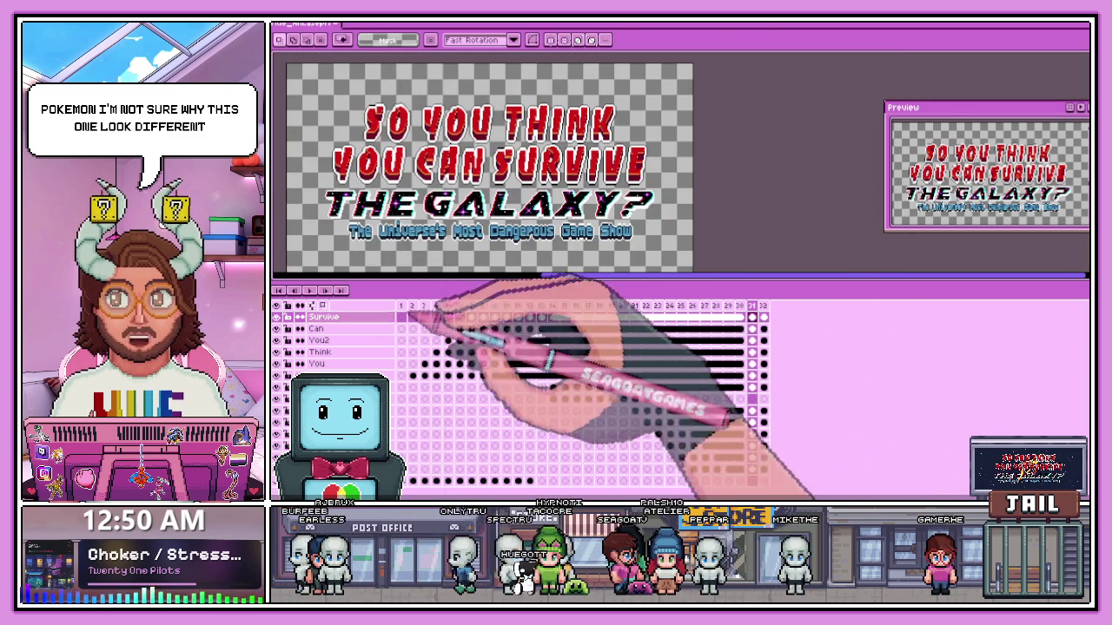
left_click(323, 290)
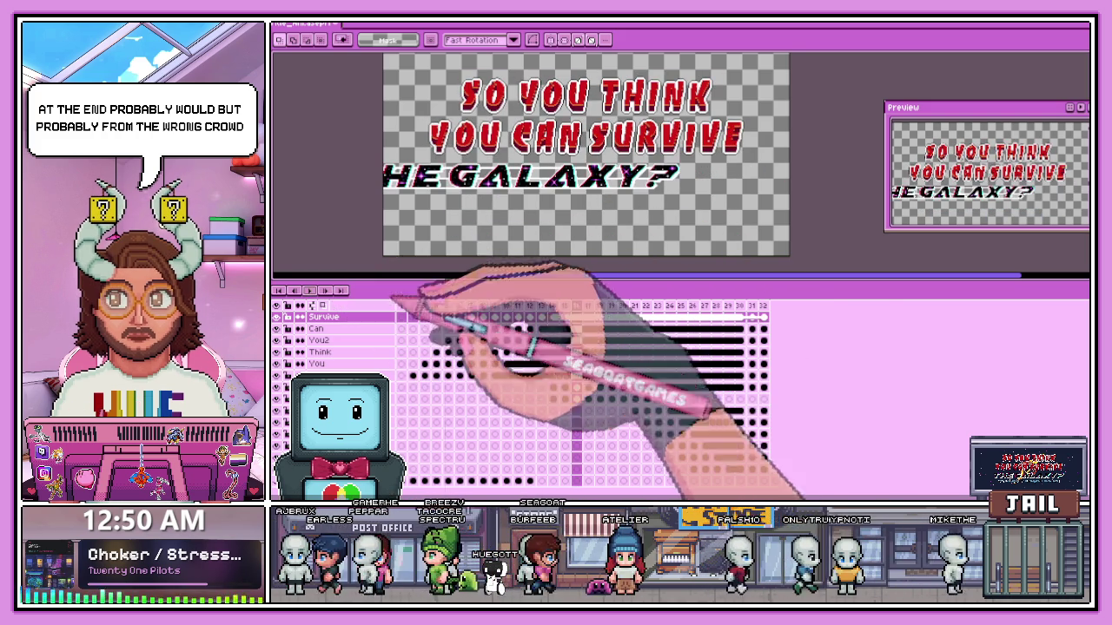
- Zoom the canvas out and back in to view the full title and subtitle on frame 31
scroll(655, 209, "down", 2)
scroll(651, 248, "up", 2)
scroll(625, 188, "down", 3)
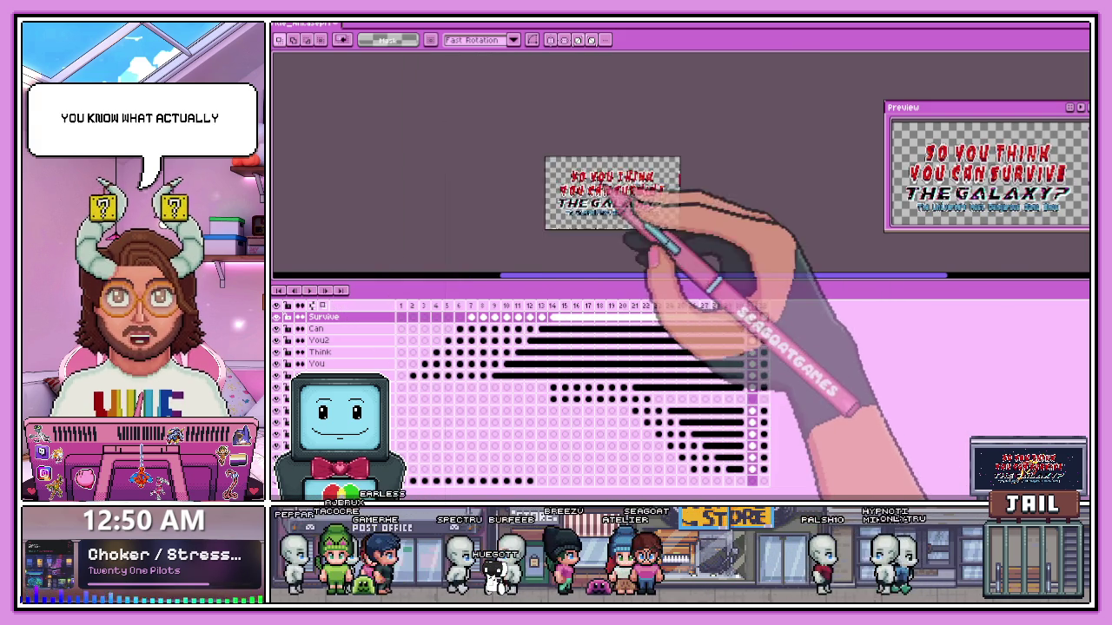
scroll(625, 196, "up", 3)
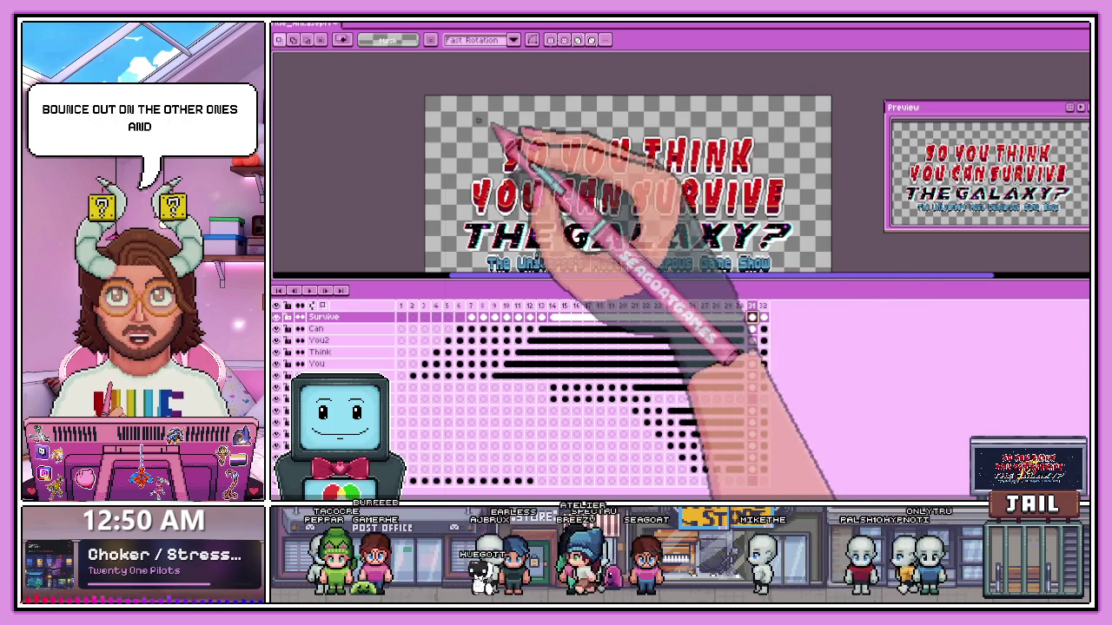
- Delete the frame-31 copies of SURVIVE, CAN and the second YOU
left_click_drag(489, 122, 803, 222)
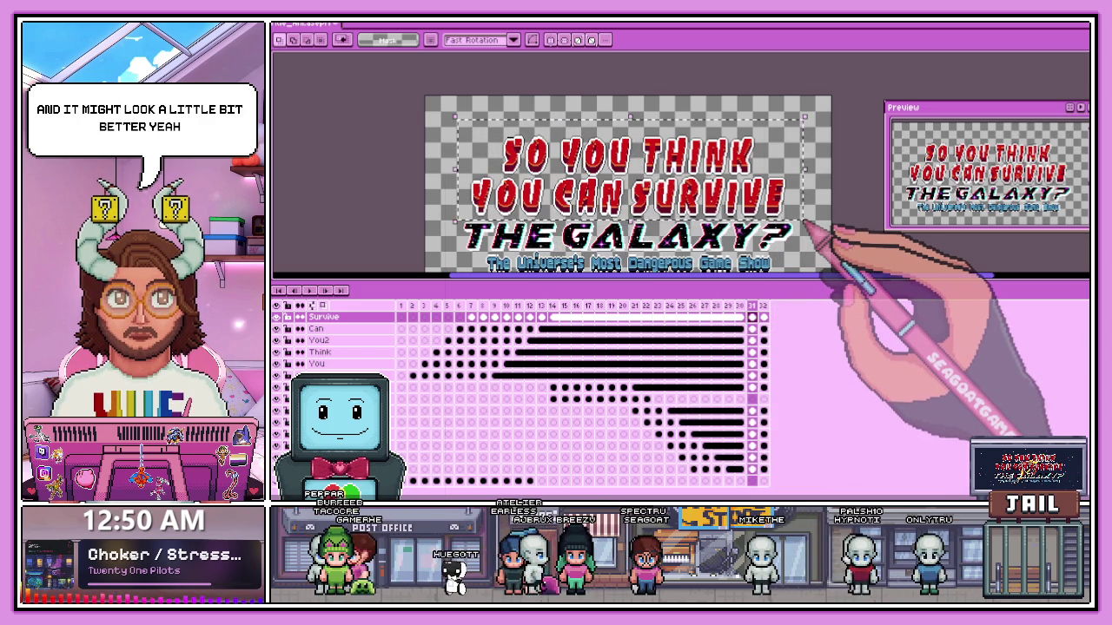
key("Delete")
left_click(752, 330)
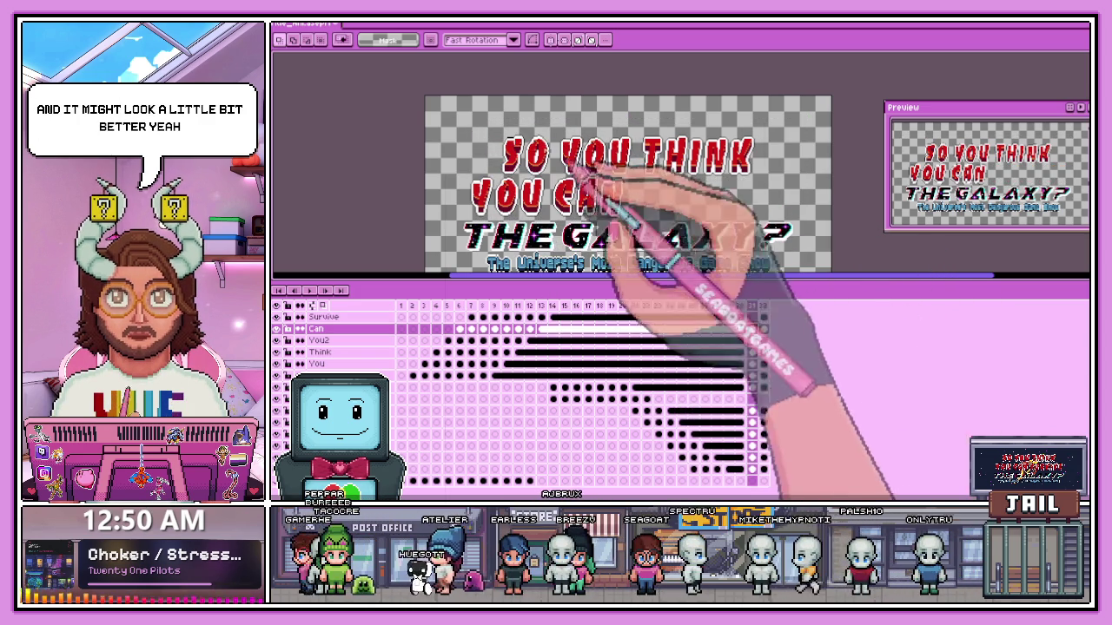
key("Delete")
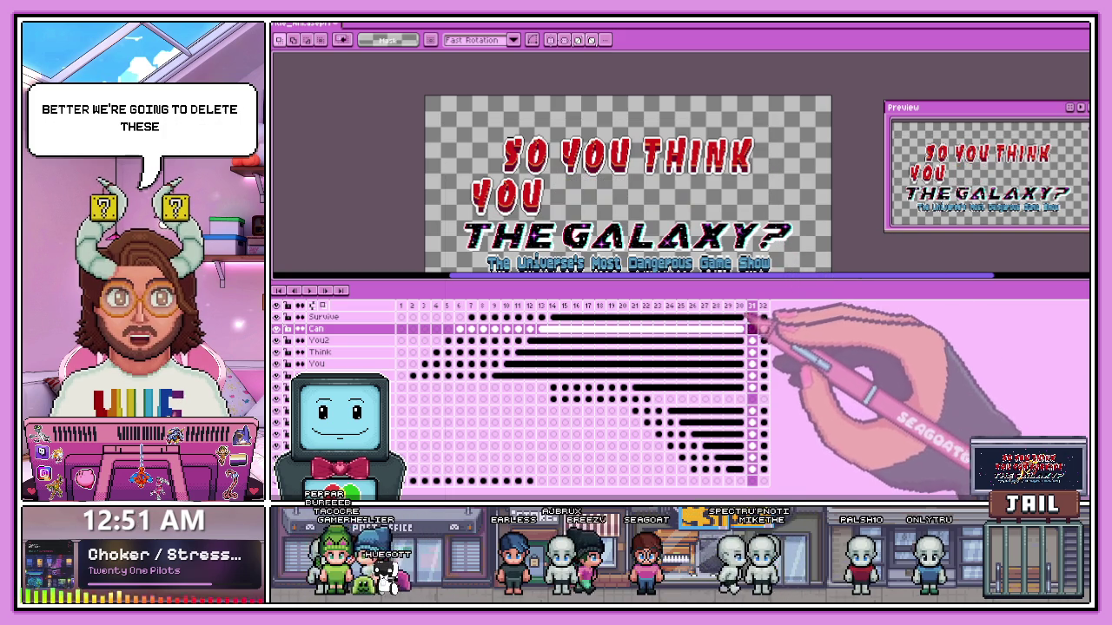
left_click(752, 340)
left_click_drag(426, 112, 572, 209)
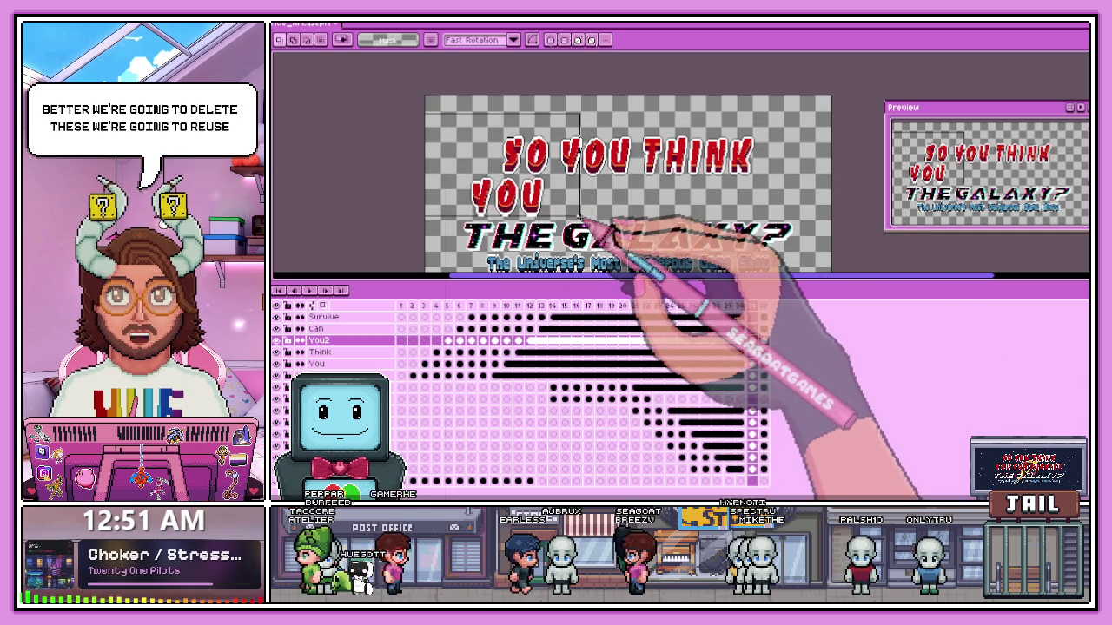
key("Delete")
left_click(740, 305)
left_click_drag(443, 121, 786, 229)
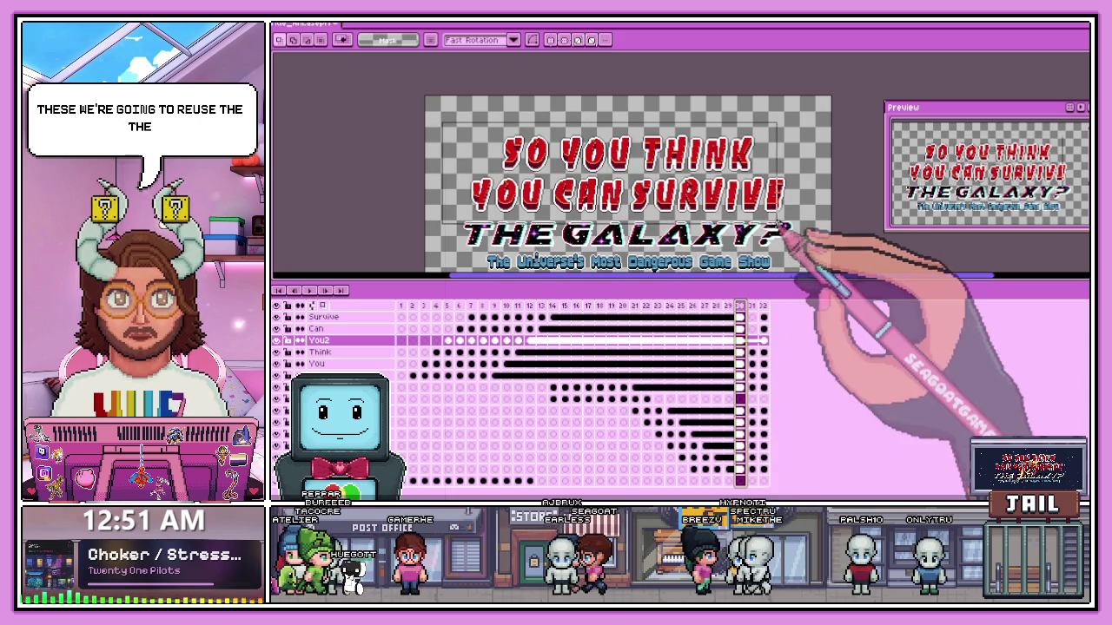
key("Delete")
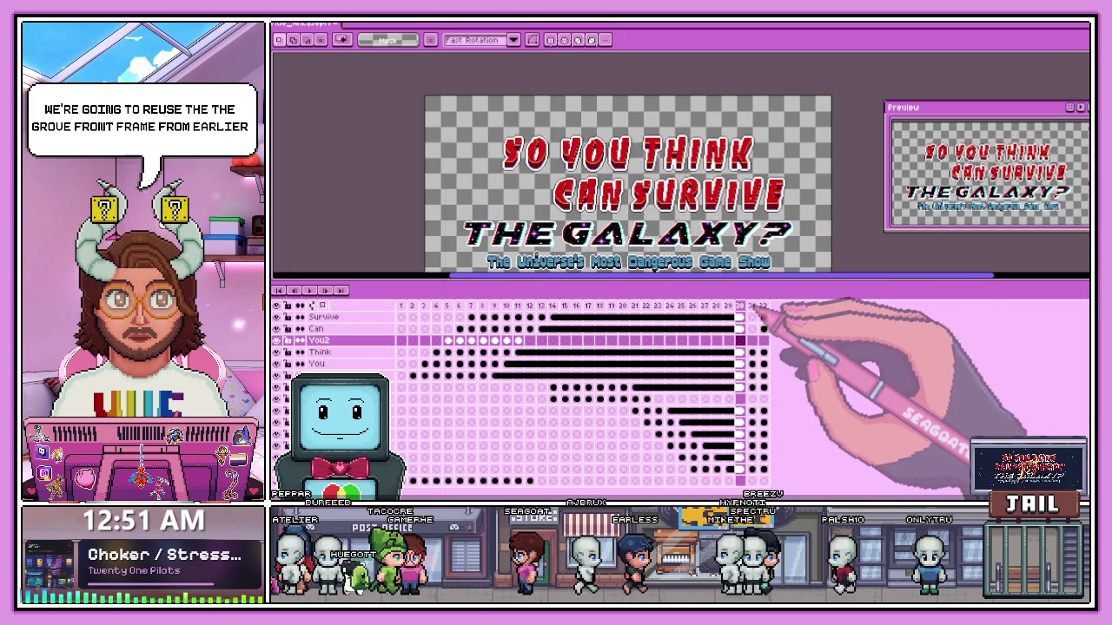
- Delete the frame-31 copies of THINK, the first YOU and SO
left_click(752, 341)
left_click(752, 351)
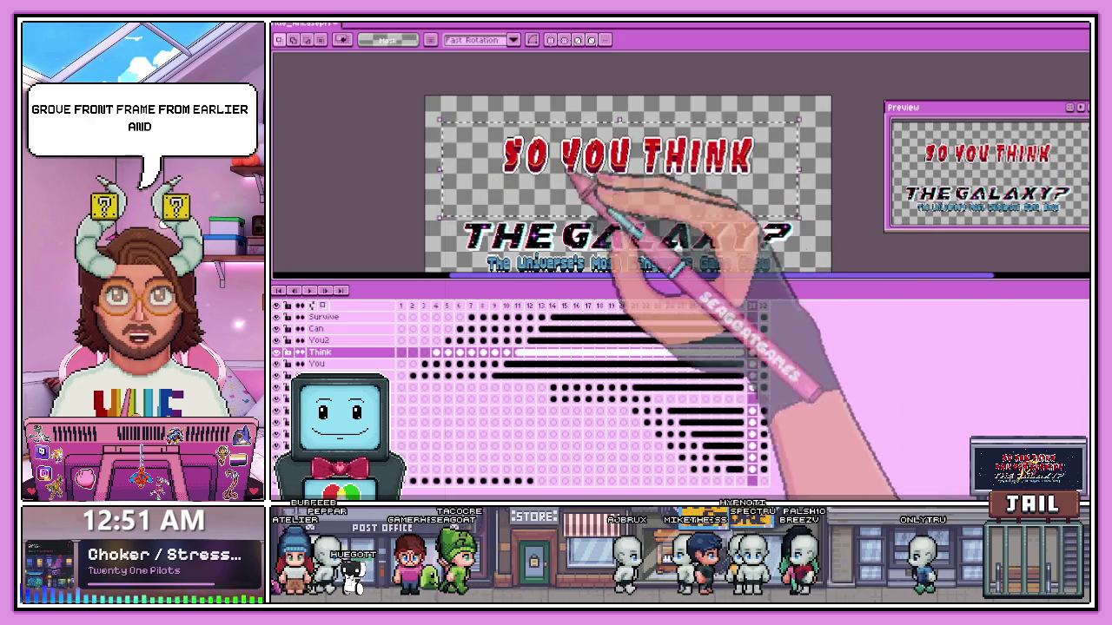
key("Delete")
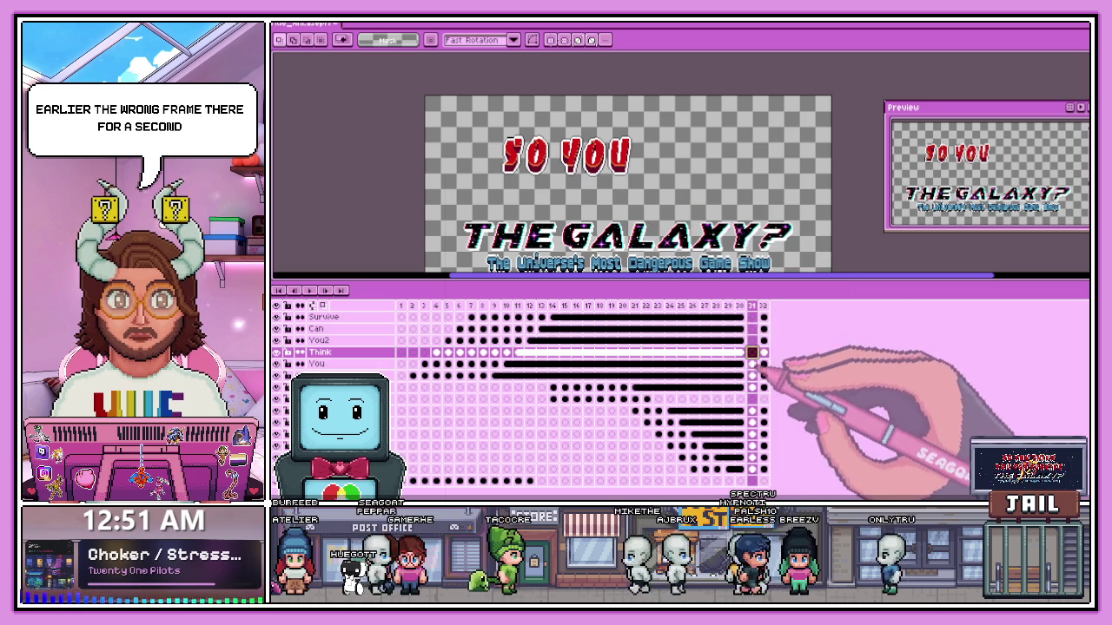
left_click(752, 363)
key("Delete")
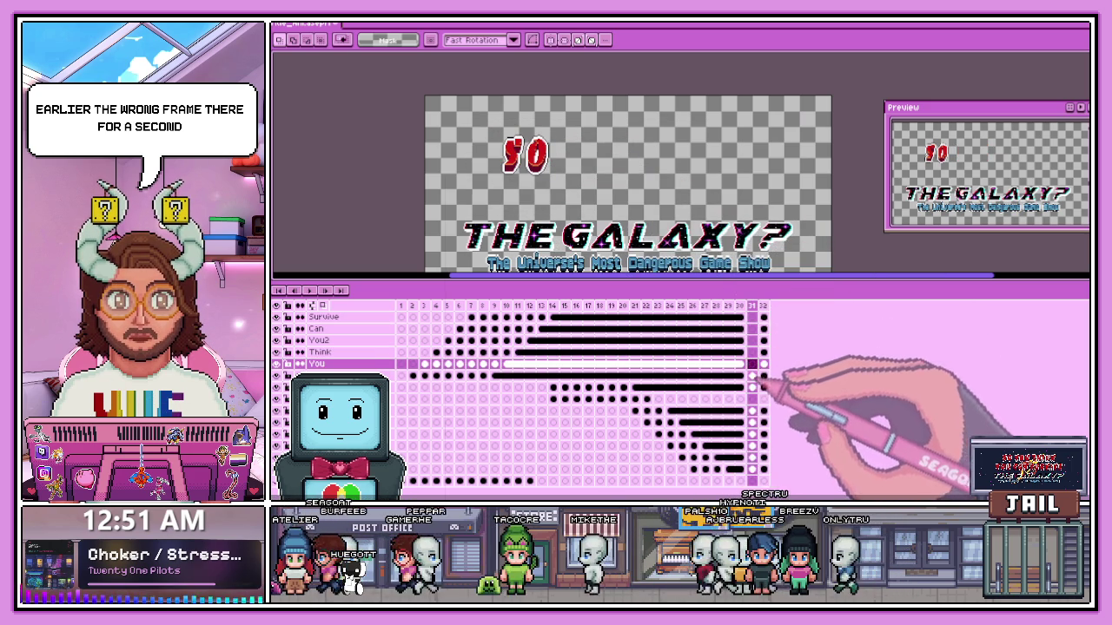
left_click(752, 375)
key("Delete")
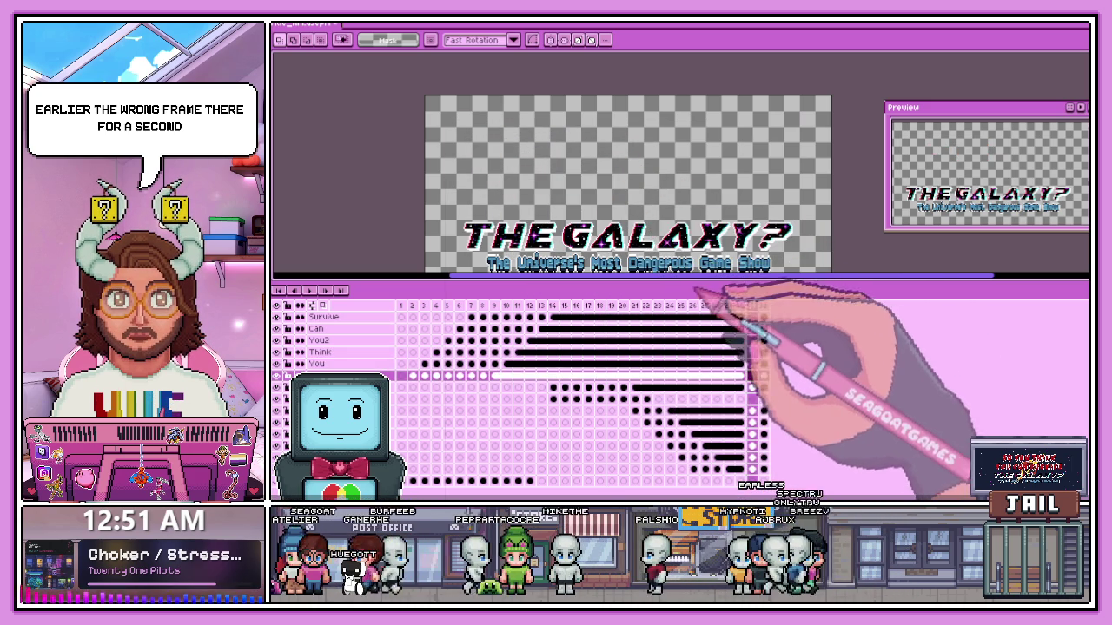
- Link the SURVIVE, CAN and second YOU cels from their landing frame through frame 31
left_click(541, 306)
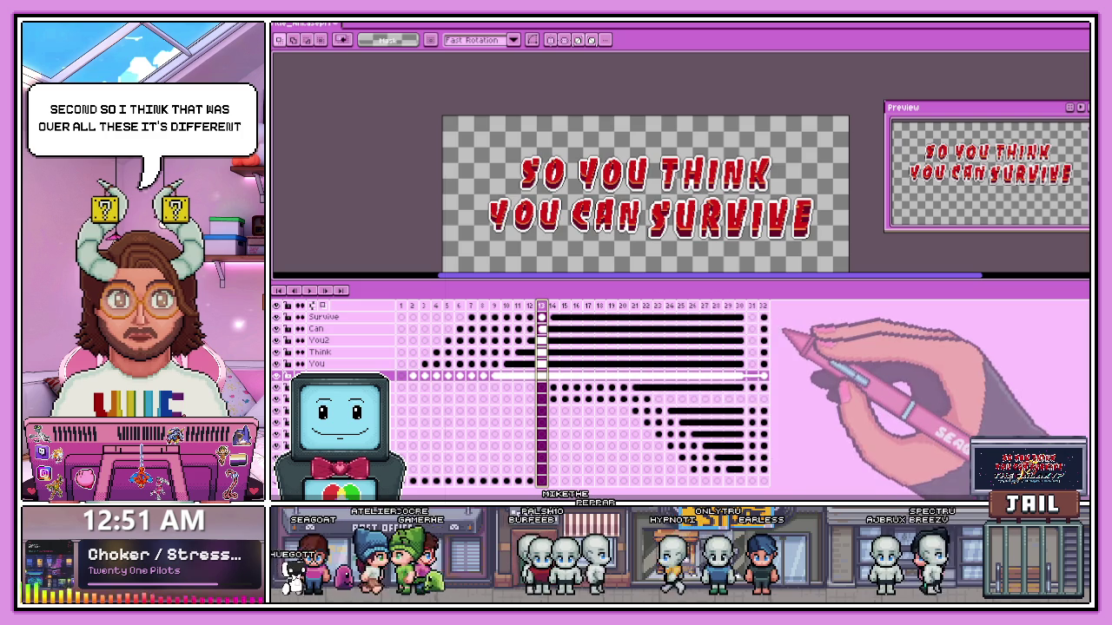
left_click_drag(541, 375, 753, 317)
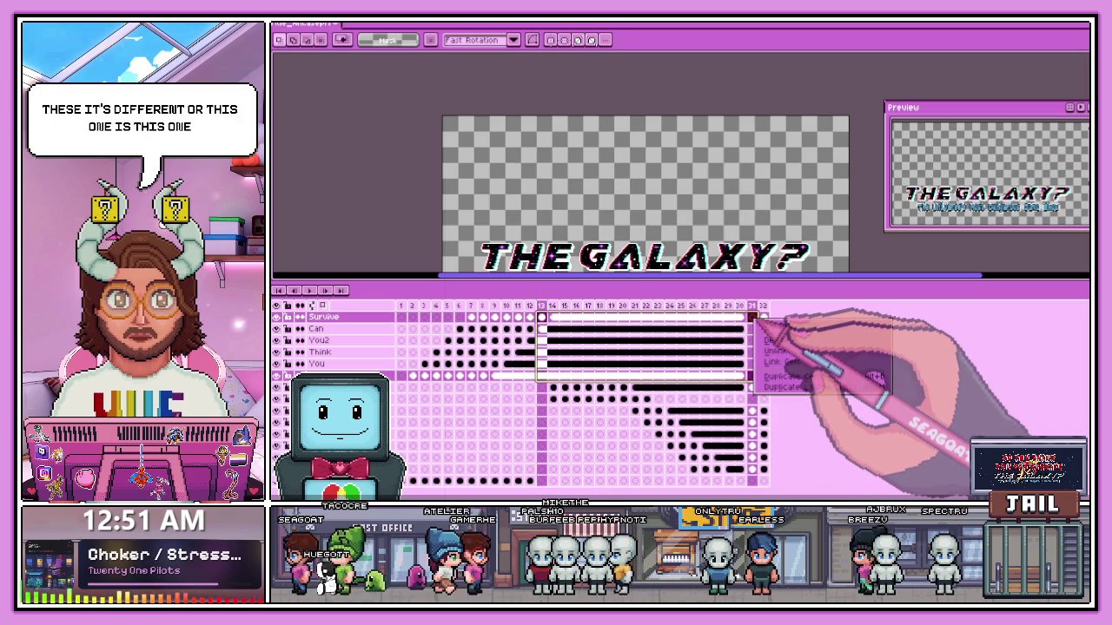
left_click(786, 362)
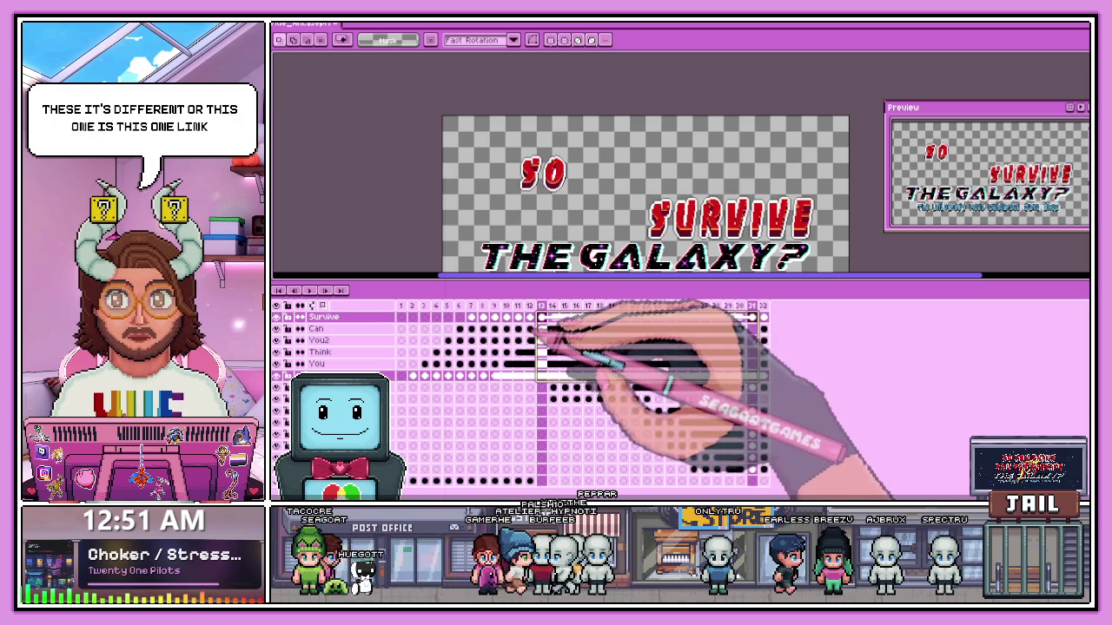
left_click(542, 329)
left_click(753, 329)
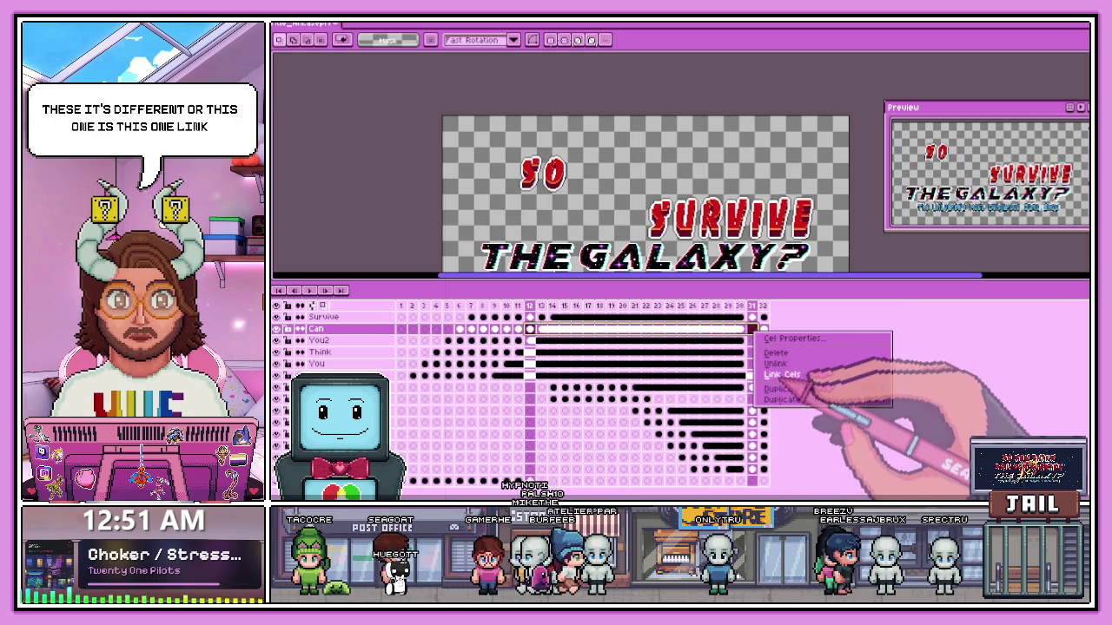
left_click(784, 374)
left_click(519, 340)
left_click(752, 340, "shift")
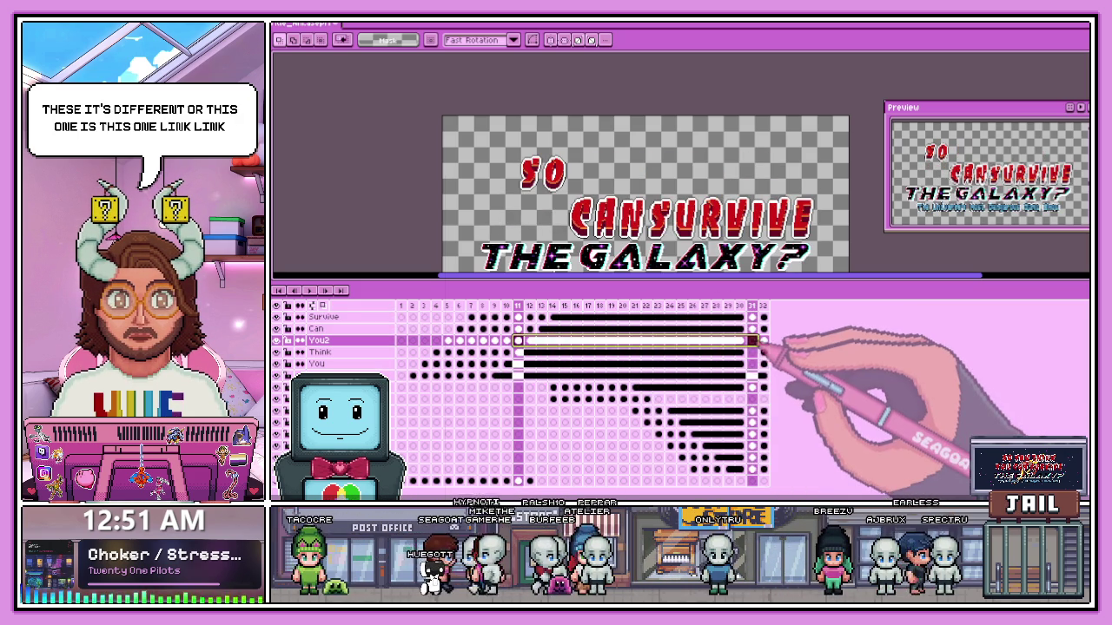
left_click(506, 352)
- Link THINK's cels from frame 10 and the first YOU's from frame 9 through frame 31
left_click(753, 352, "shift")
left_click(776, 397)
left_click(494, 363)
left_click(753, 364, "shift")
right_click(753, 364)
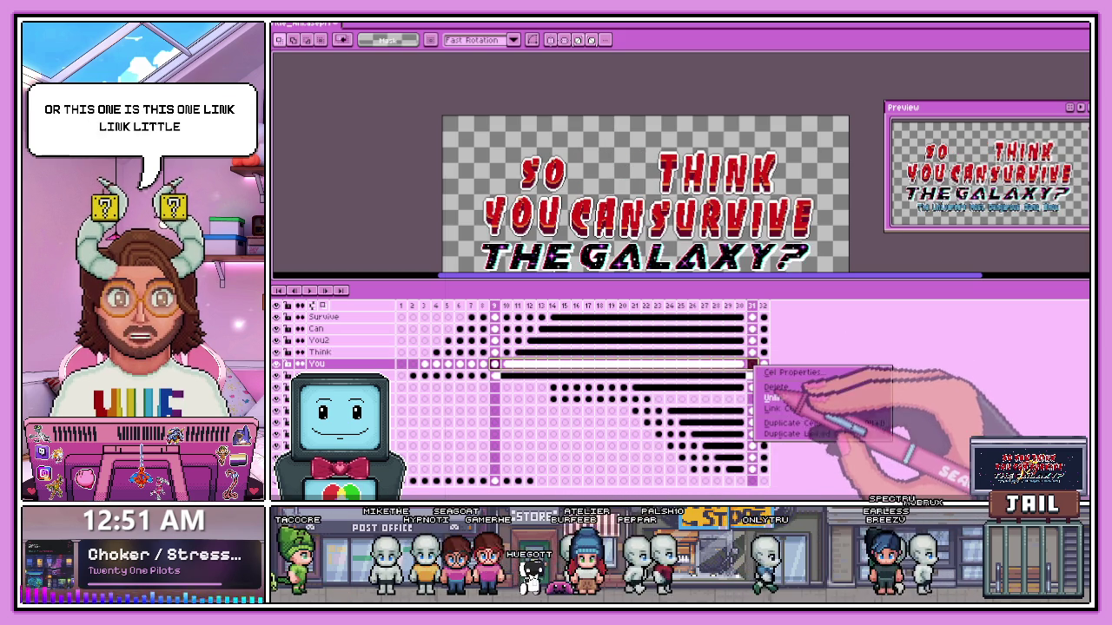
left_click(752, 375)
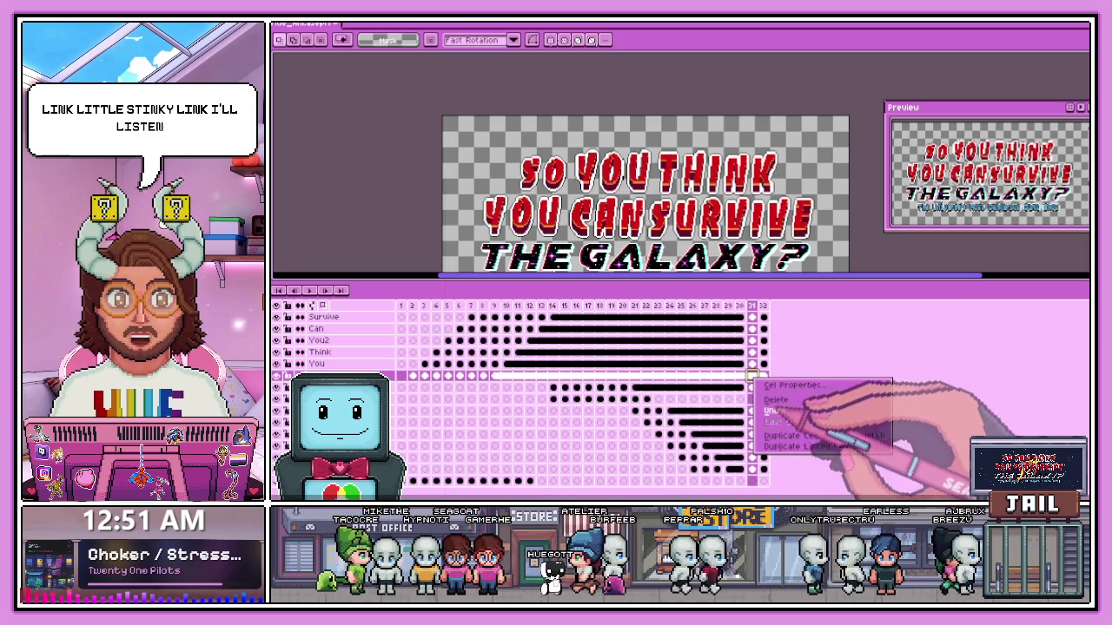
key("ctrl+alt+c")
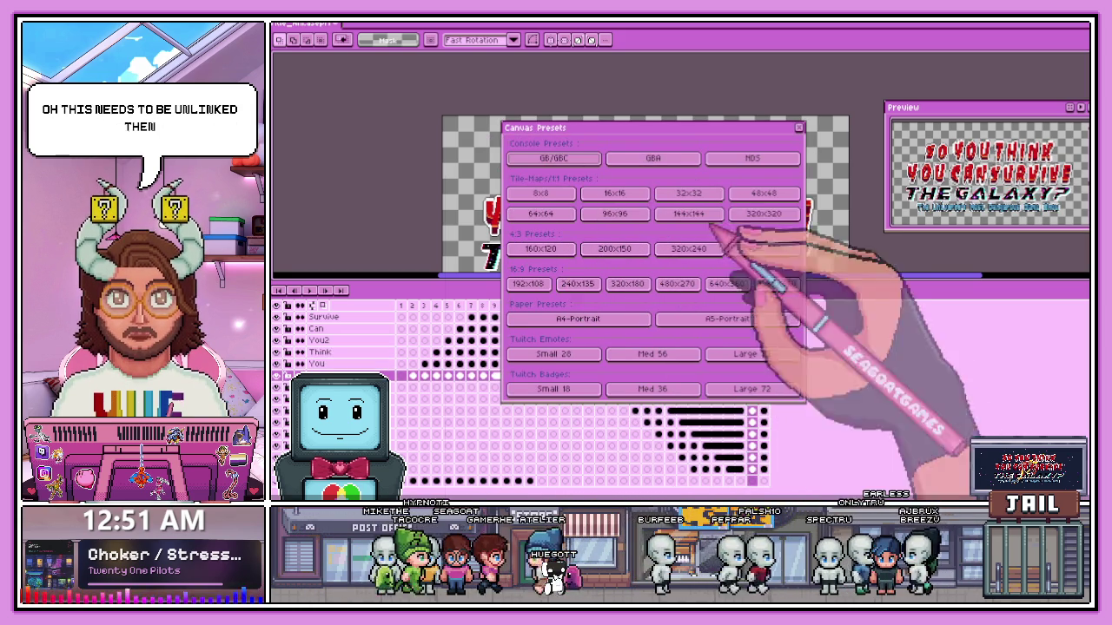
left_click(799, 128)
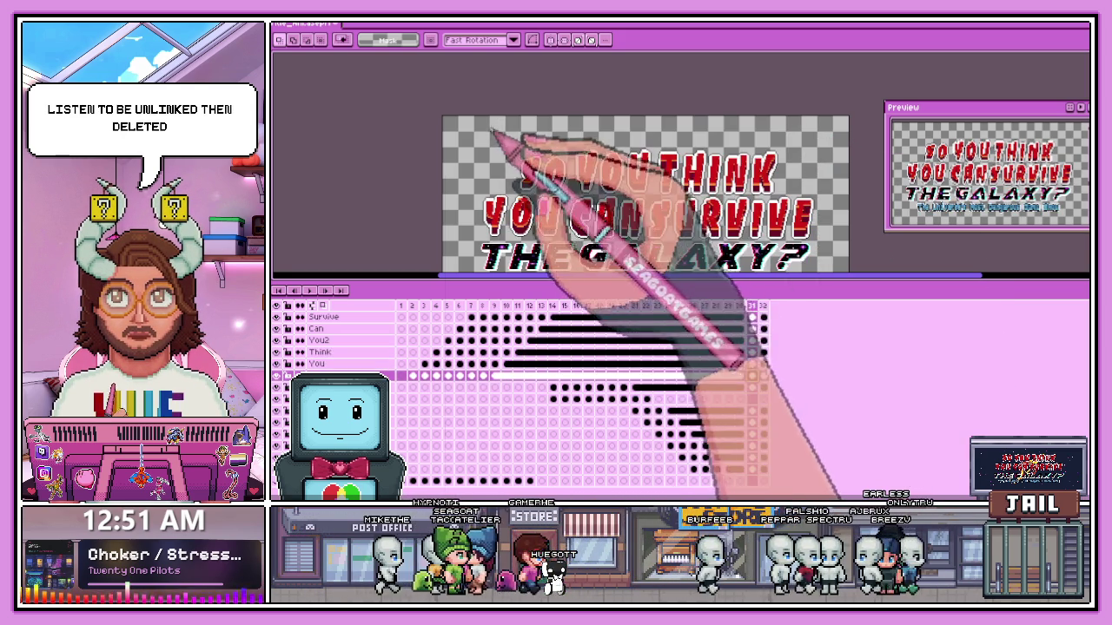
left_click(657, 399)
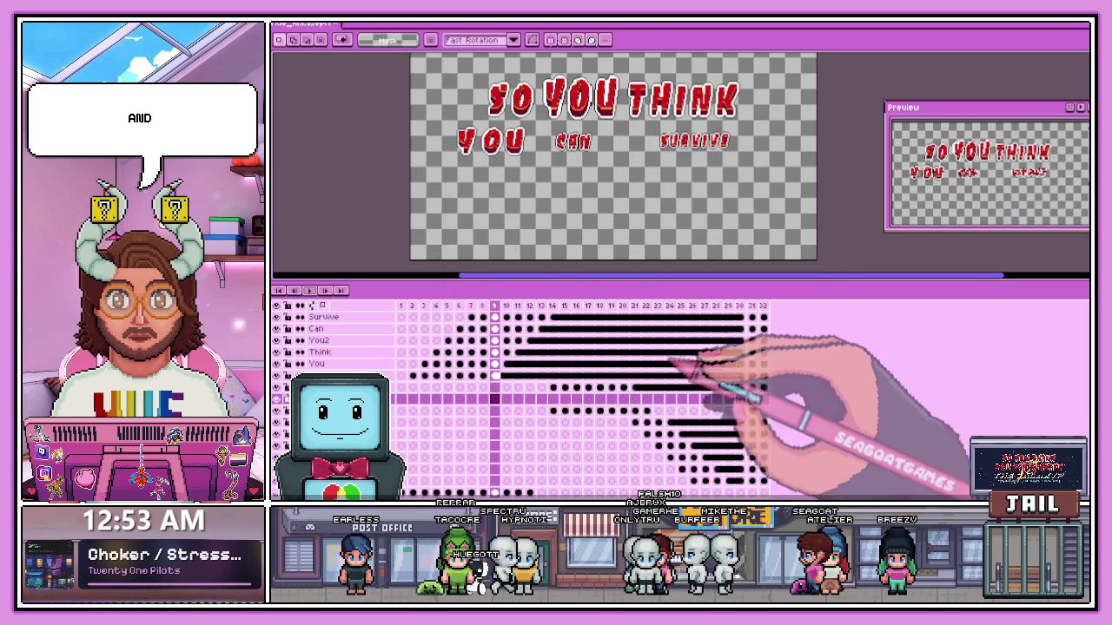
- Reposition the subtitle word The on frame 31
left_click(753, 417)
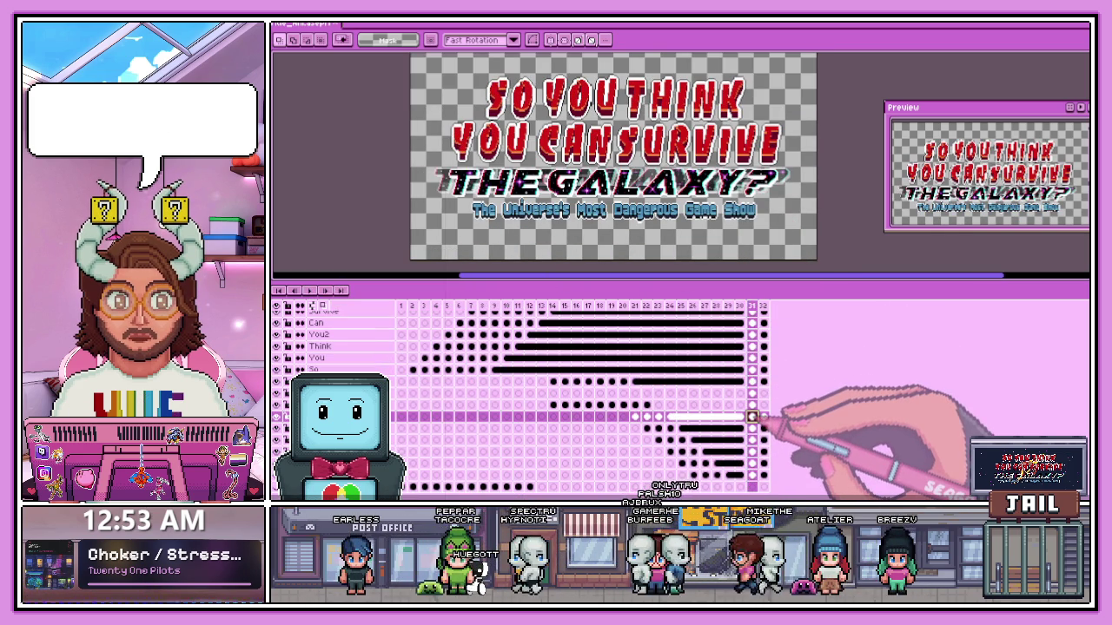
scroll(482, 217, "up", 1)
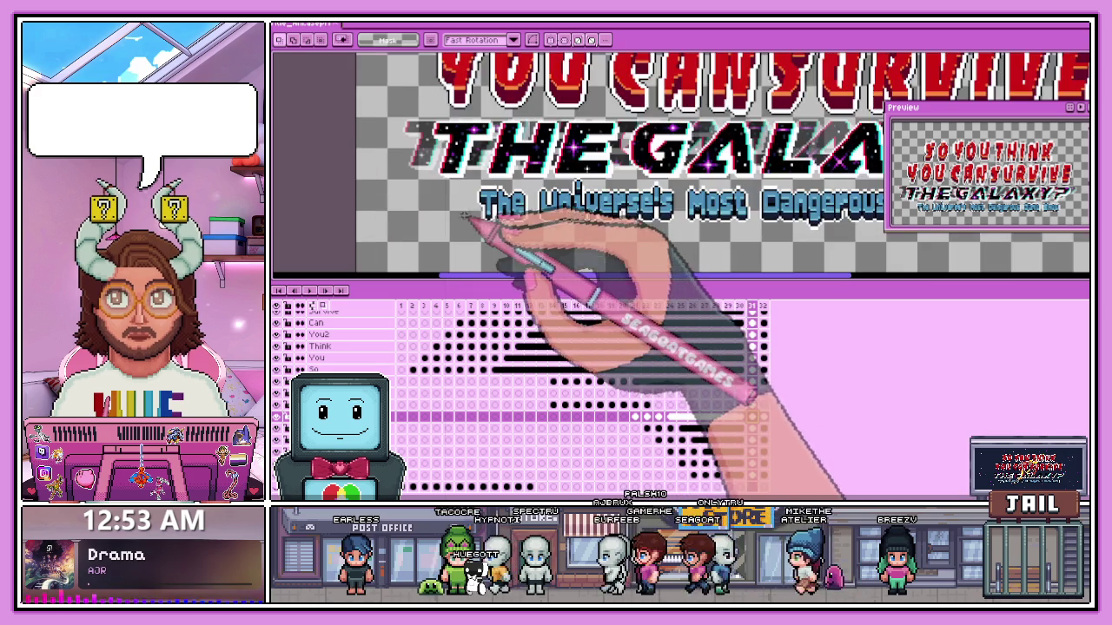
scroll(469, 197, "up", 1)
left_click_drag(455, 172, 571, 229)
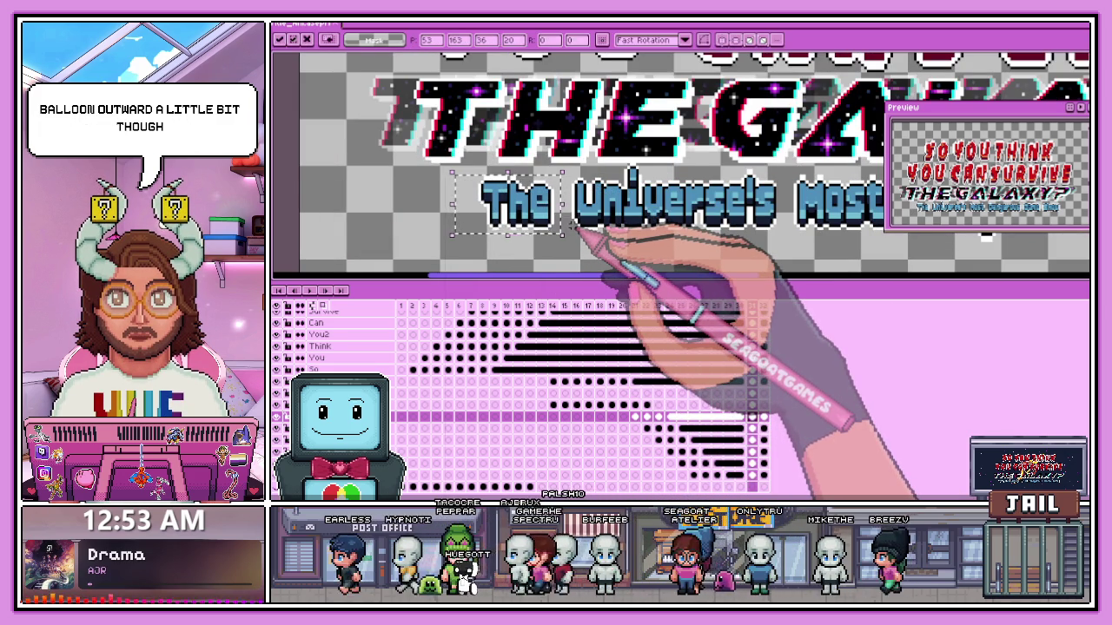
scroll(571, 227, "down", 2)
scroll(633, 236, "up", 1)
key("ctrl+d")
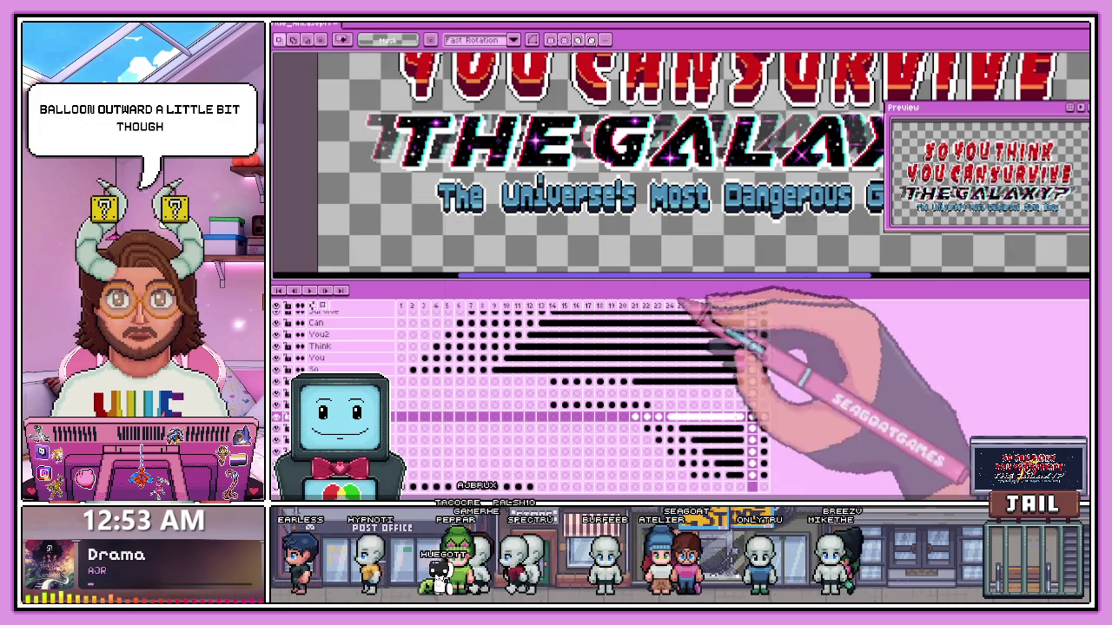
left_click_drag(424, 174, 643, 221)
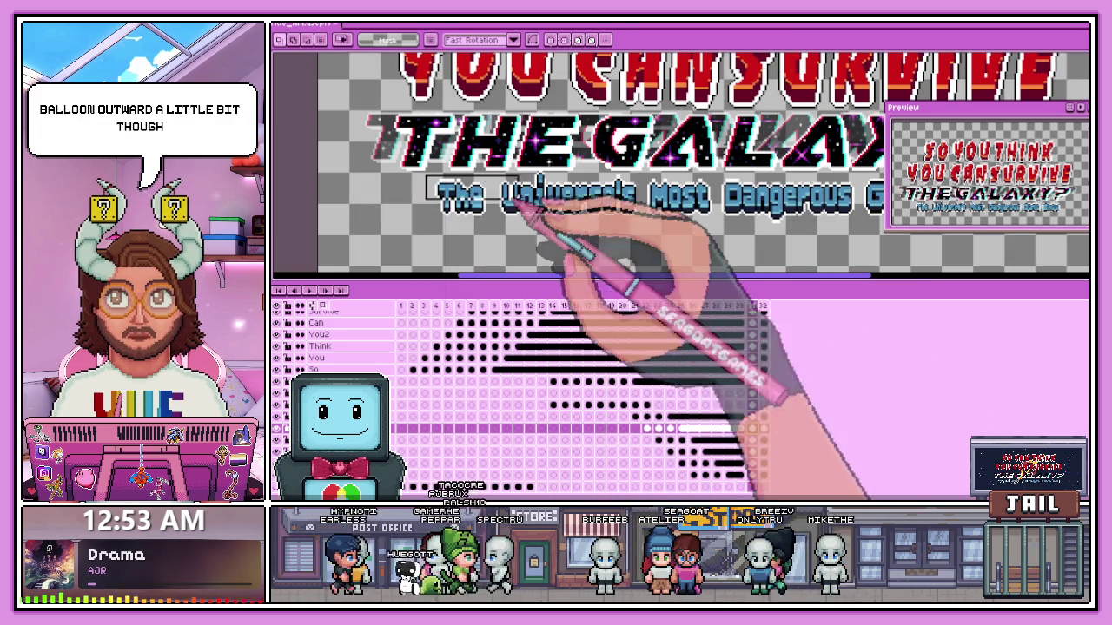
scroll(585, 203, "up", 2)
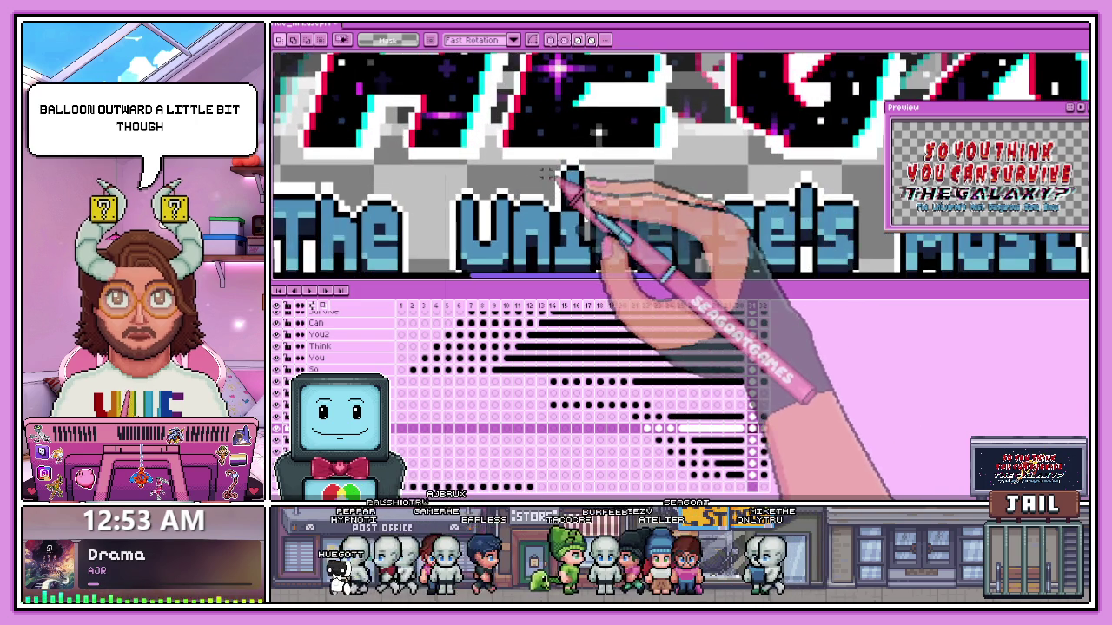
scroll(538, 191, "down", 1)
scroll(350, 172, "down", 1)
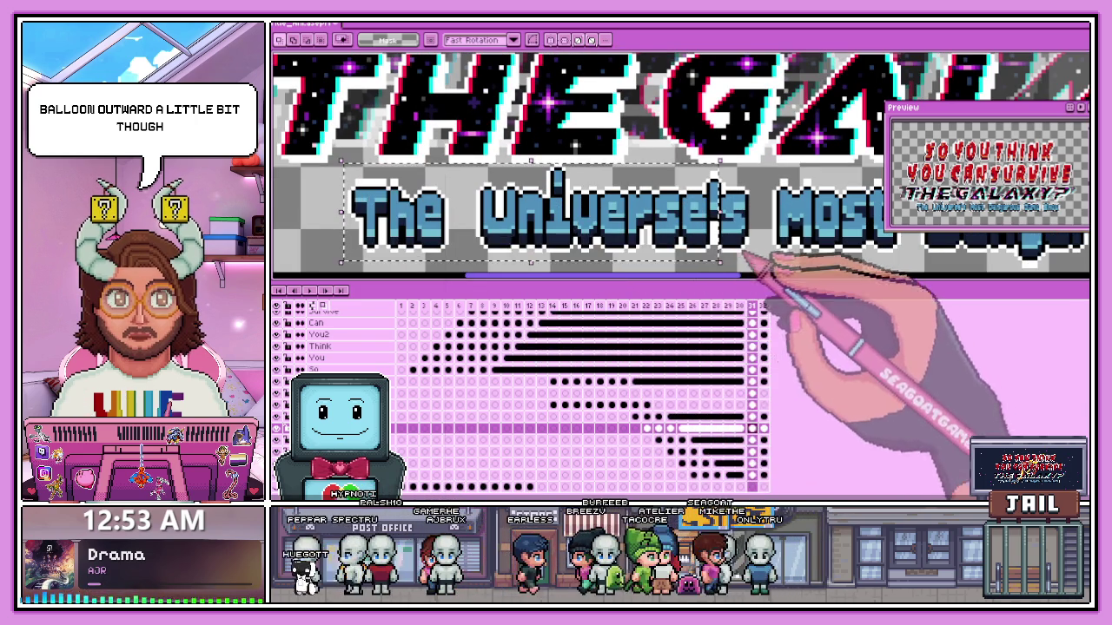
scroll(483, 236, "down", 1)
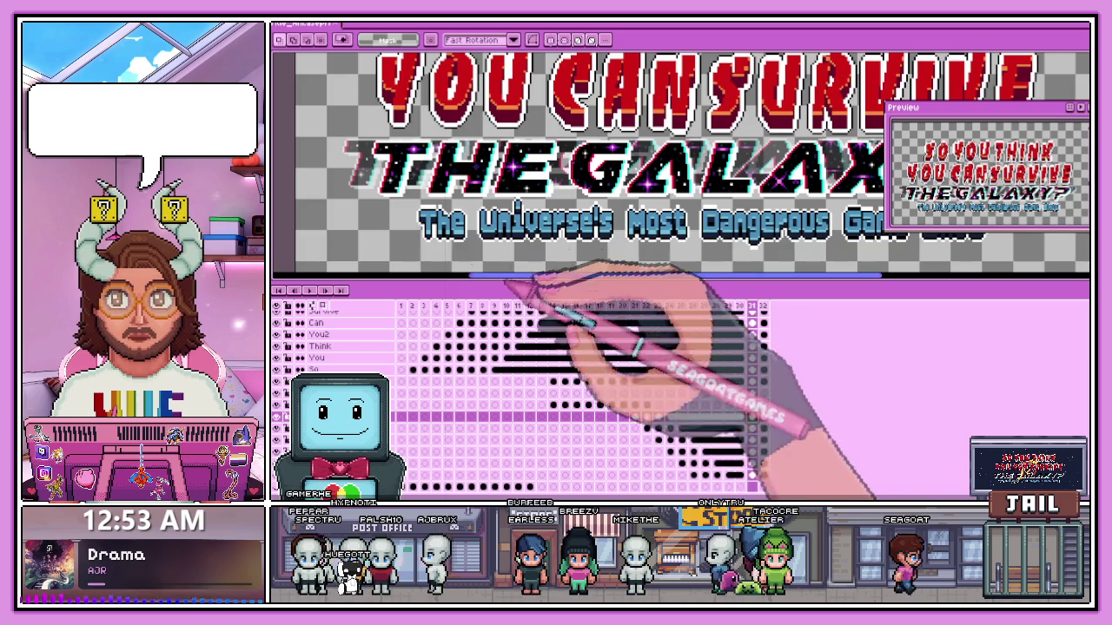
scroll(522, 269, "up", 1)
left_click_drag(398, 192, 490, 253)
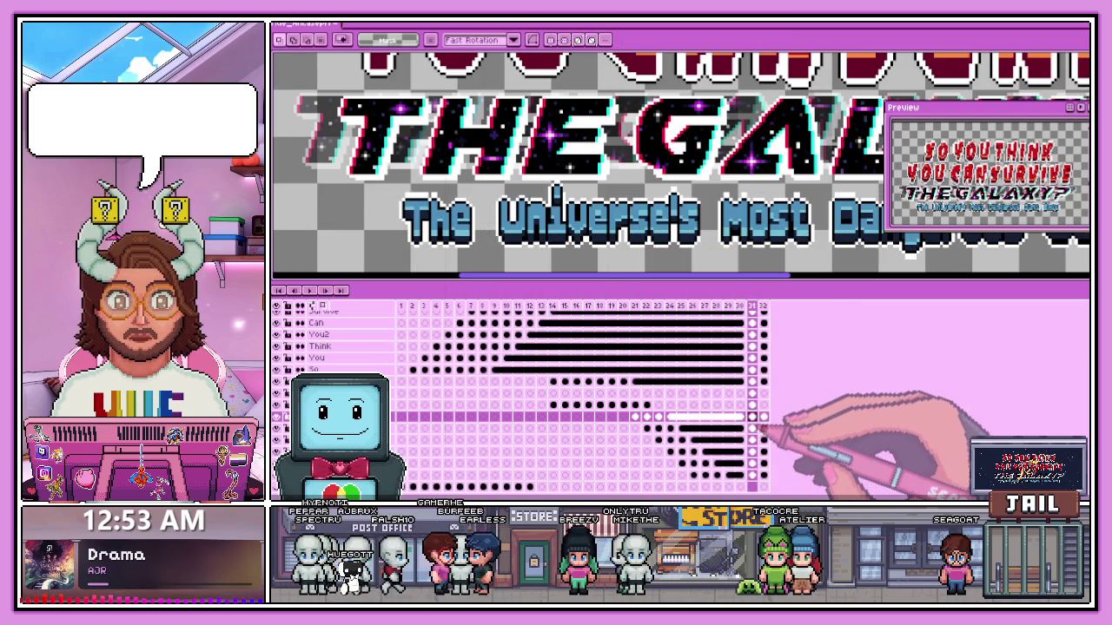
- Move the subtitle word Universe's into place on frame 31
left_click(752, 428)
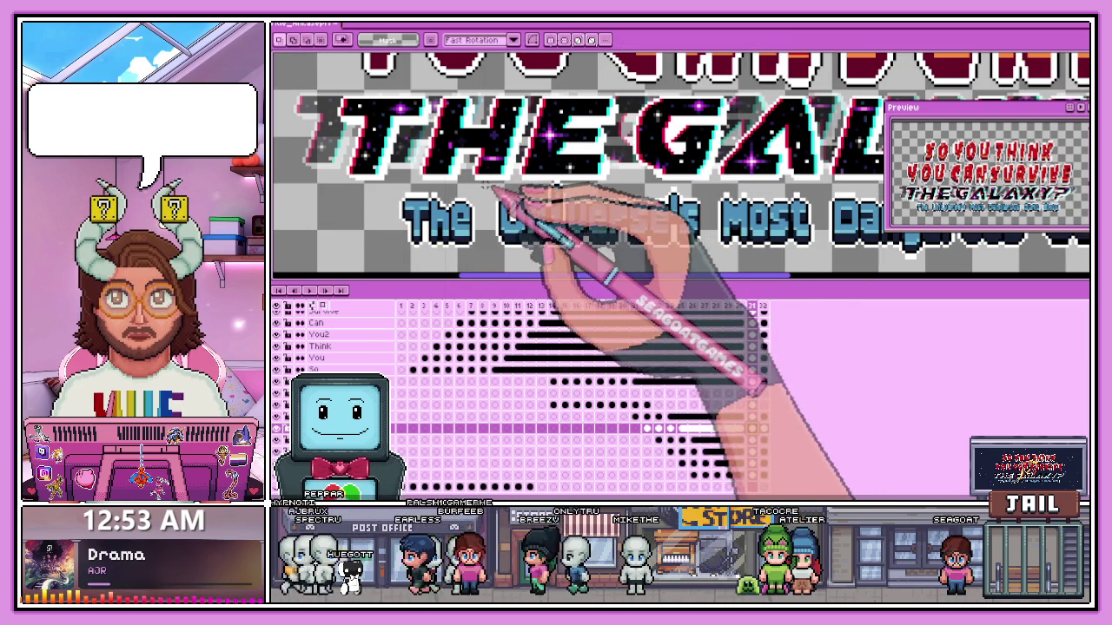
left_click(744, 322)
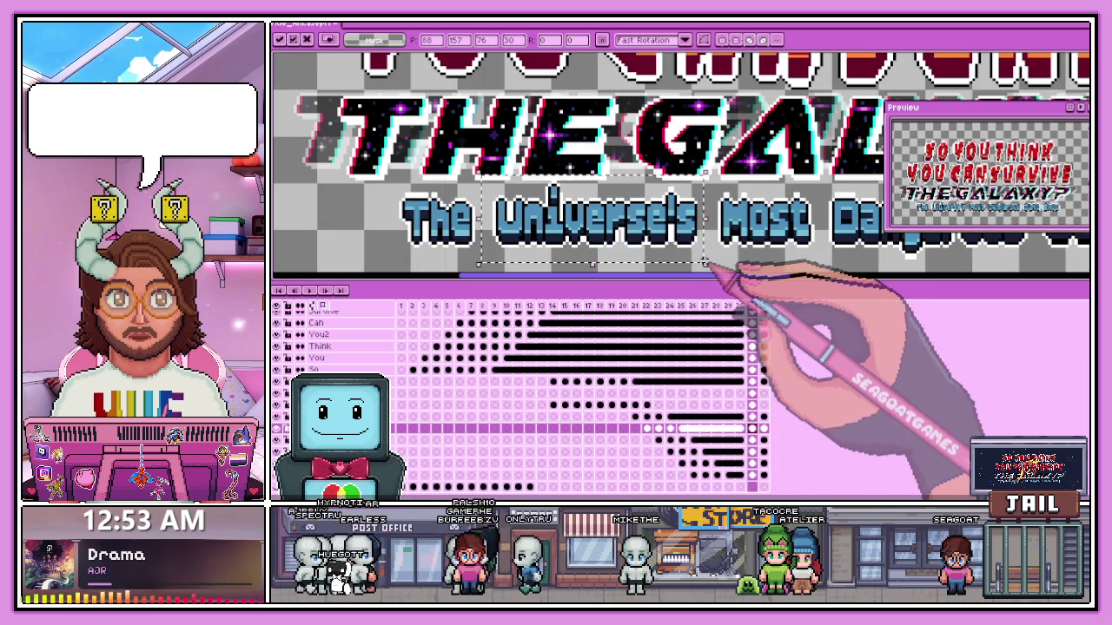
scroll(648, 247, "down", 1)
scroll(652, 247, "down", 1)
scroll(660, 245, "down", 1)
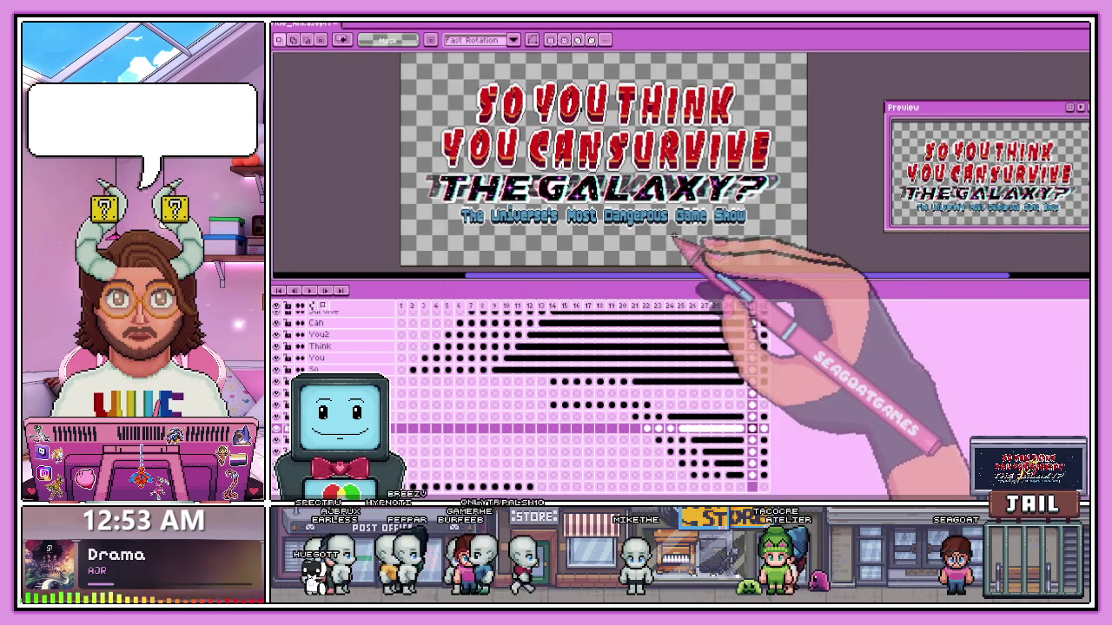
scroll(721, 233, "up", 1)
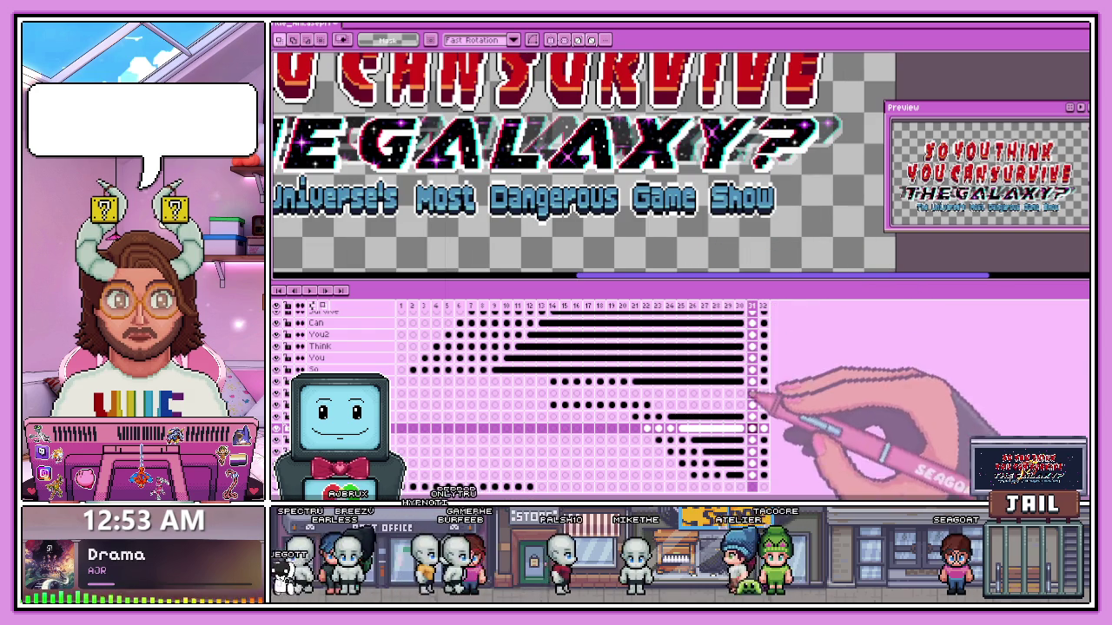
- Nudge the subtitle words Game and Show into position on frame 31
left_click(752, 475)
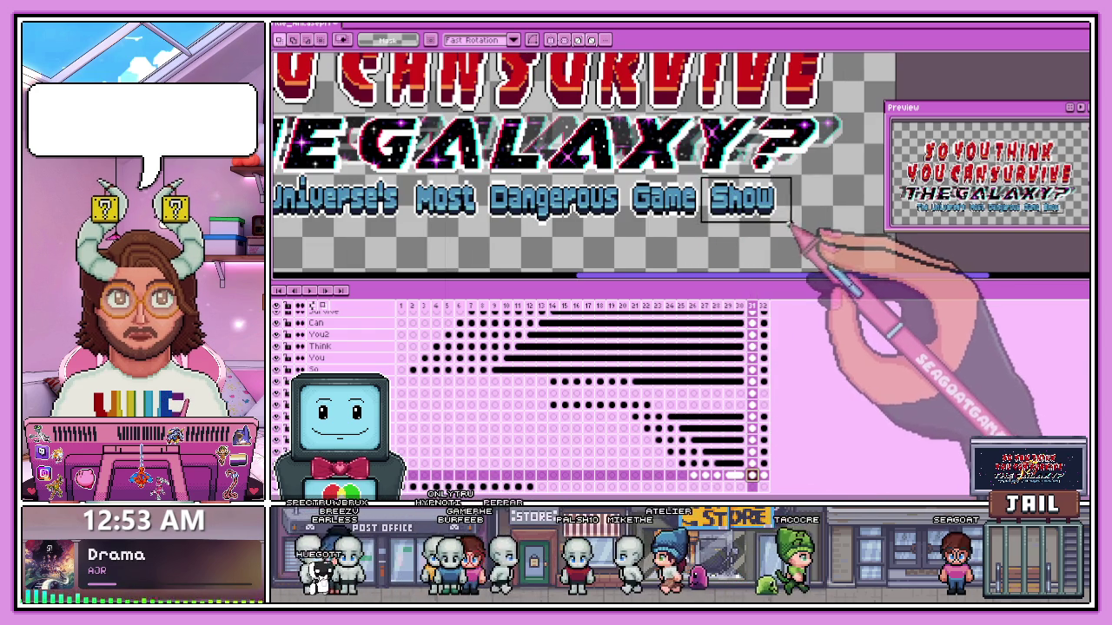
left_click_drag(699, 178, 796, 229)
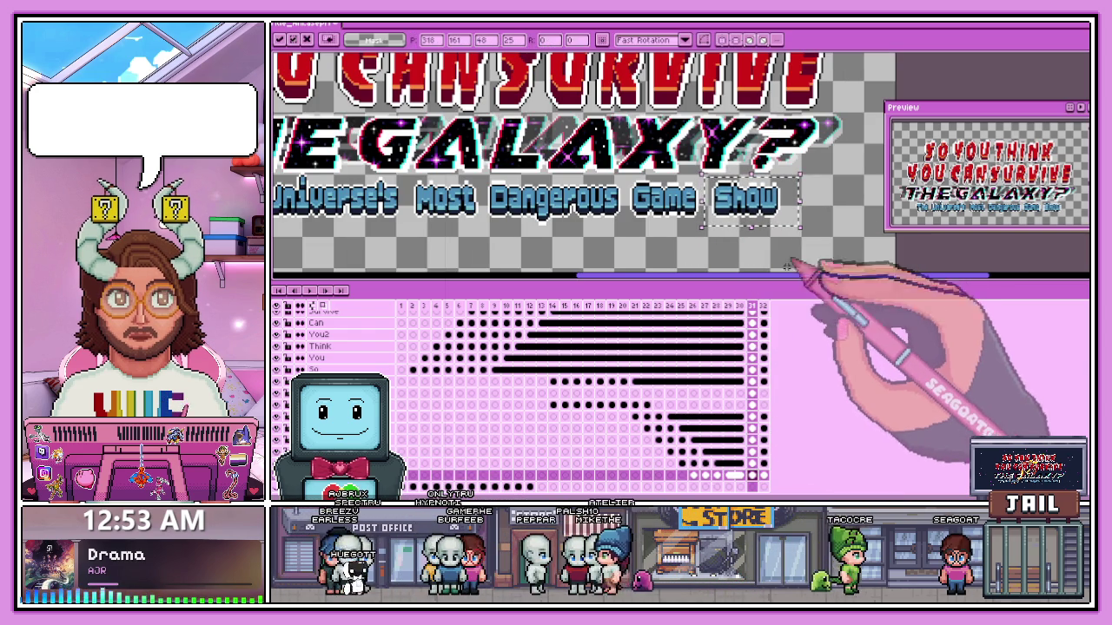
left_click(752, 463)
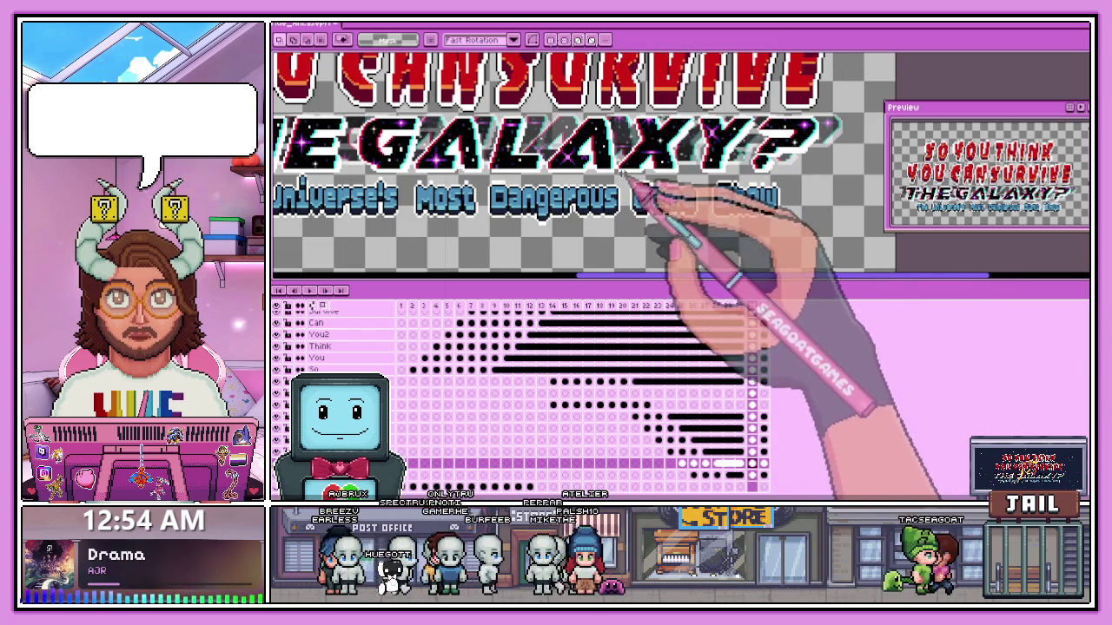
left_click_drag(623, 175, 700, 224)
left_click(705, 227)
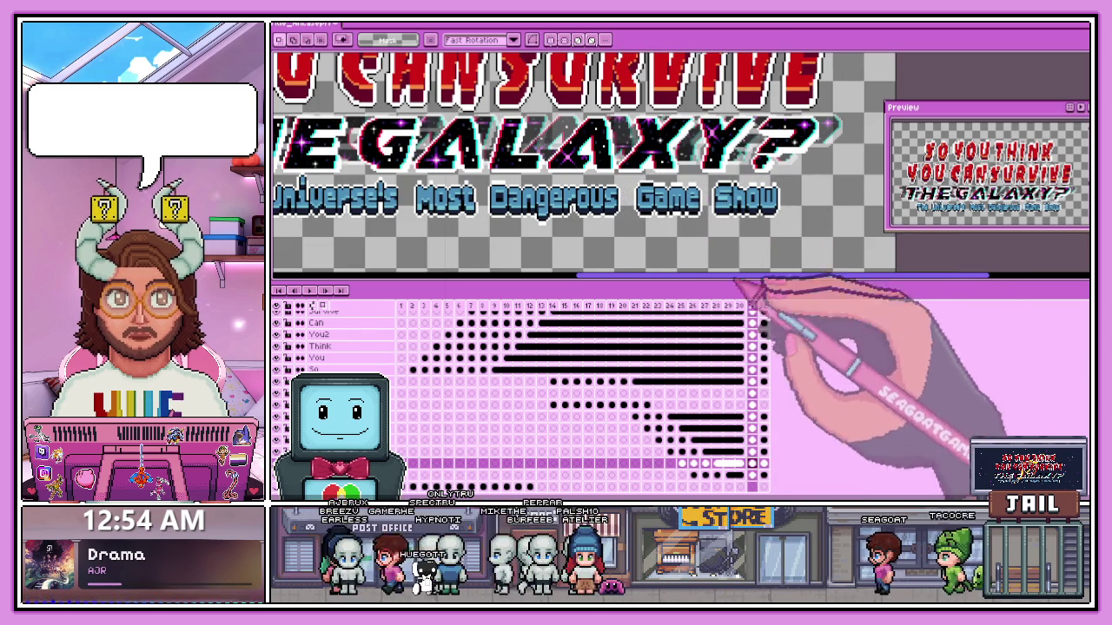
left_click(752, 475)
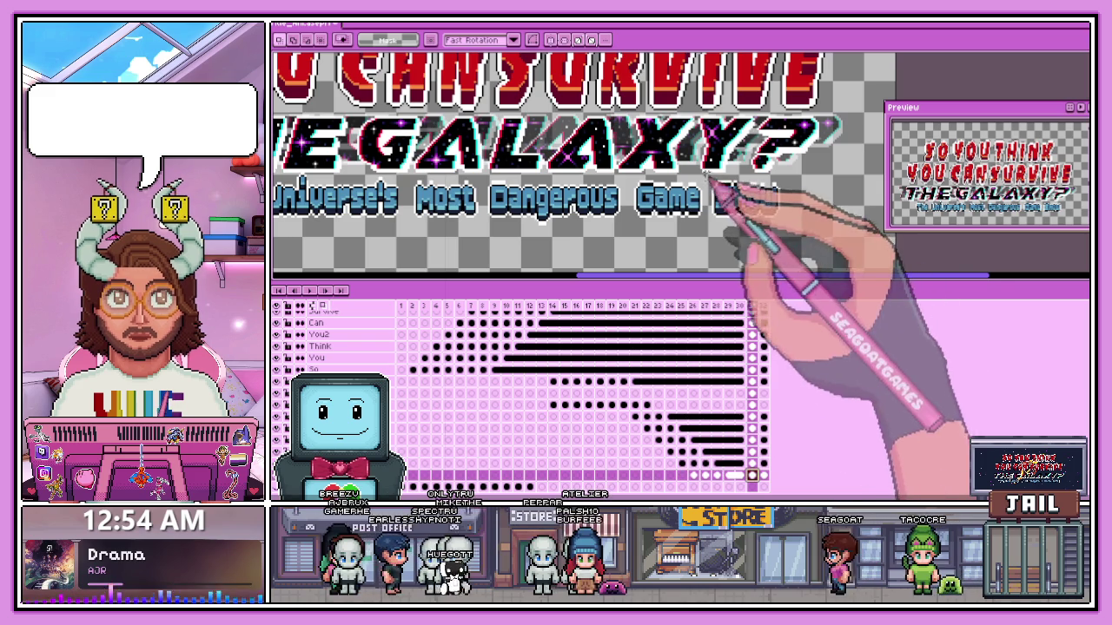
left_click_drag(702, 171, 796, 224)
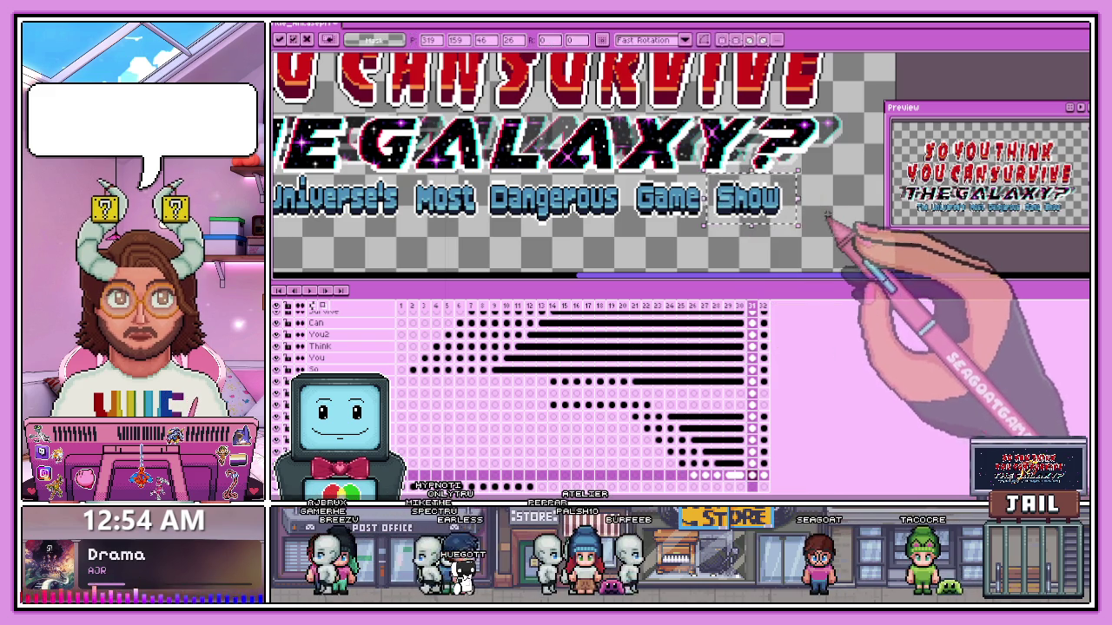
- Adjust The once more, then play the animation from the empty first frame
left_click(752, 417)
scroll(471, 186, "down", 2)
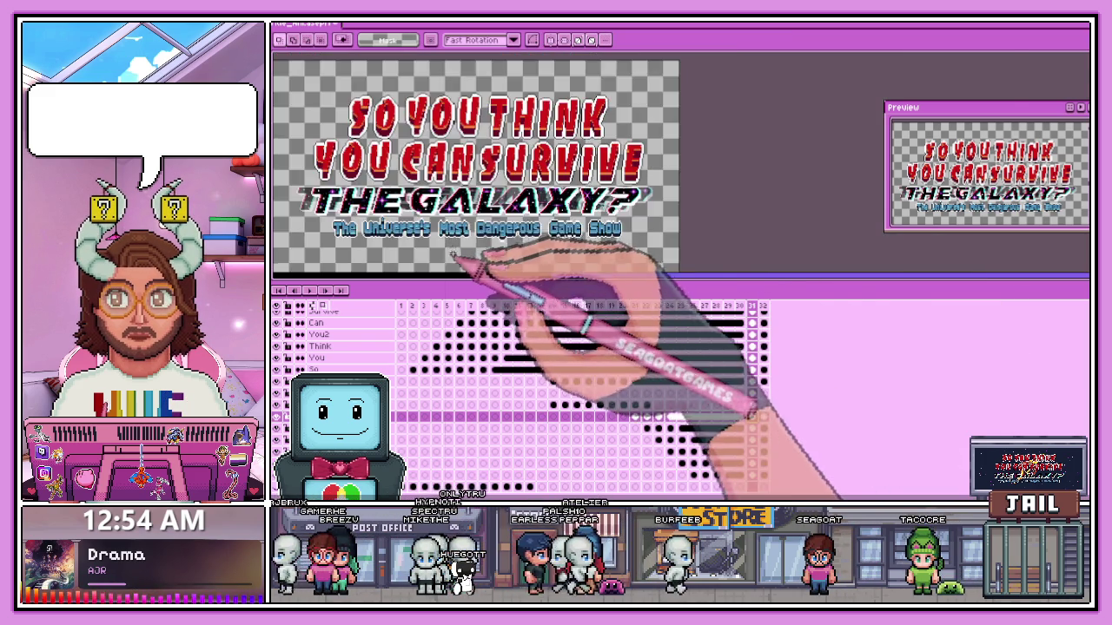
scroll(446, 199, "up", 2)
scroll(348, 185, "up", 1)
left_click_drag(318, 186, 405, 247)
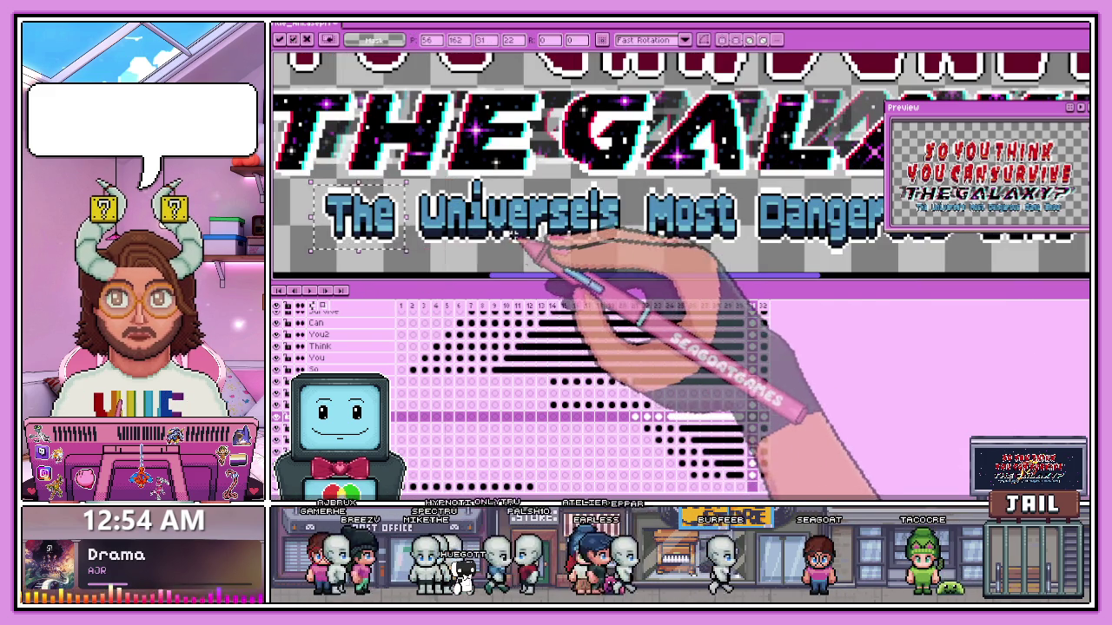
scroll(608, 225, "down", 2)
left_click(334, 290)
left_click(310, 290)
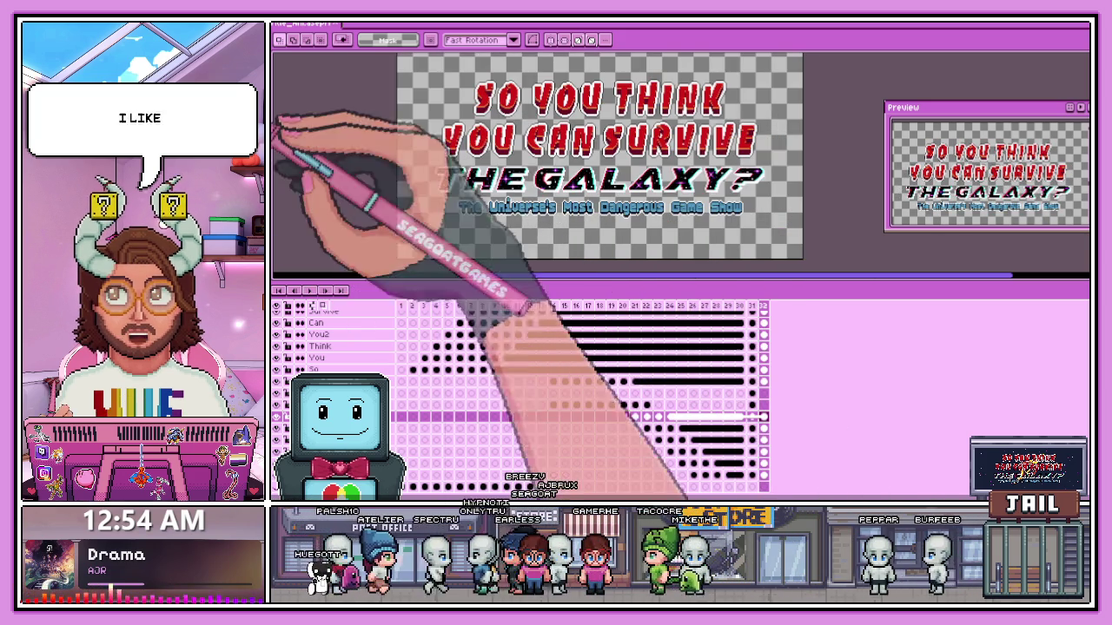
- Export the animation as a looping Title_Ani.gif resized to 1000
left_click(282, 28)
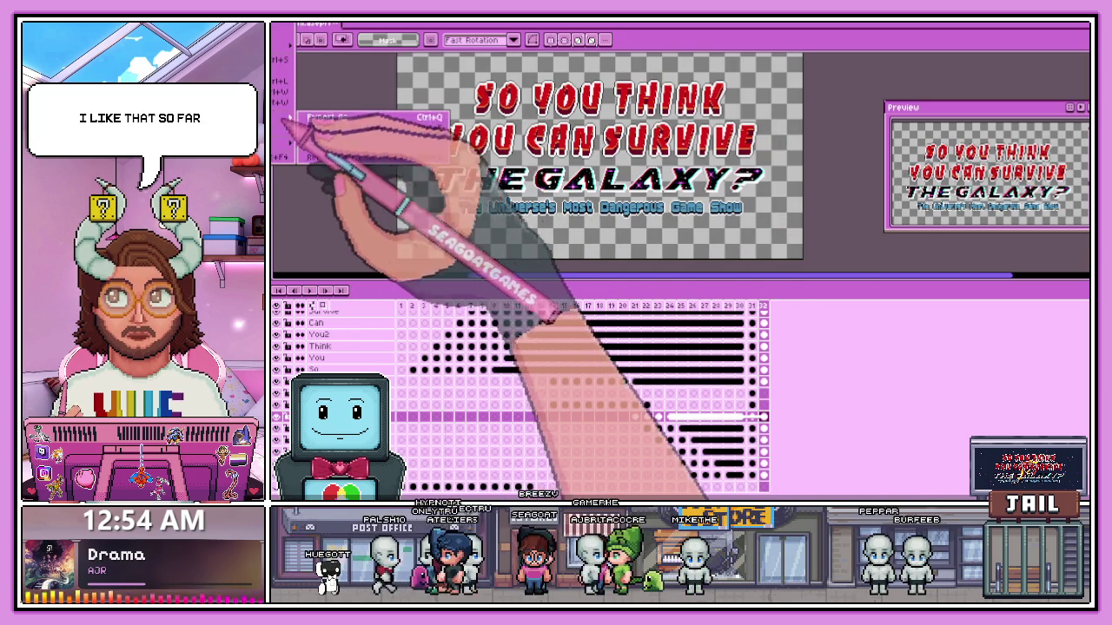
left_click(317, 117)
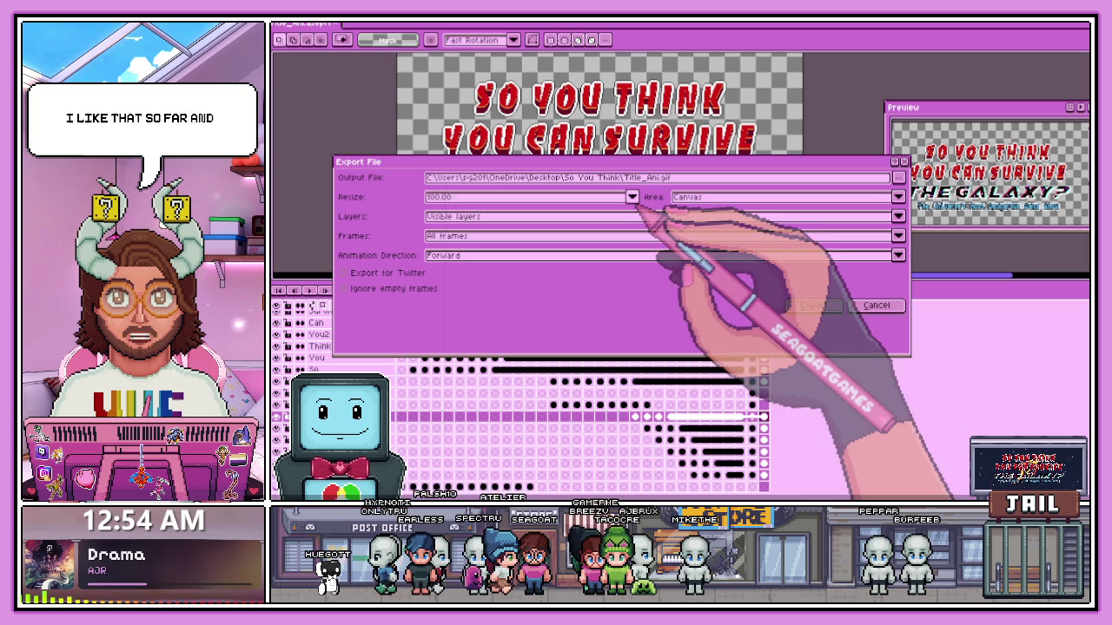
left_click(632, 199)
left_click(439, 304)
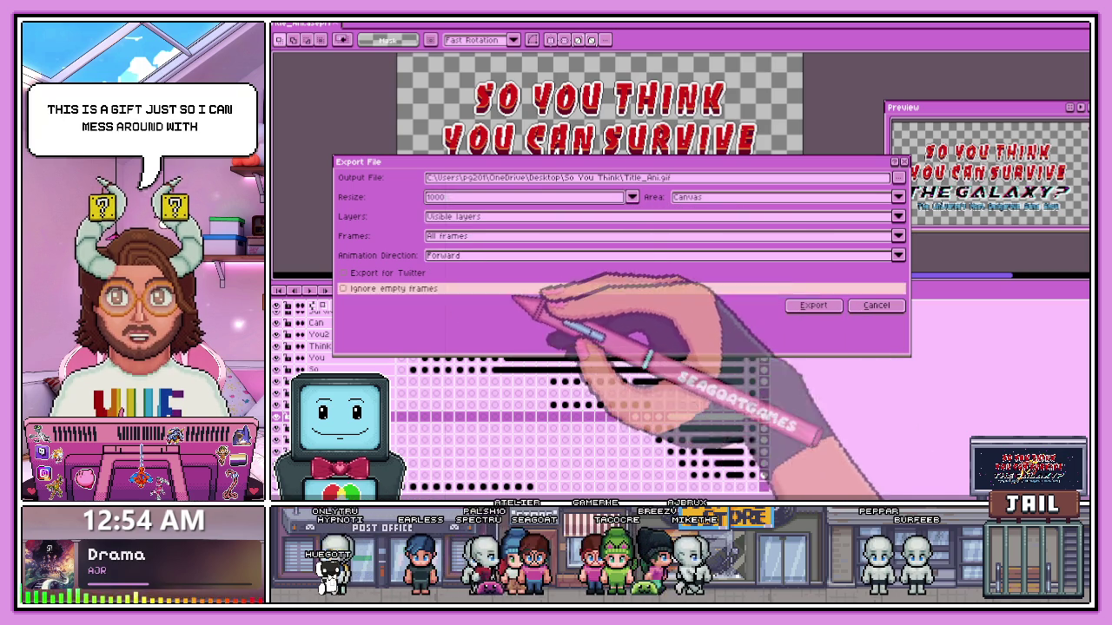
left_click(813, 305)
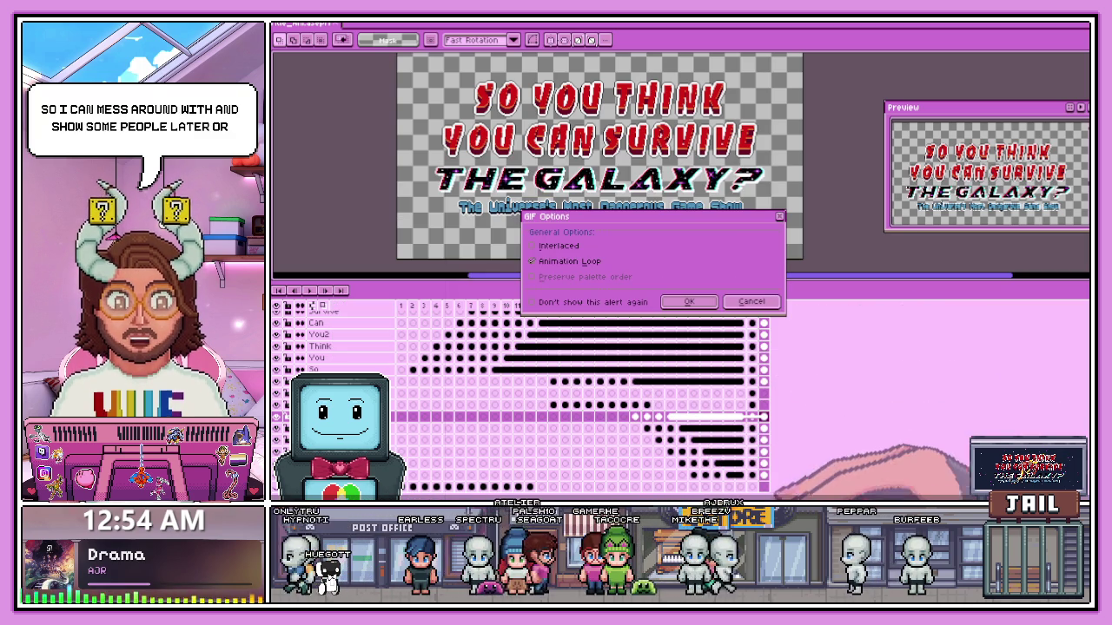
left_click(689, 301)
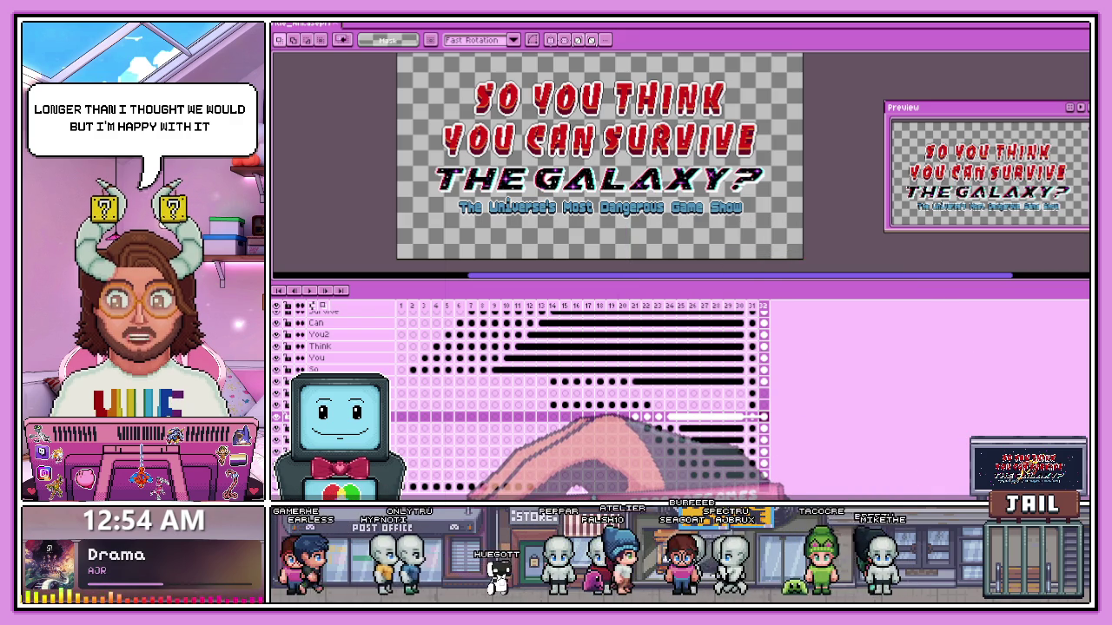
key("alt+Tab")
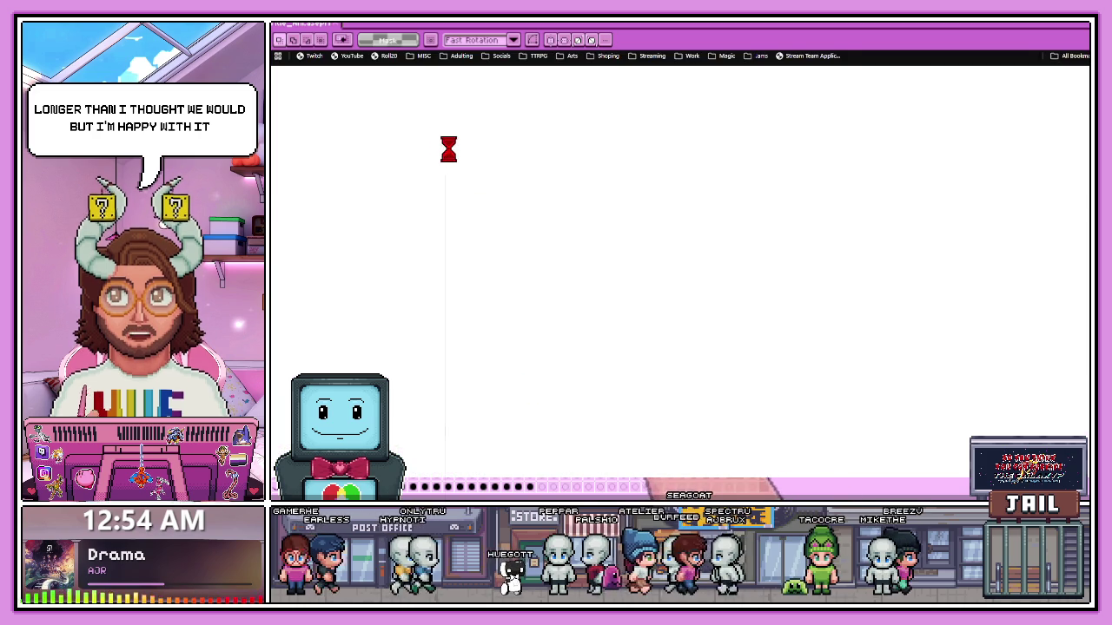
key("alt+Tab")
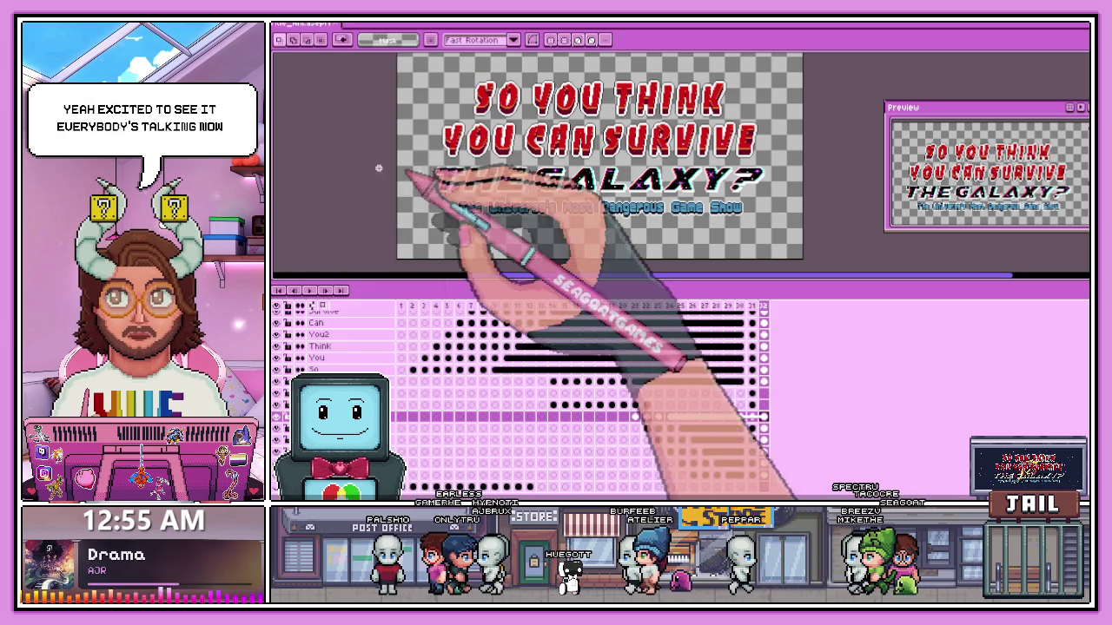
- Give the timeline more room, then play the animation from frame 1
left_click_drag(545, 285, 539, 267)
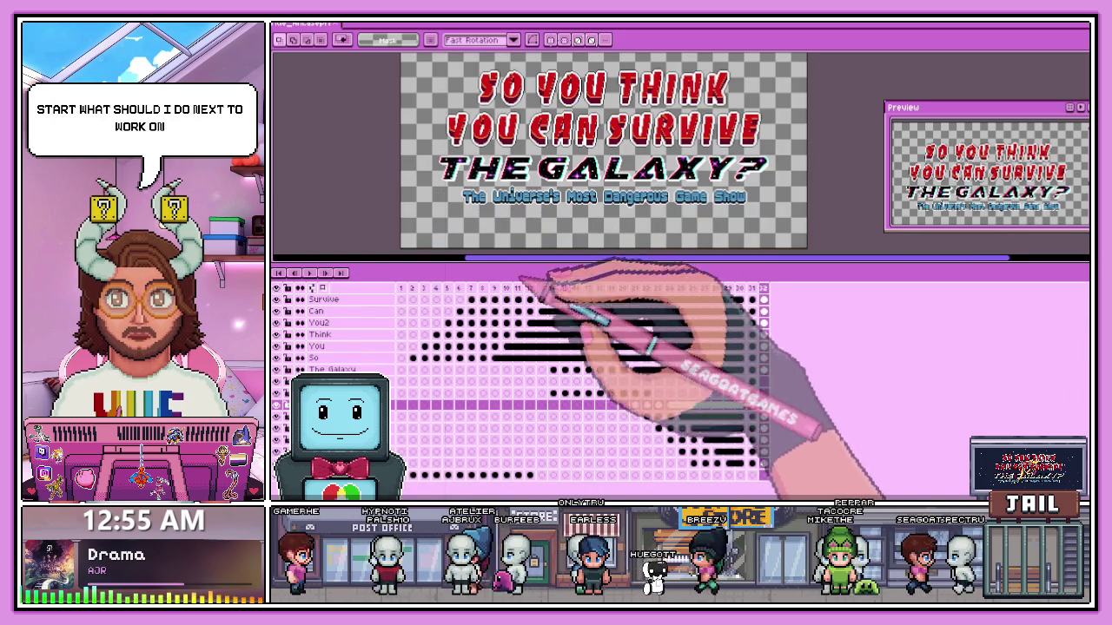
key("Home")
key("Return")
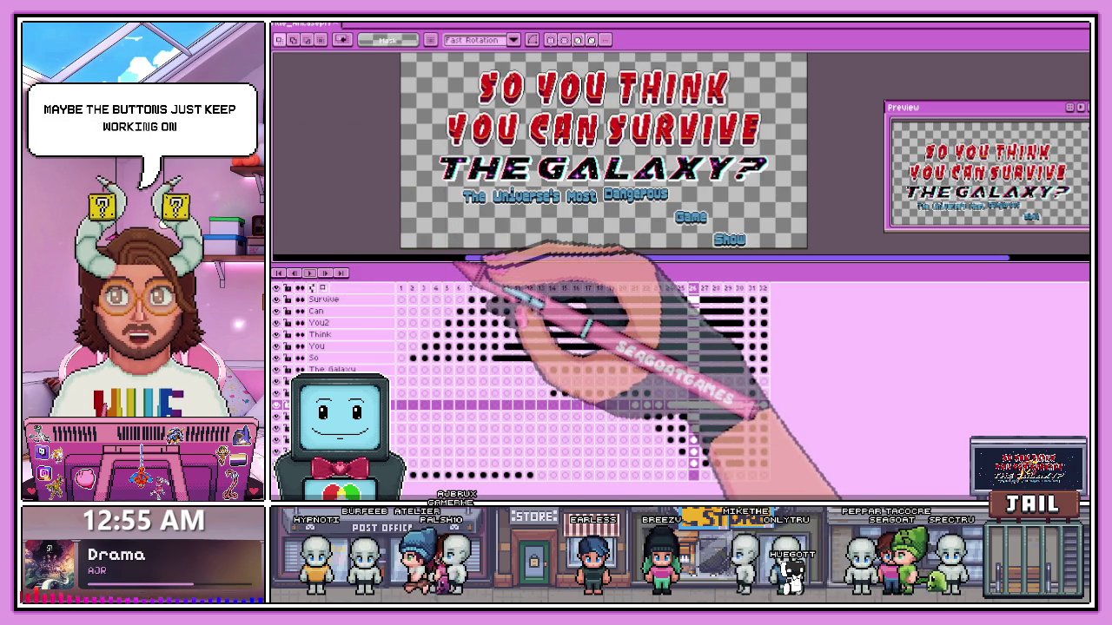
- Shrink the timeline to enlarge the canvas and restart the title animation playback
left_click_drag(474, 258, 485, 306)
scroll(584, 249, "down", 1)
scroll(574, 225, "up", 1)
scroll(558, 195, "down", 1)
scroll(554, 224, "up", 1)
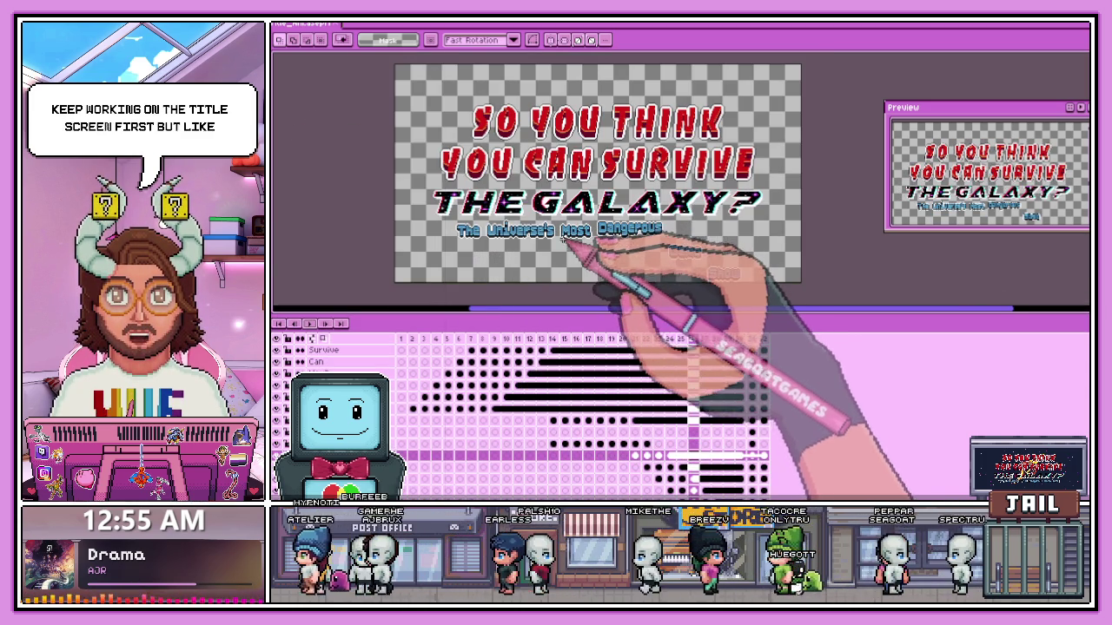
left_click(308, 323)
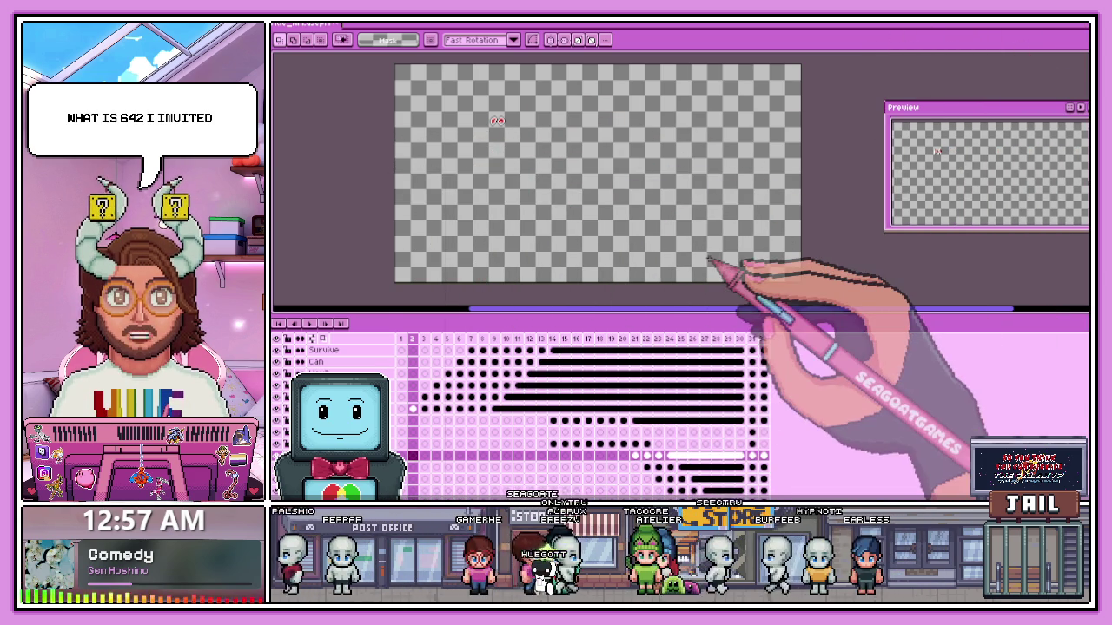
key("ctrl+alt+shift+s")
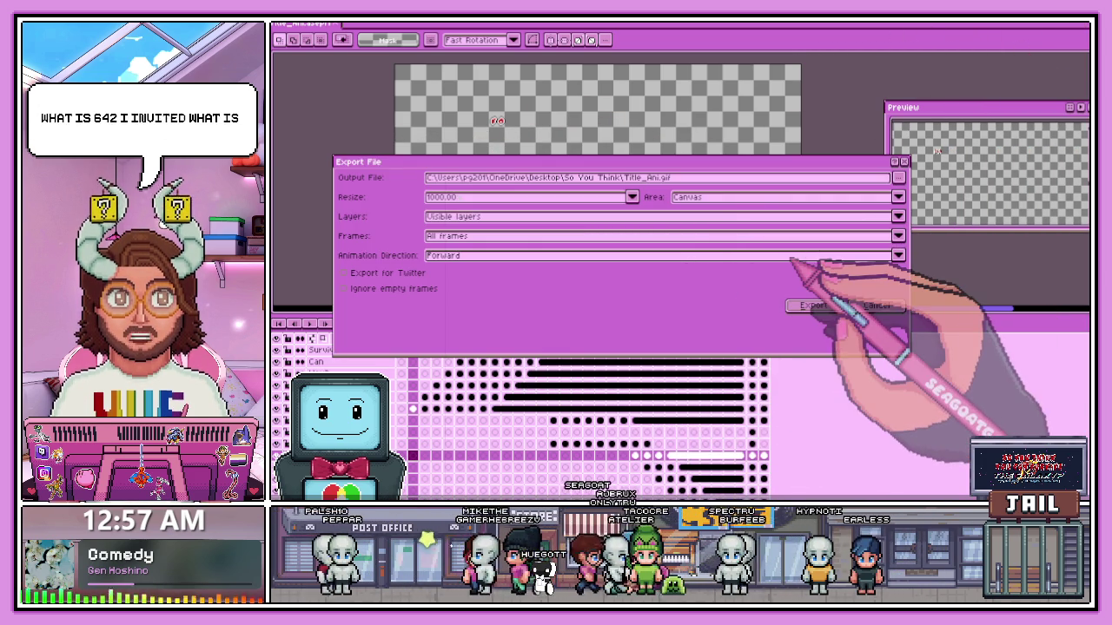
left_click(813, 306)
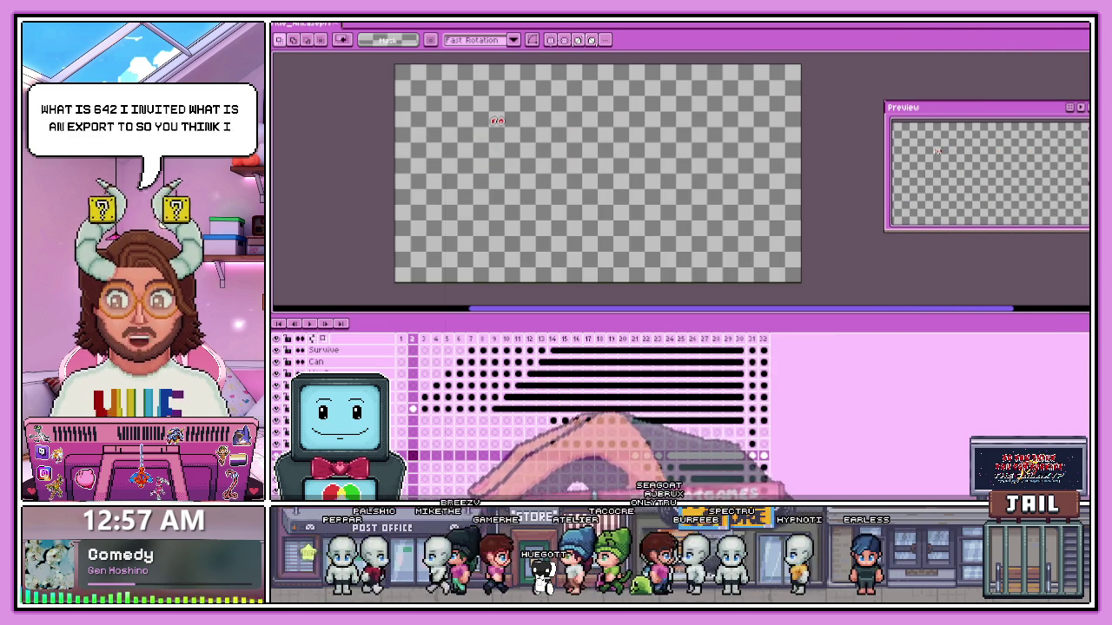